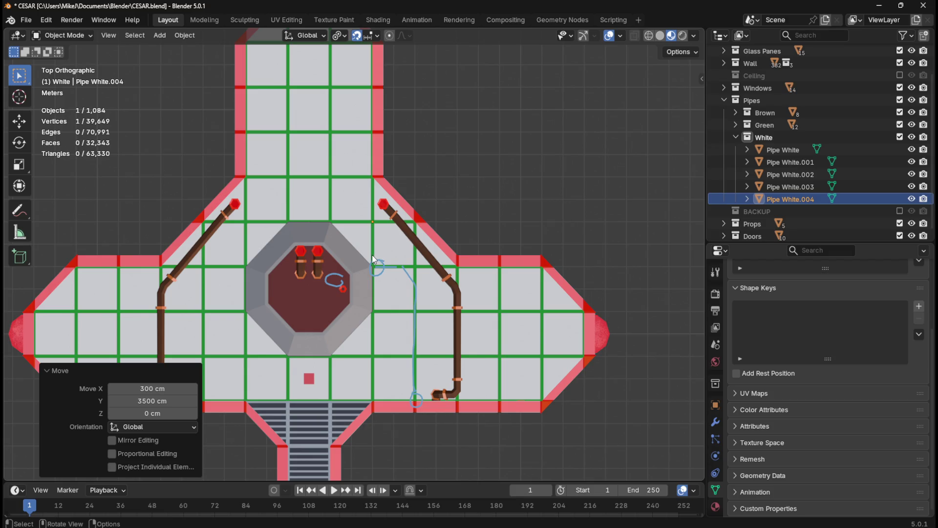
Step: Nudge Pipe White.004 slightly to the left in the top-down plan view
mouse_move(387, 300)
middle_mouse_down()
mouse_move(618, 278)
mouse_move(562, 281)
mouse_move(575, 257)
mouse_move(468, 315)
mouse_move(532, 254)
mouse_move(597, 249)
mouse_move(574, 303)
mouse_move(608, 287)
mouse_move(590, 272)
mouse_move(538, 309)
mouse_move(465, 307)
mouse_move(383, 288)
mouse_move(376, 258)
mouse_move(374, 298)
mouse_move(378, 282)
mouse_move(622, 239)
mouse_move(633, 264)
mouse_move(635, 289)
mouse_move(347, 343)
middle_mouse_up()
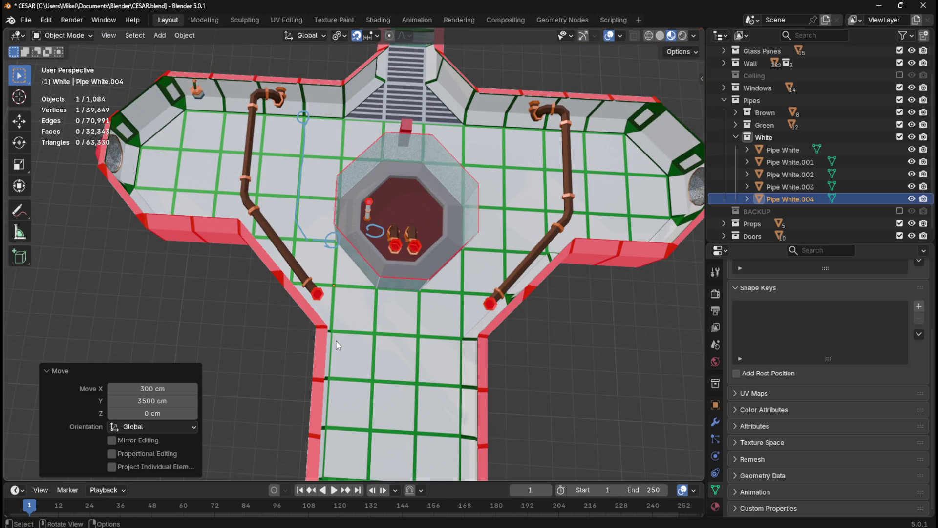
key("KP_7")
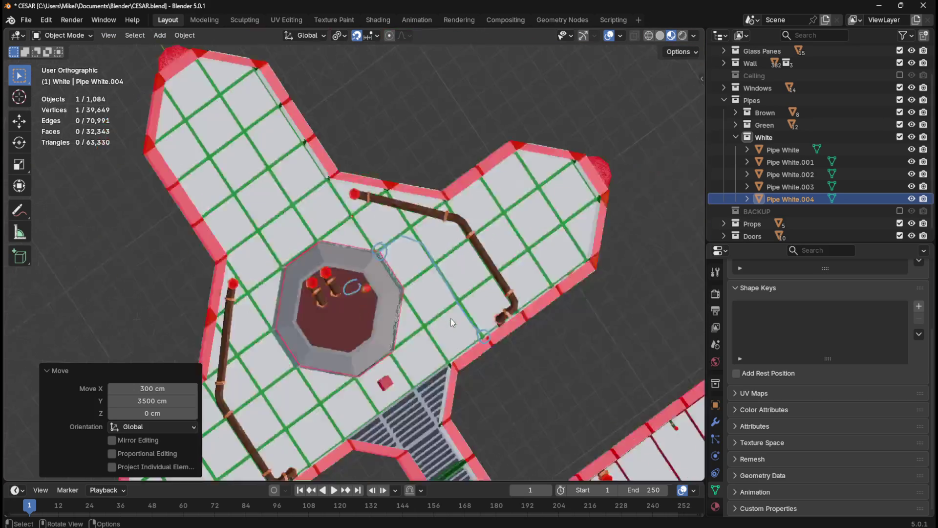
key("g")
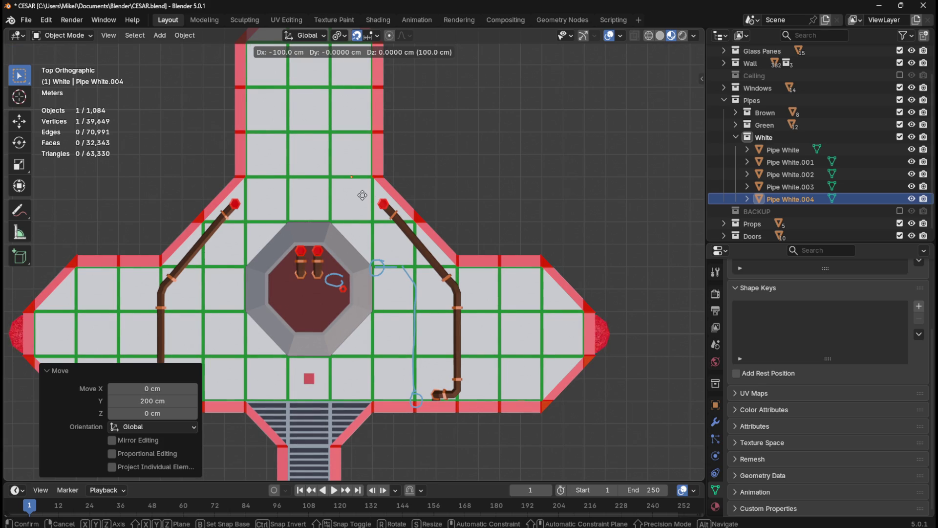
left_click(377, 186)
scroll(374, 162, "up", 3)
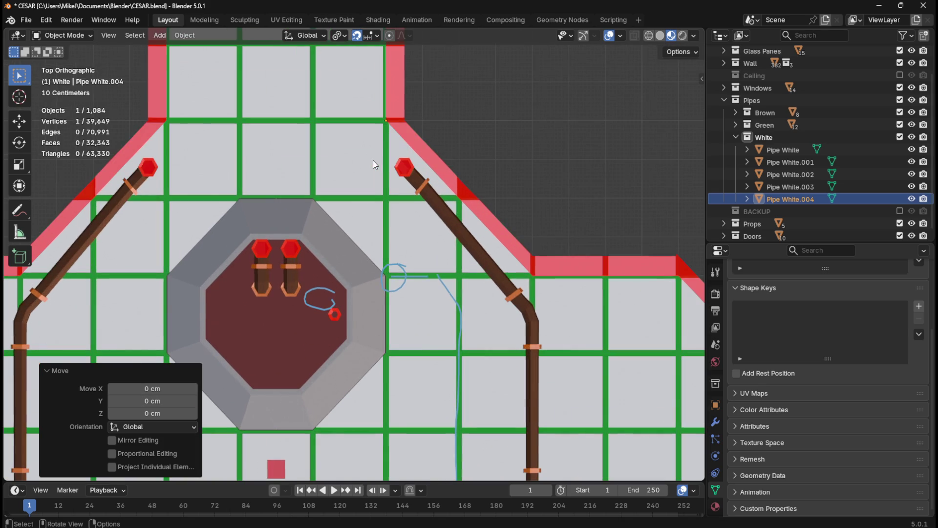
key("g")
left_click(362, 160)
Step: Move Pipe White.004 100 cm along Y into the upper corridor, then −10 cm along X
middle_click_drag(405, 178, 415, 279, "shift")
key("g")
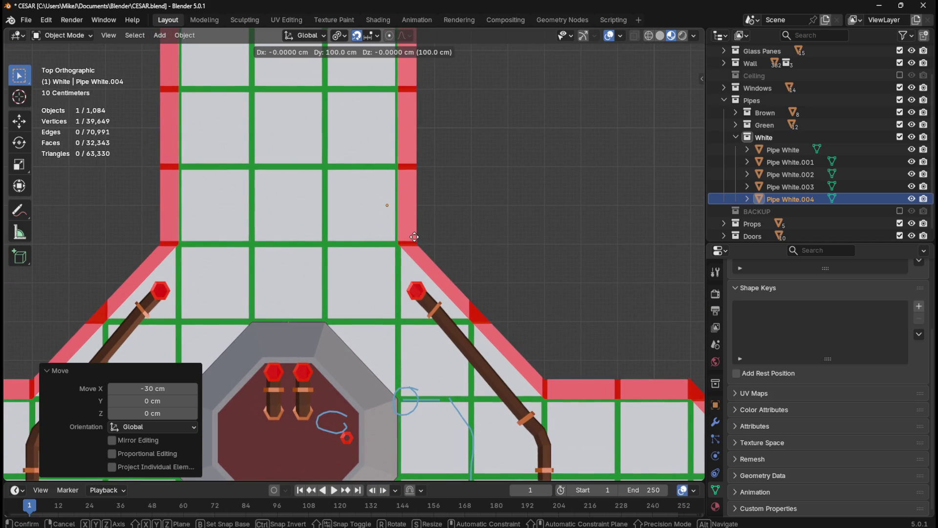
left_click(414, 237)
key("g")
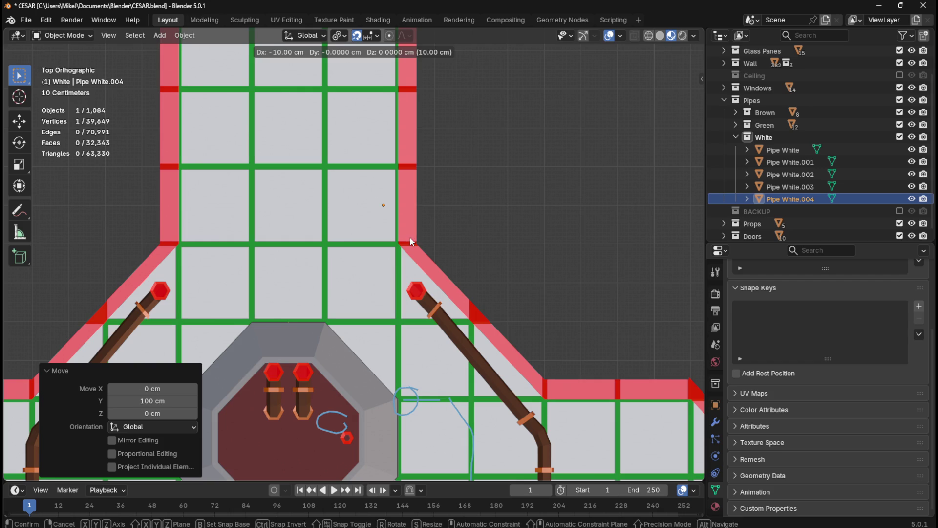
left_click(410, 237)
Step: Check the pipe's position in perspective and cancel an unwanted extra move
middle_click_drag(377, 263, 402, 241)
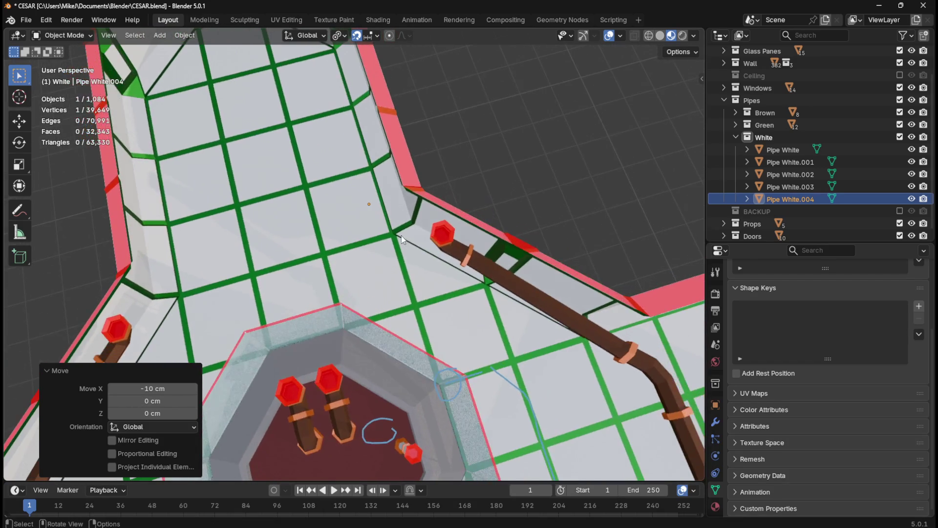
key("KP_7")
key("g")
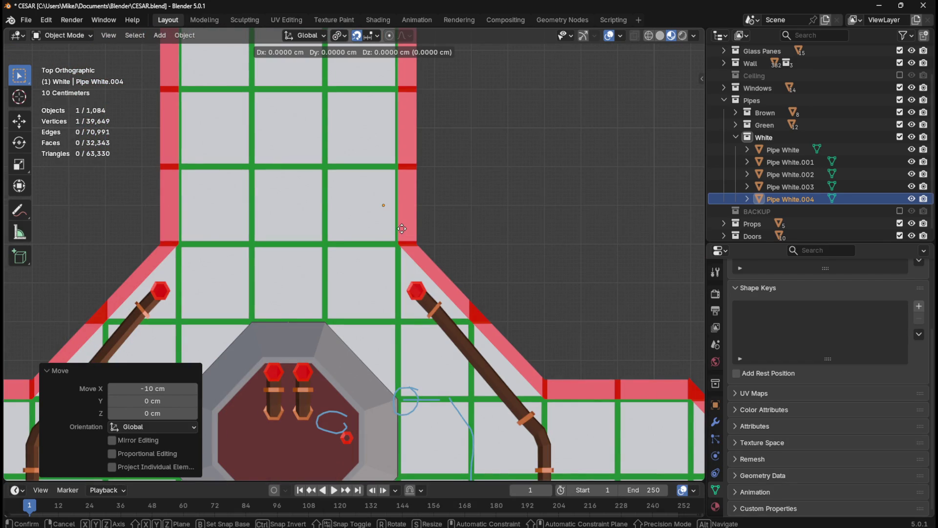
right_click(400, 232)
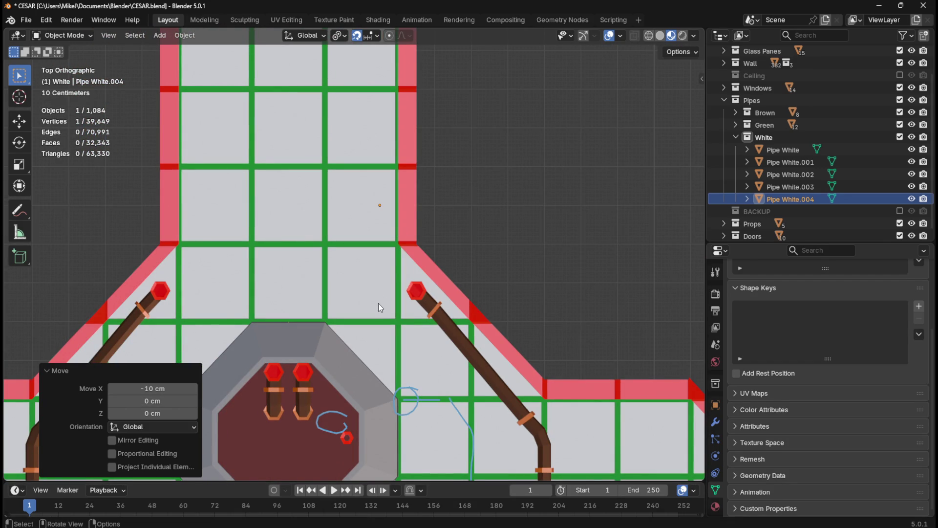
mouse_move(382, 301)
middle_mouse_down()
mouse_move(475, 208)
mouse_move(467, 218)
mouse_move(430, 162)
middle_mouse_up()
left_click(377, 36)
Step: Set the snap target to Edge and raise Pipe White.004 300 cm along Z onto the wall tops
left_click(362, 136)
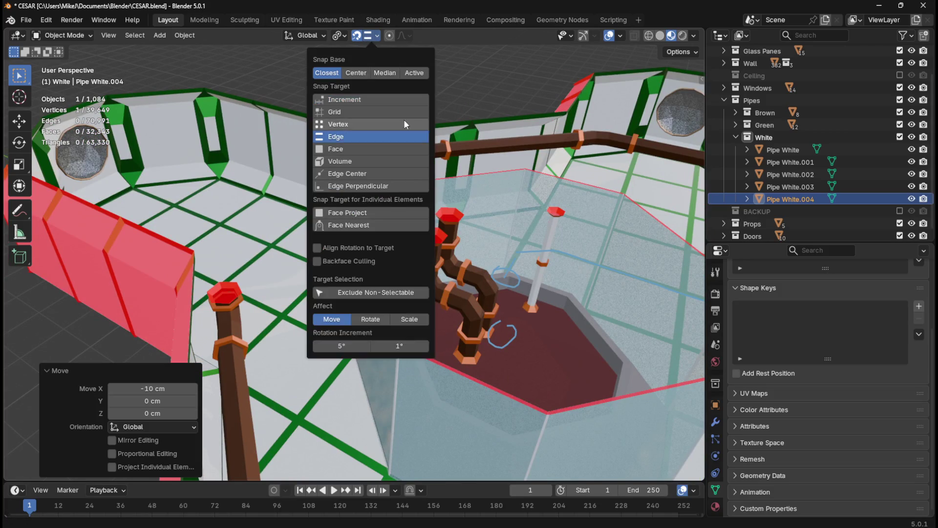
key("Escape")
key("g")
key("z")
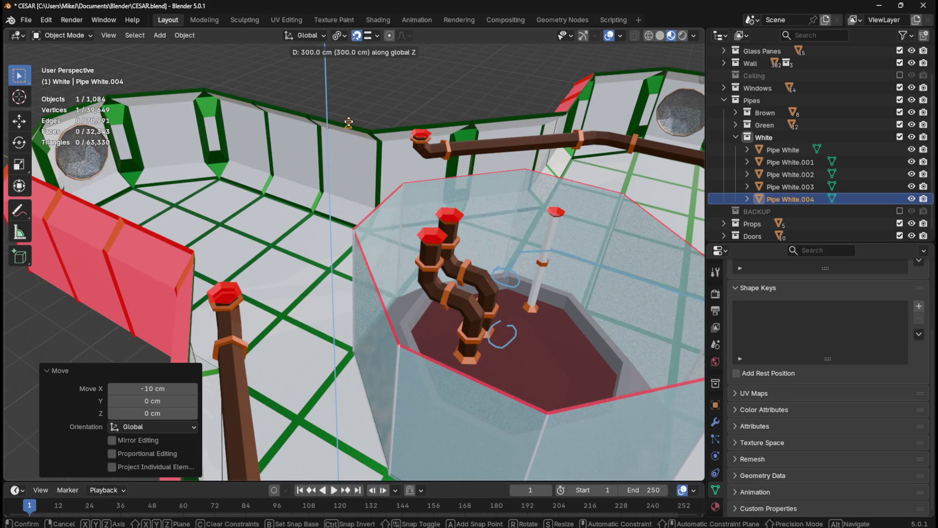
left_click(347, 121)
mouse_move(371, 186)
middle_mouse_down()
mouse_move(533, 197)
mouse_move(552, 170)
mouse_move(547, 148)
mouse_move(416, 172)
mouse_move(389, 192)
mouse_move(428, 282)
mouse_move(478, 242)
mouse_move(508, 243)
mouse_move(490, 272)
mouse_move(330, 277)
middle_mouse_up()
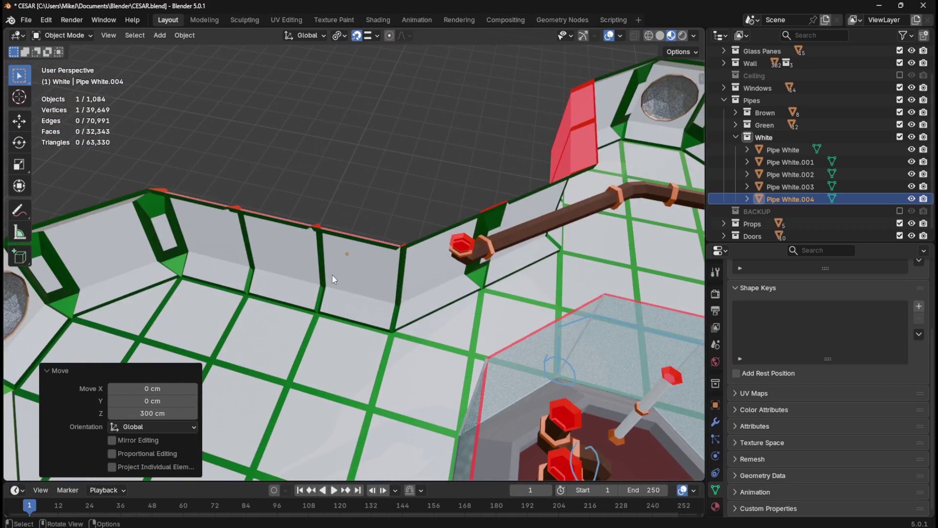
Step: Return to plan view, look over the lower rooms and save CESAR.blend
key("KP_7")
scroll(333, 279, "down", 3)
scroll(333, 283, "down", 2)
middle_click_drag(362, 382, 342, 241, "shift")
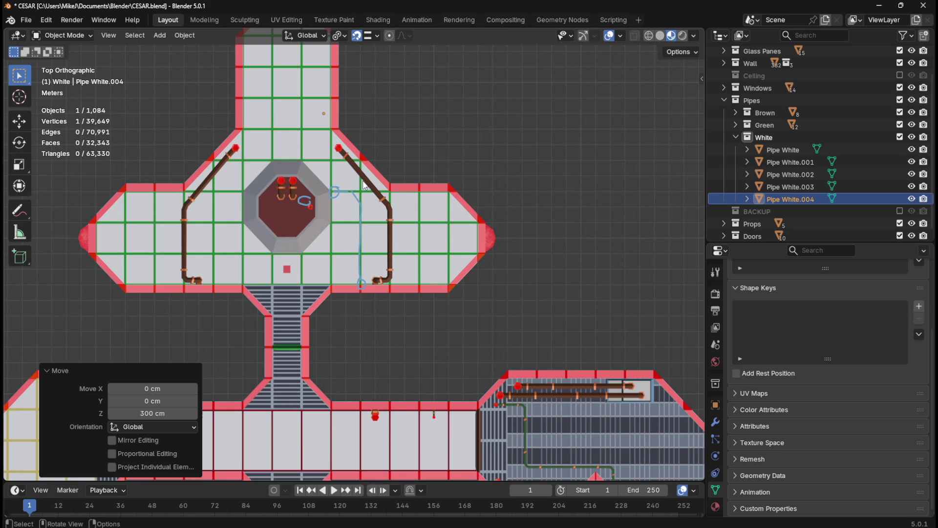
mouse_move(339, 151)
middle_mouse_down()
mouse_move(383, 123)
mouse_move(297, 164)
mouse_move(345, 166)
mouse_move(316, 164)
mouse_move(371, 196)
mouse_move(374, 186)
middle_mouse_up()
key("ctrl+s")
Step: Set the snap target back to Increment
left_click(376, 36)
left_click(347, 99)
mouse_move(256, 134)
middle_mouse_down()
mouse_move(366, 151)
mouse_move(352, 172)
mouse_move(374, 211)
mouse_move(380, 196)
mouse_move(393, 200)
middle_mouse_up()
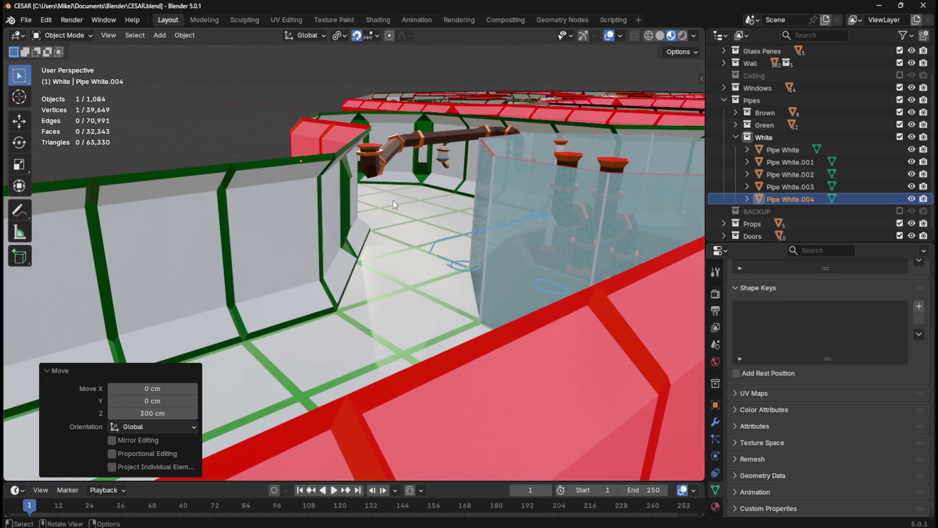
key("Tab")
Step: In vertex select mode, save, then extrude the pipe's only vertex −100 cm along Z
key("1")
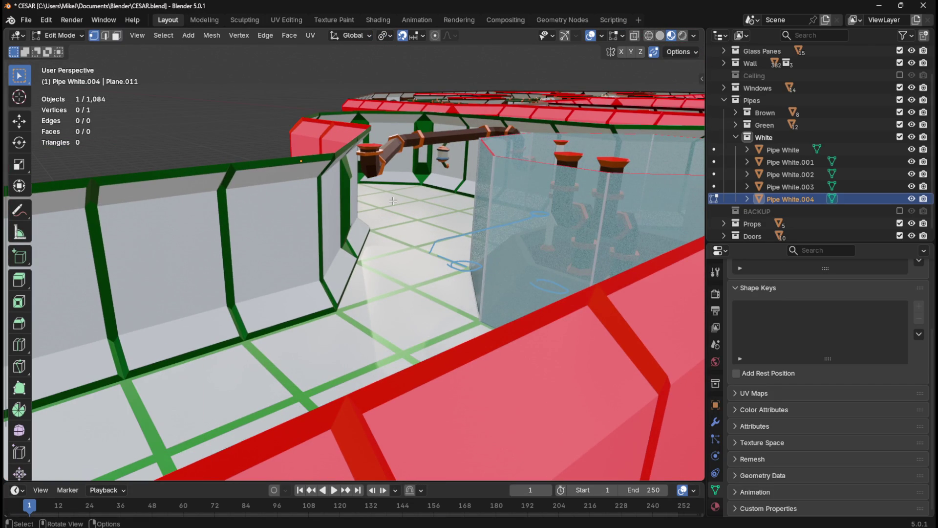
key("ctrl+s")
key("a")
key("e")
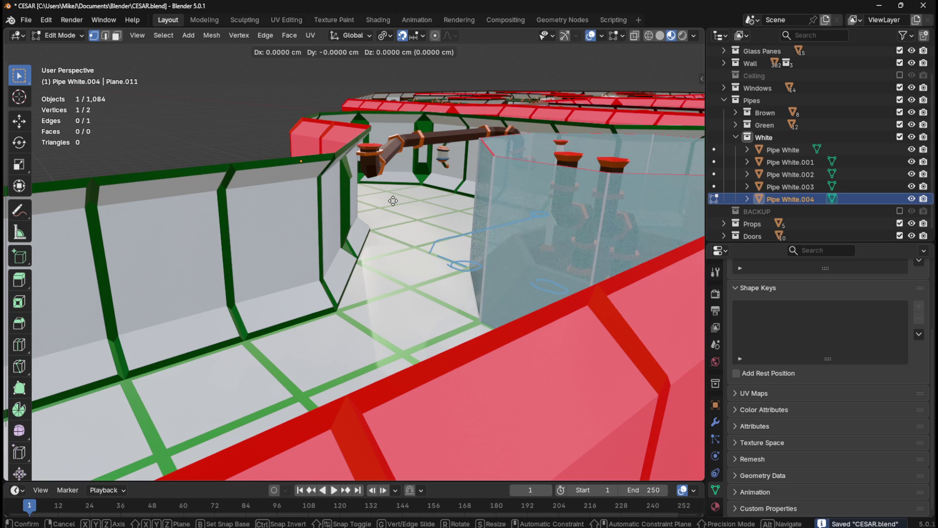
key("z")
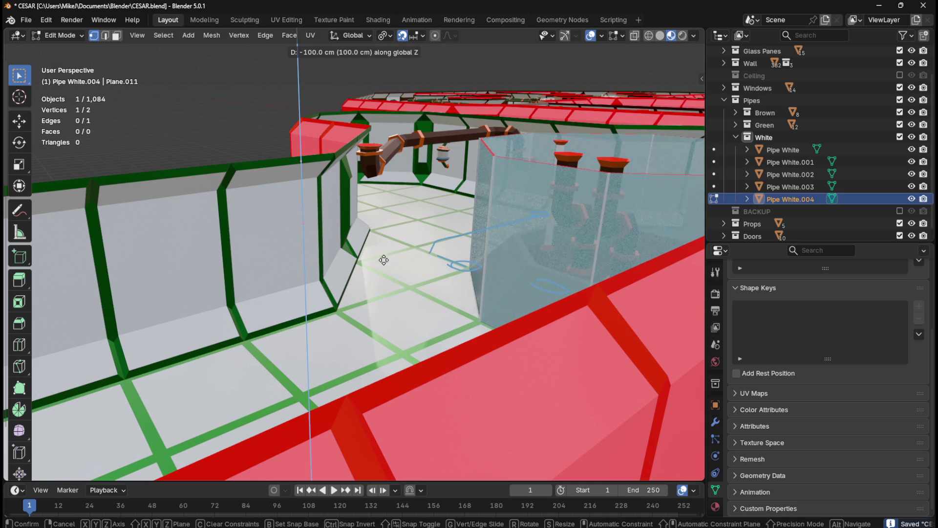
left_click(384, 245)
mouse_move(383, 245)
middle_mouse_down()
mouse_move(435, 242)
mouse_move(428, 270)
mouse_move(430, 252)
mouse_move(414, 239)
mouse_move(388, 249)
mouse_move(436, 242)
mouse_move(305, 240)
mouse_move(319, 231)
mouse_move(428, 250)
mouse_move(367, 253)
mouse_move(438, 270)
mouse_move(428, 289)
middle_mouse_up()
mouse_move(350, 142)
middle_mouse_down("shift")
mouse_move(444, 249)
mouse_move(444, 262)
mouse_move(423, 255)
mouse_move(438, 249)
mouse_move(462, 209)
middle_mouse_up("shift")
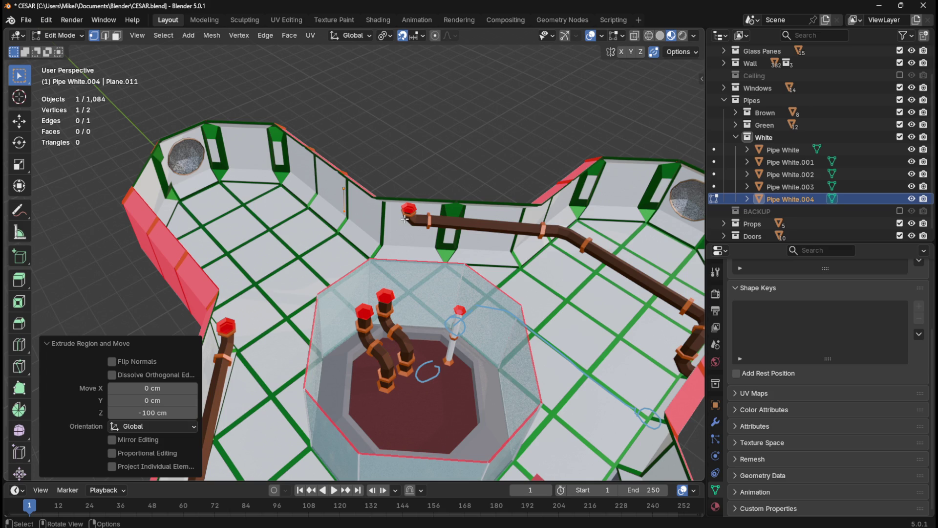
scroll(405, 219, "down", 5)
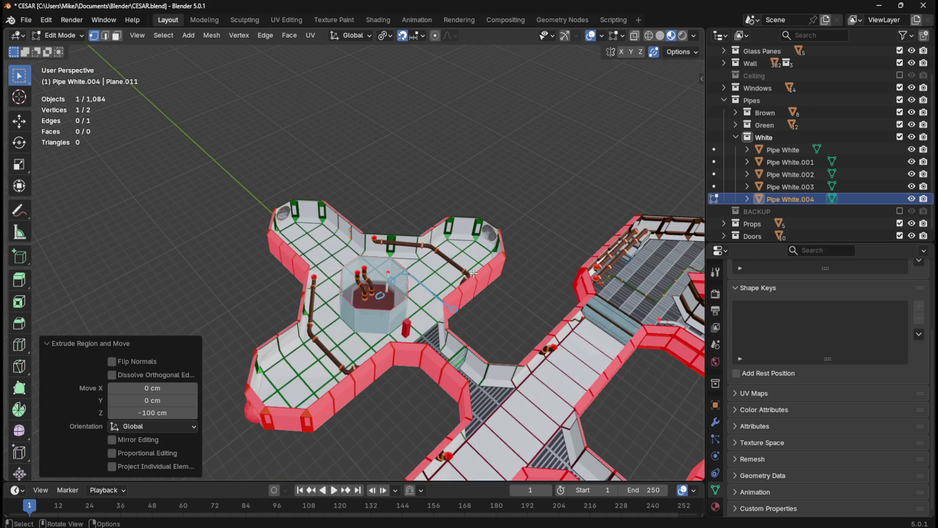
mouse_move(490, 276)
middle_mouse_down("shift")
mouse_move(562, 272)
mouse_move(440, 258)
mouse_move(440, 199)
mouse_move(359, 203)
mouse_move(387, 187)
mouse_move(405, 208)
mouse_move(504, 258)
middle_mouse_up("shift")
scroll(484, 248, "down", 4)
scroll(488, 238, "up", 1)
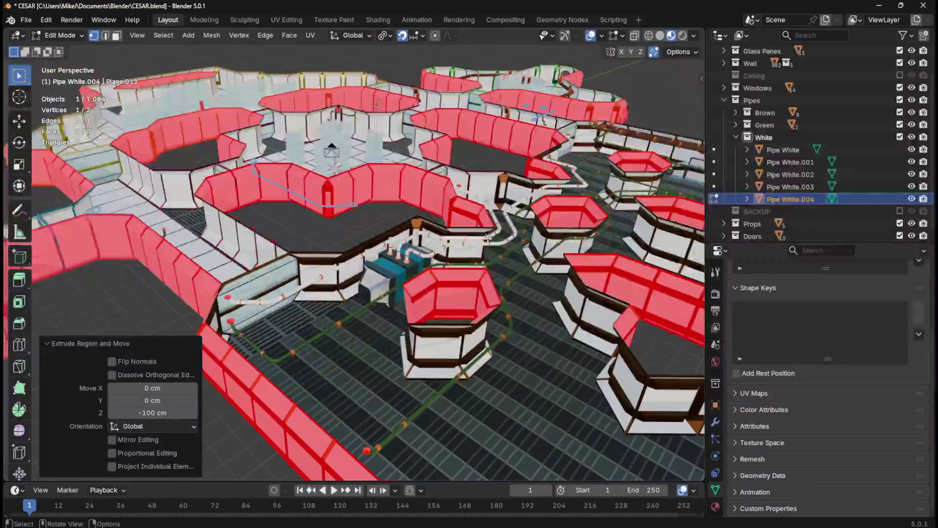
middle_click_drag(366, 206, 533, 210)
scroll(386, 264, "up", 5)
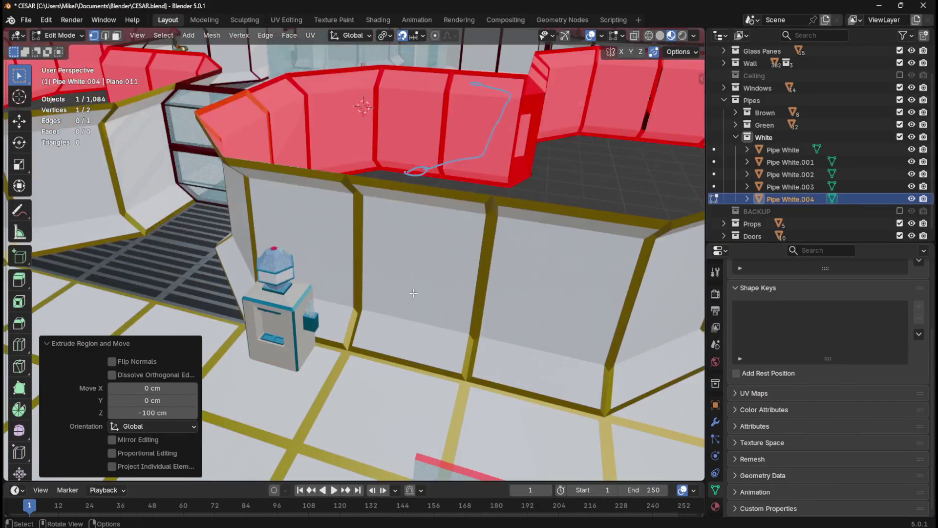
scroll(415, 292, "up", 5)
middle_click_drag(426, 281, 438, 261)
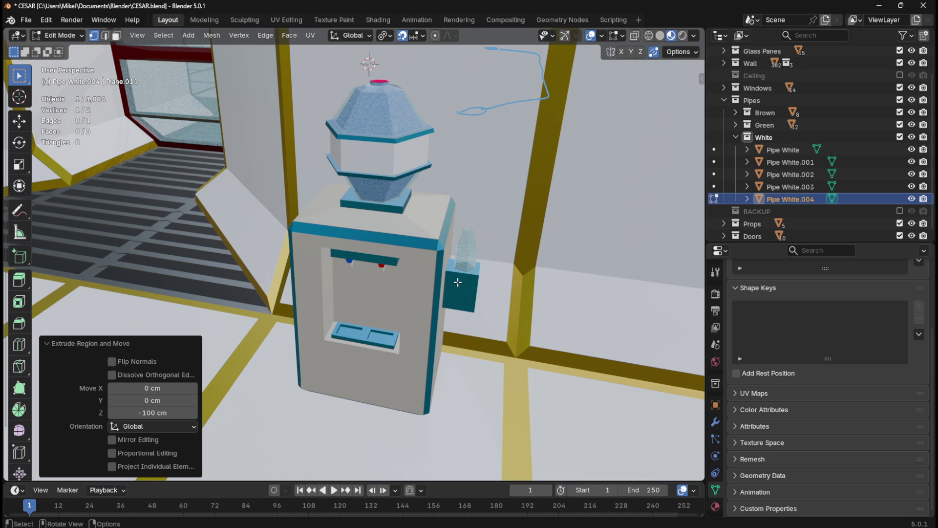
scroll(464, 273, "down", 10)
middle_click_drag(463, 273, 422, 229)
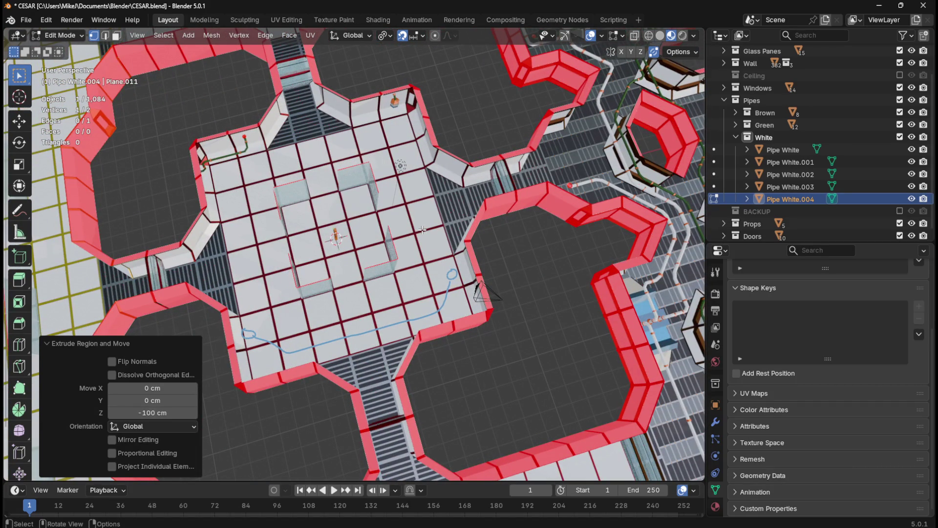
key("KP_7")
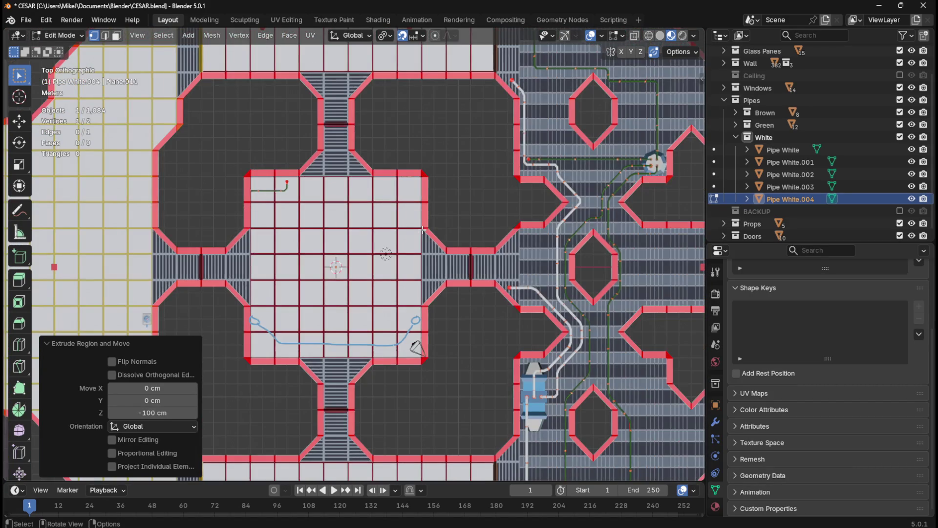
scroll(424, 236, "down", 3)
middle_click_drag(420, 256, 417, 303, "shift")
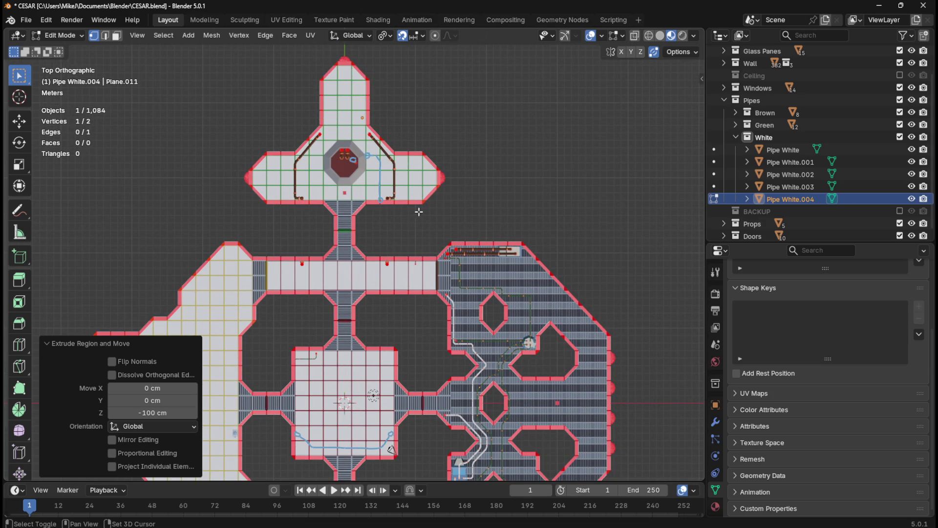
scroll(419, 211, "up", 6)
middle_click_drag(409, 283, 447, 258)
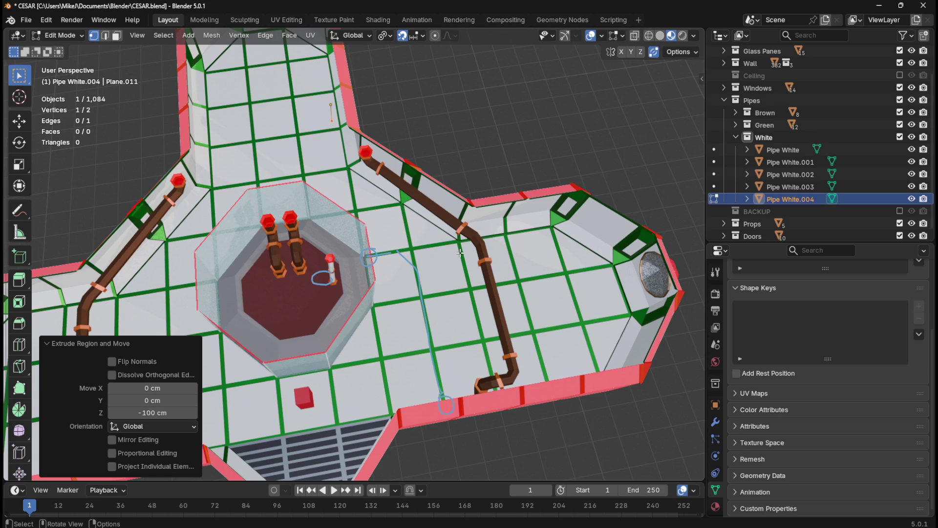
mouse_move(460, 253)
middle_mouse_down()
mouse_move(579, 221)
mouse_move(551, 267)
mouse_move(545, 253)
mouse_move(655, 245)
middle_mouse_up()
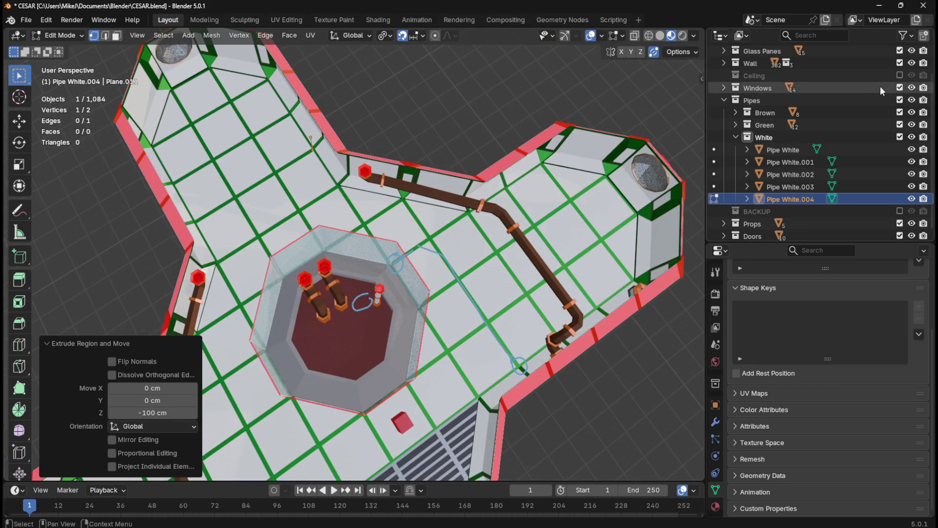
left_click(901, 75)
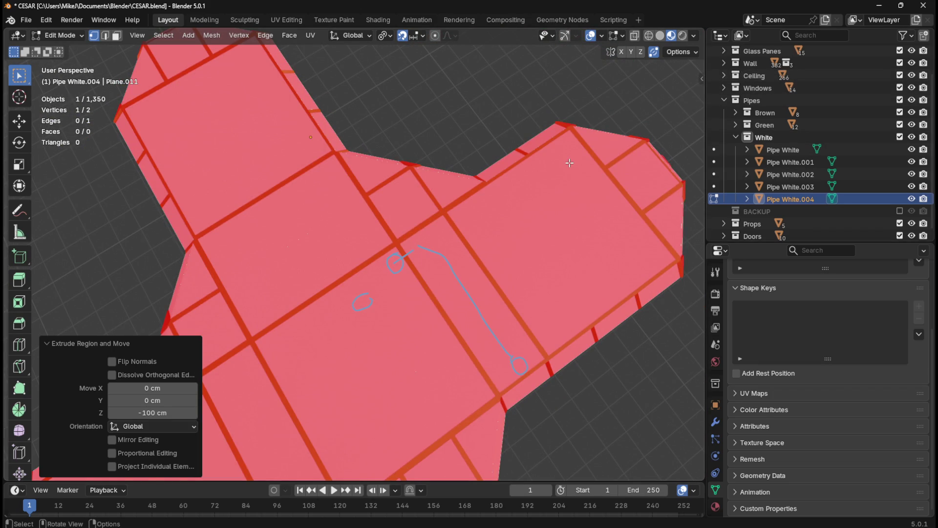
key("KP_7")
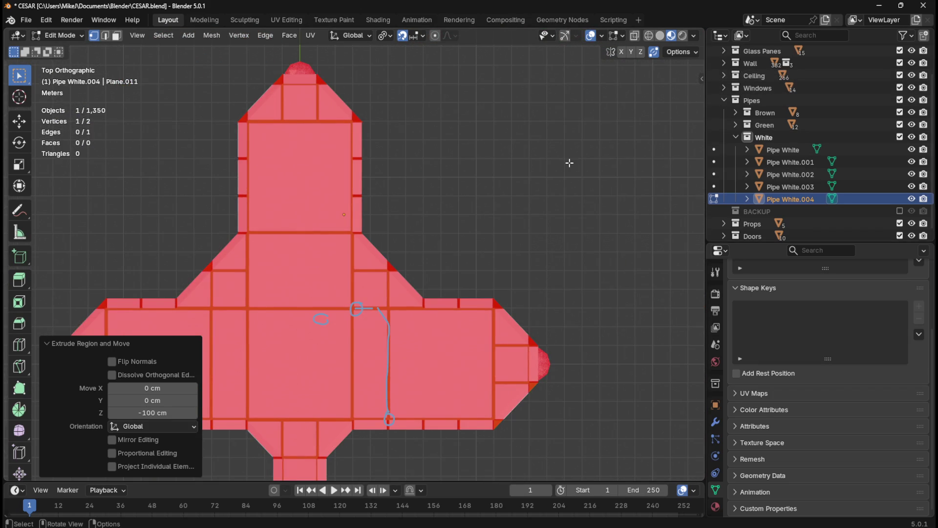
left_click(899, 76)
left_click(899, 75)
left_click(900, 75)
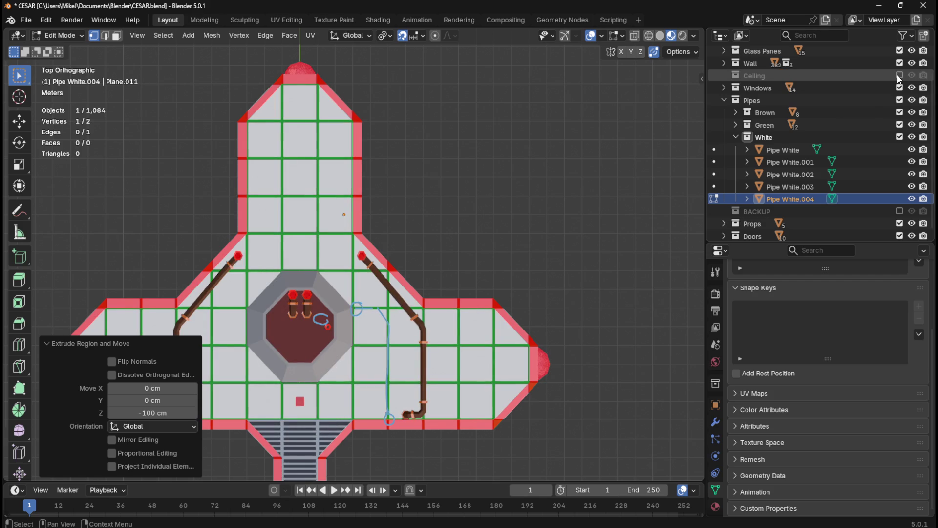
left_click(899, 76)
left_click(899, 76)
left_click(900, 76)
left_click(900, 77)
left_click(900, 76)
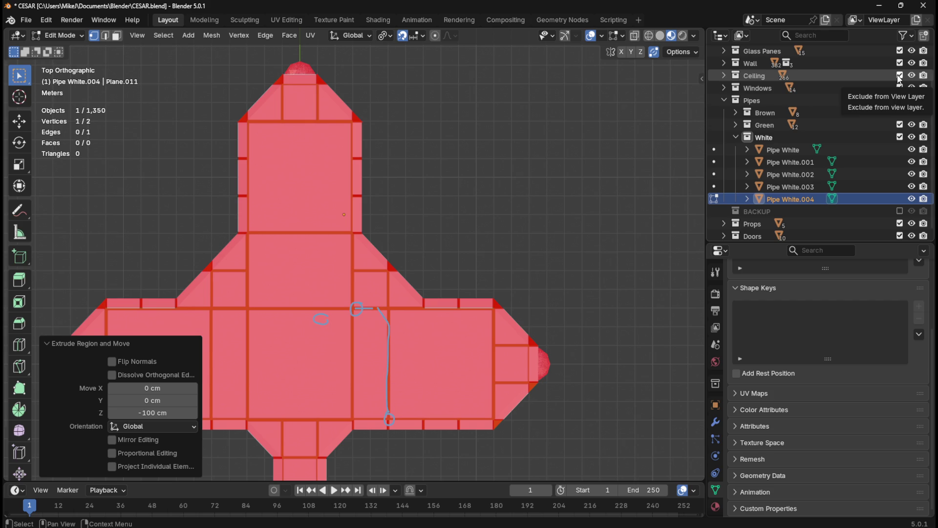
left_click(899, 76)
left_click(899, 76)
left_click(899, 76)
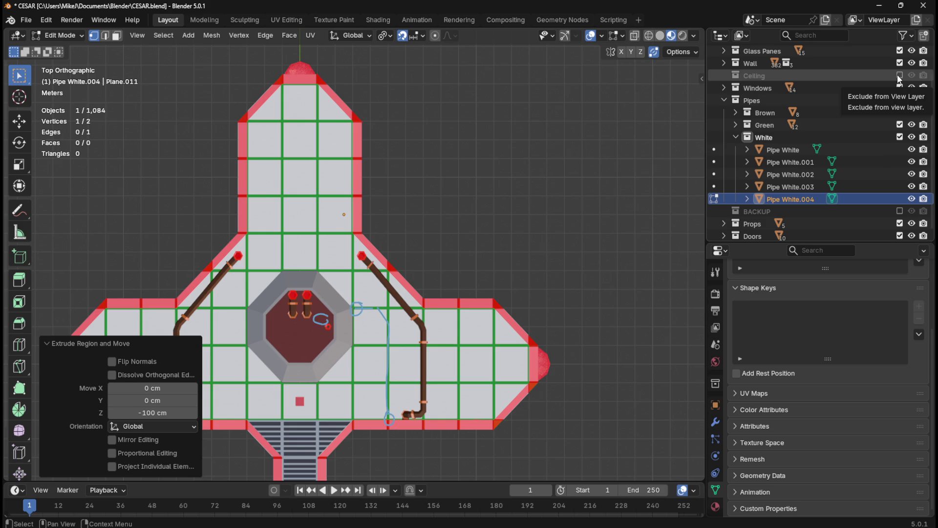
left_click(899, 75)
left_click(898, 75)
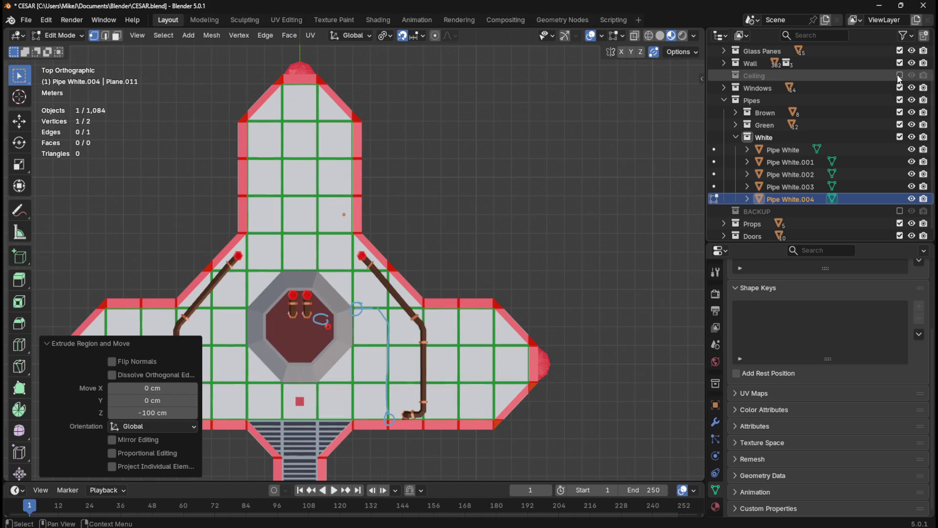
left_click(897, 75)
left_click(897, 75)
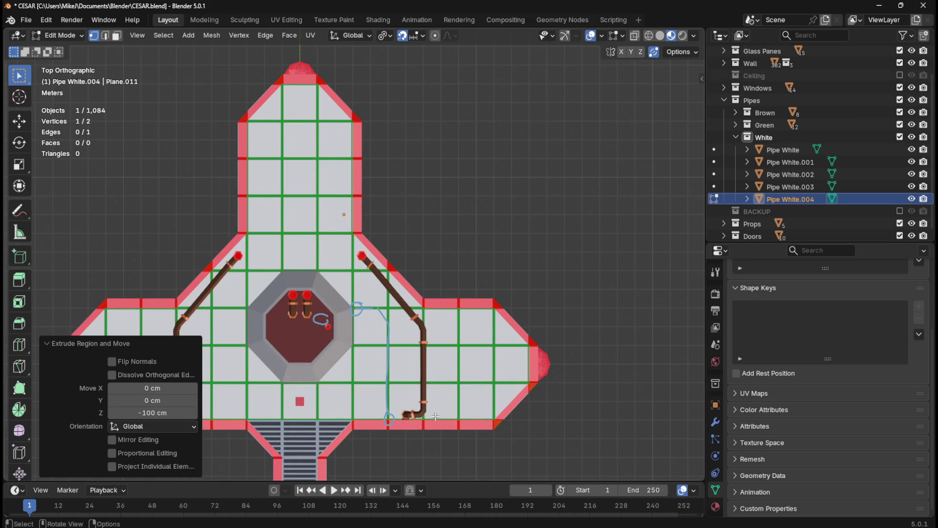
Step: Collapse the white pipe's stray edge into a single vertex and return to Object Mode
mouse_move(450, 322)
middle_mouse_down()
mouse_move(585, 258)
mouse_move(492, 183)
mouse_move(476, 192)
mouse_move(550, 197)
mouse_move(546, 218)
middle_mouse_up()
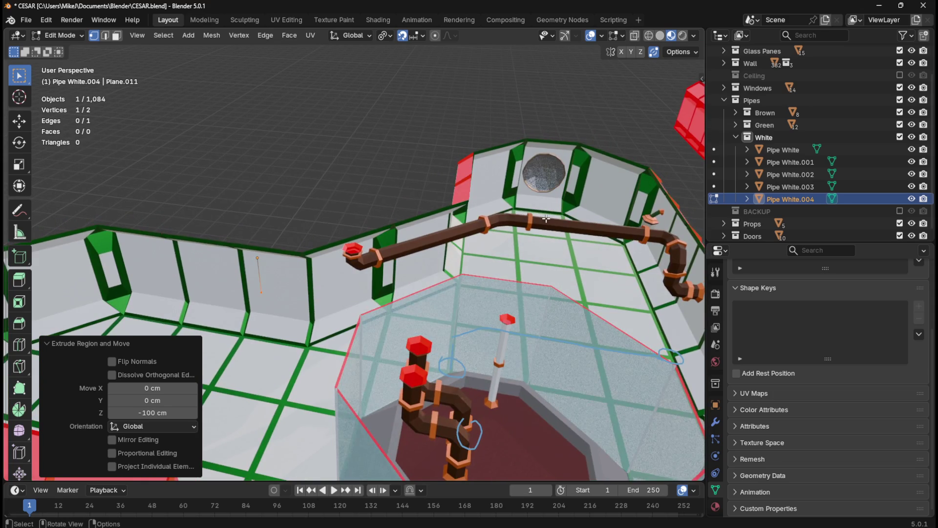
key("KP_7")
mouse_move(387, 236)
middle_mouse_down()
mouse_move(363, 238)
mouse_move(436, 235)
mouse_move(473, 161)
mouse_move(319, 195)
middle_mouse_up()
key("KP_7")
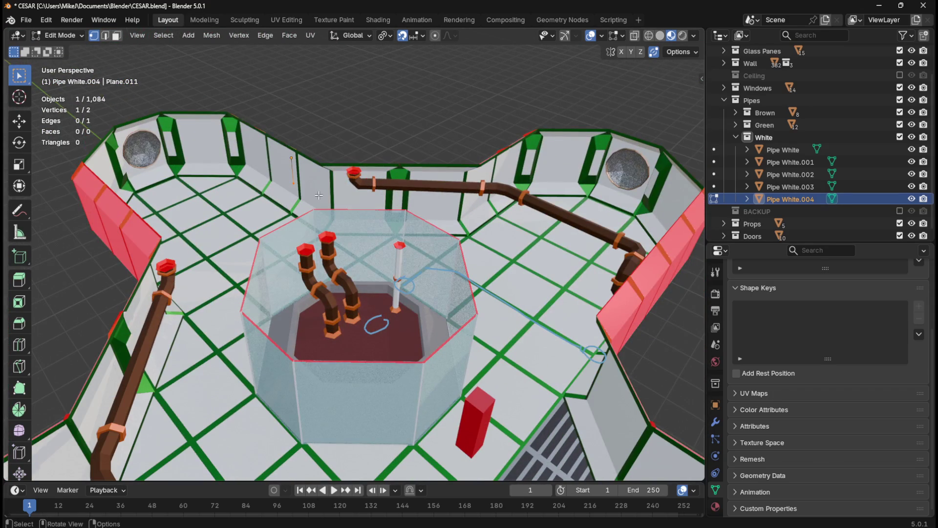
key("x")
left_click(318, 195)
key("KP_7")
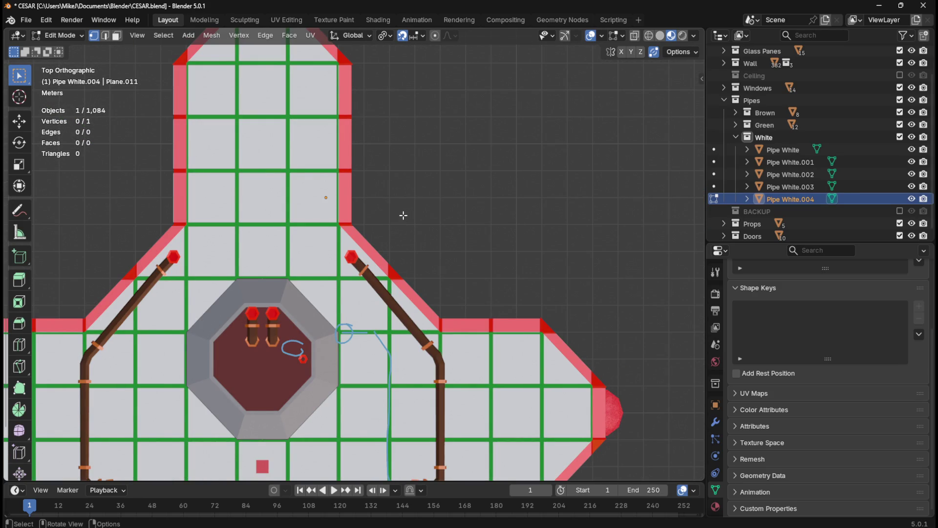
key("Tab")
key("g")
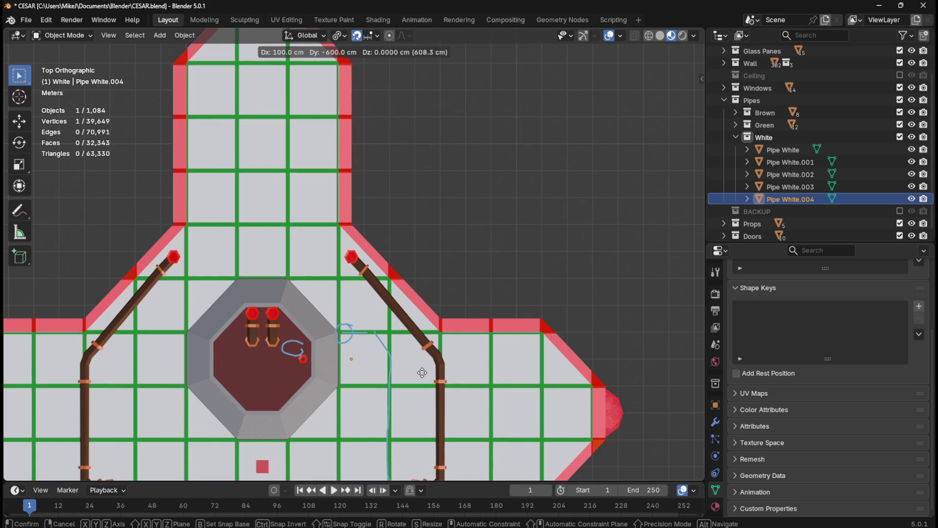
Step: Place Pipe White.004 at 100 cm X, −600 cm Y and save CESAR.blend
left_click(422, 373)
mouse_move(395, 371)
middle_mouse_down()
mouse_move(429, 285)
mouse_move(472, 222)
mouse_move(474, 195)
mouse_move(430, 196)
mouse_move(420, 236)
mouse_move(468, 221)
mouse_move(474, 209)
mouse_move(422, 204)
mouse_move(411, 188)
mouse_move(389, 193)
mouse_move(374, 282)
mouse_move(490, 231)
mouse_move(522, 244)
mouse_move(558, 234)
mouse_move(477, 241)
mouse_move(290, 230)
mouse_move(233, 216)
mouse_move(495, 226)
mouse_move(502, 245)
mouse_move(423, 255)
mouse_move(396, 271)
mouse_move(389, 293)
mouse_move(502, 256)
mouse_move(522, 223)
mouse_move(614, 213)
mouse_move(471, 255)
middle_mouse_up()
key("KP_7")
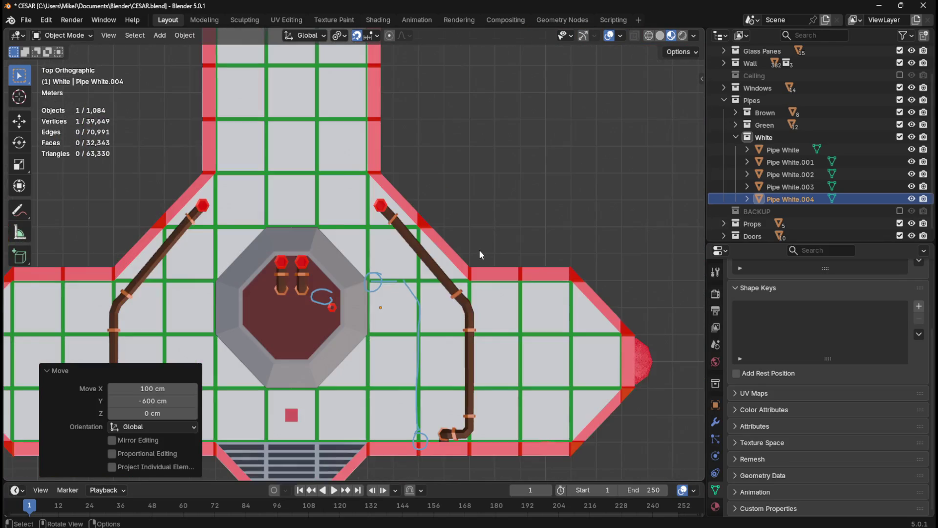
key("ctrl+s")
mouse_move(419, 326)
middle_mouse_down()
mouse_move(440, 211)
mouse_move(391, 152)
mouse_move(420, 172)
middle_mouse_up()
key("KP_7")
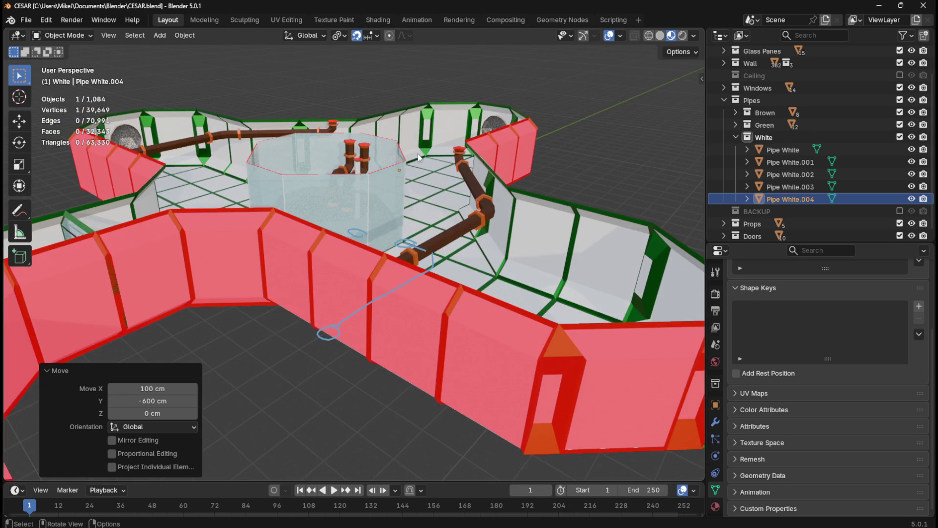
Step: Extrude the pipe's end point 100 cm down along Z, then raise it 60 cm
key("Tab")
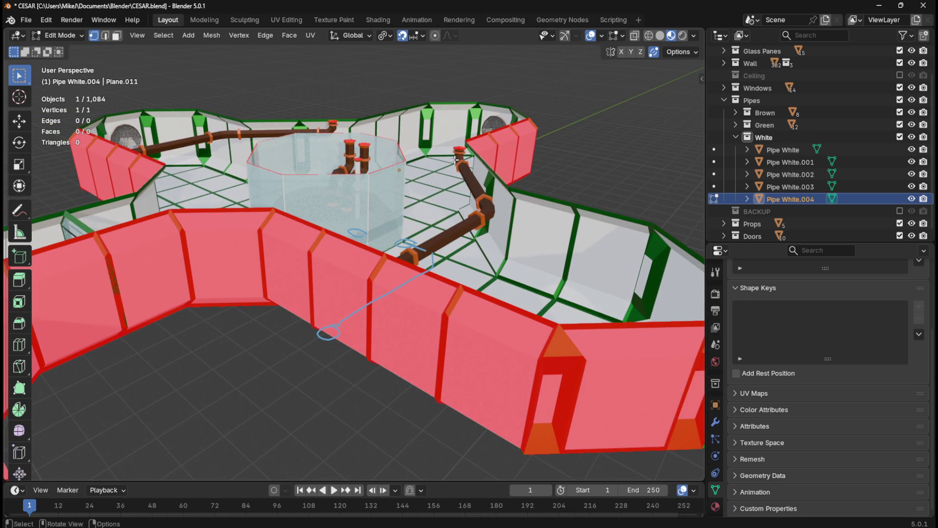
key("e")
key("z")
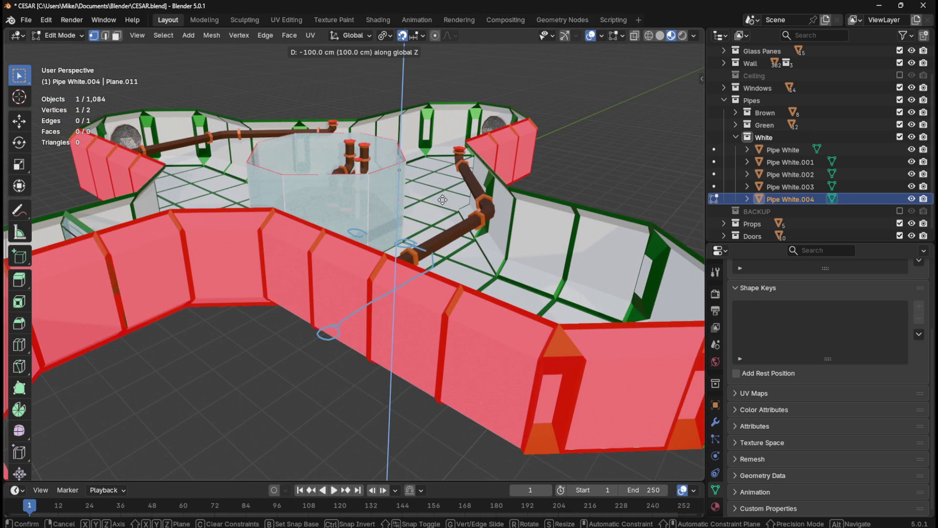
key("Return")
key("g")
key("z")
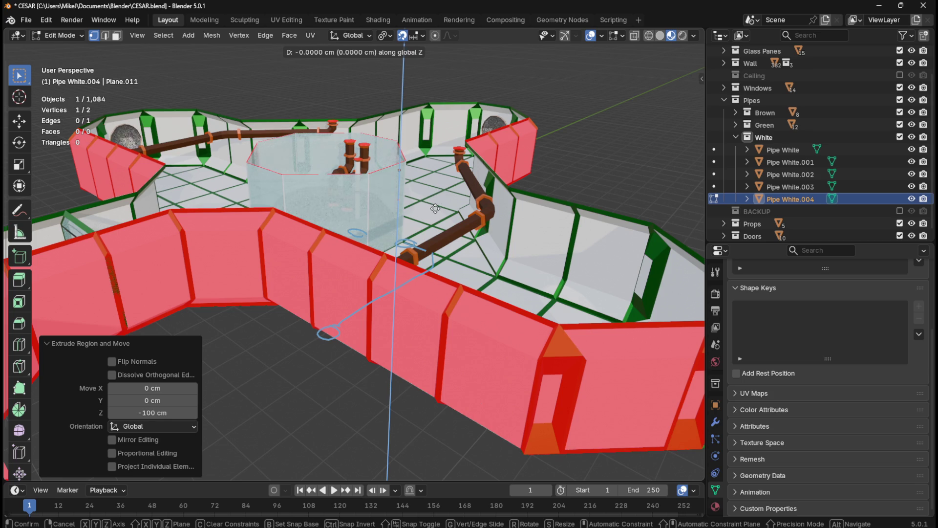
left_click(466, 394)
middle_click_drag(457, 234, 395, 221)
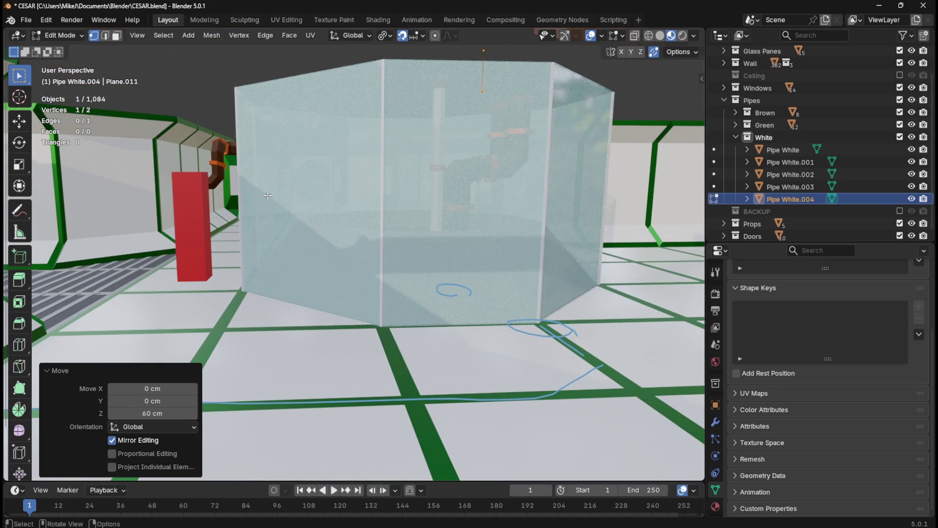
middle_click_drag(267, 193, 268, 196)
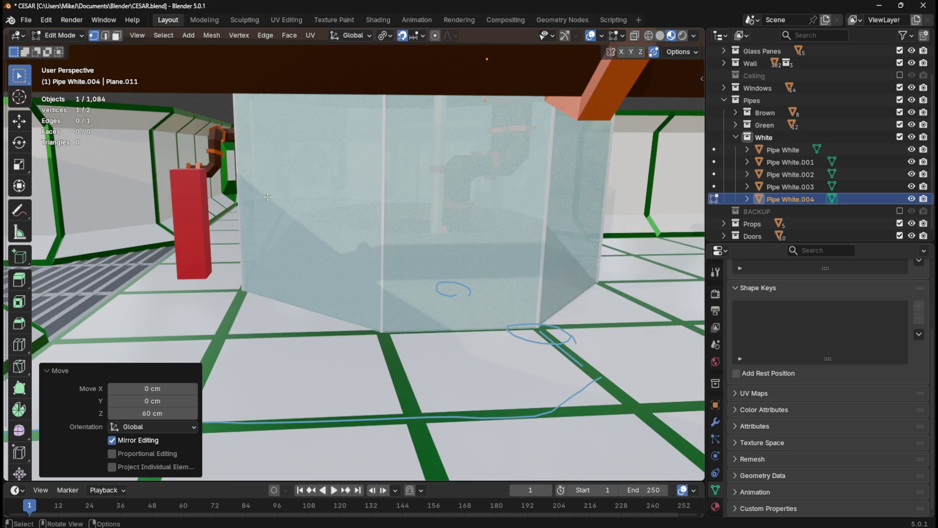
Step: Lower the new segment's end vertex 10 cm along Z and return to top view
key("g")
key("z")
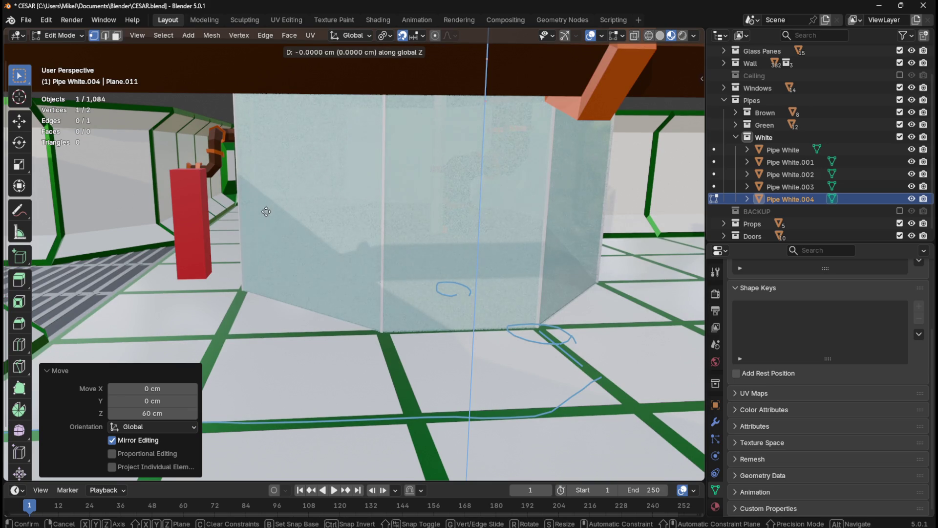
left_click(265, 266)
mouse_move(266, 266)
middle_mouse_down()
mouse_move(383, 220)
mouse_move(355, 215)
mouse_move(354, 225)
mouse_move(353, 216)
middle_mouse_up()
key("KP_7")
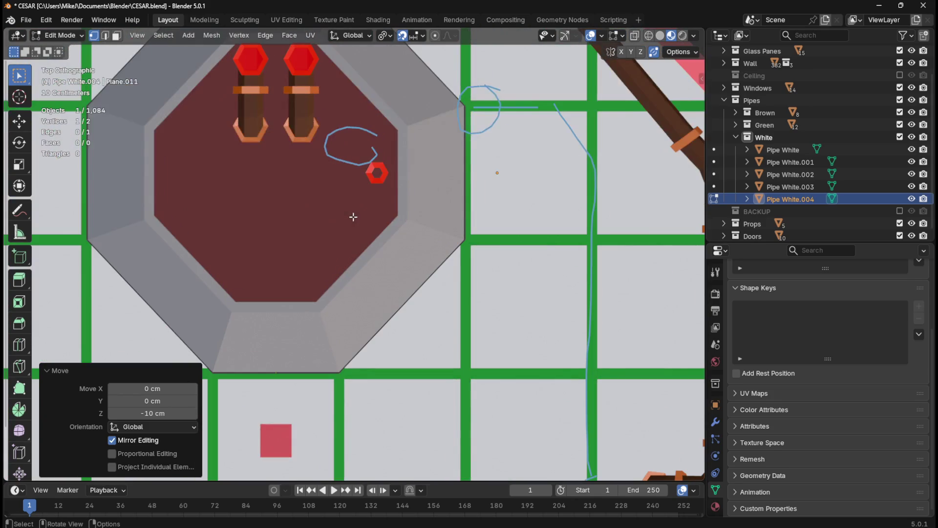
scroll(352, 214, "down", 3)
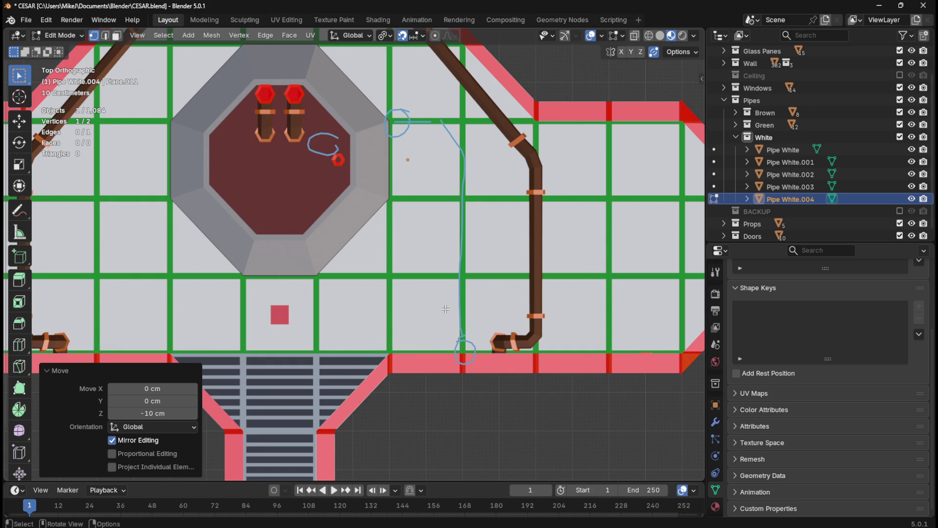
Step: Undo a false extrude, then extrude a new pipe vertex −500 cm along Y
key("e")
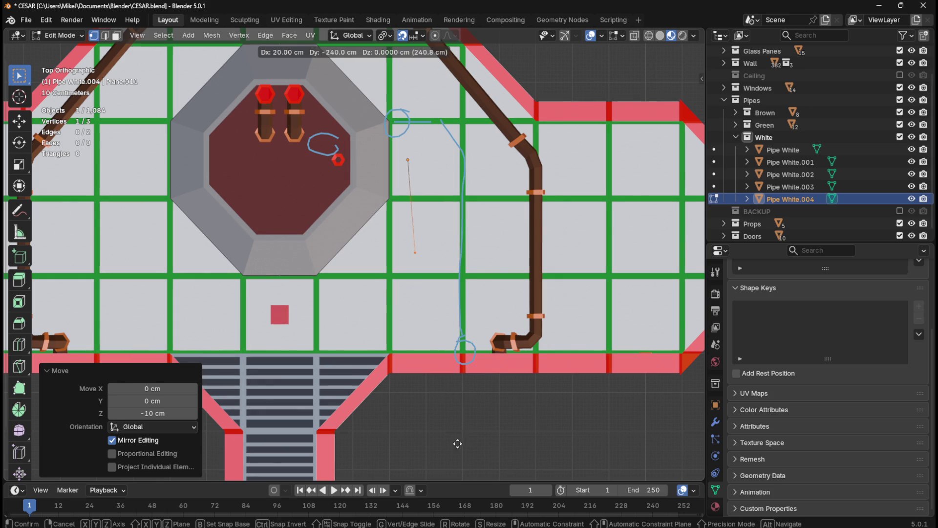
key("Escape")
scroll(440, 397, "down", 2)
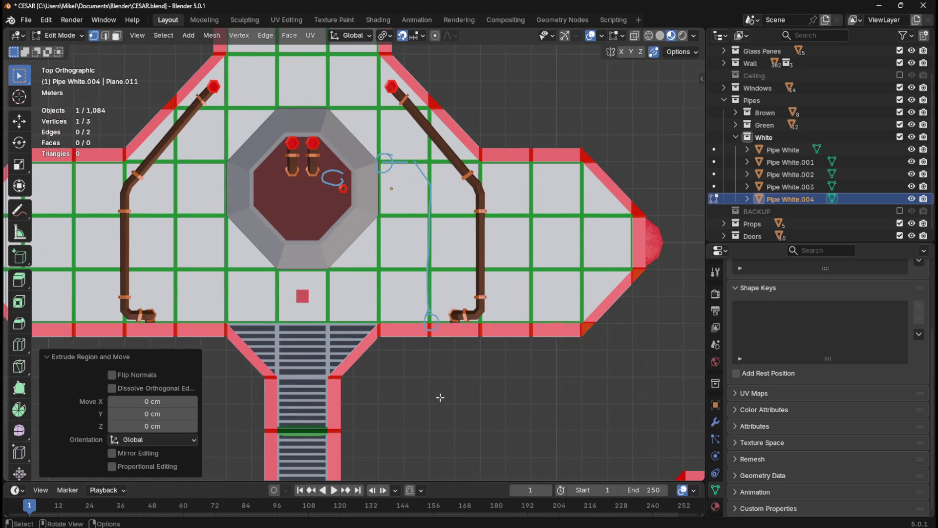
key("ctrl+z")
key("e")
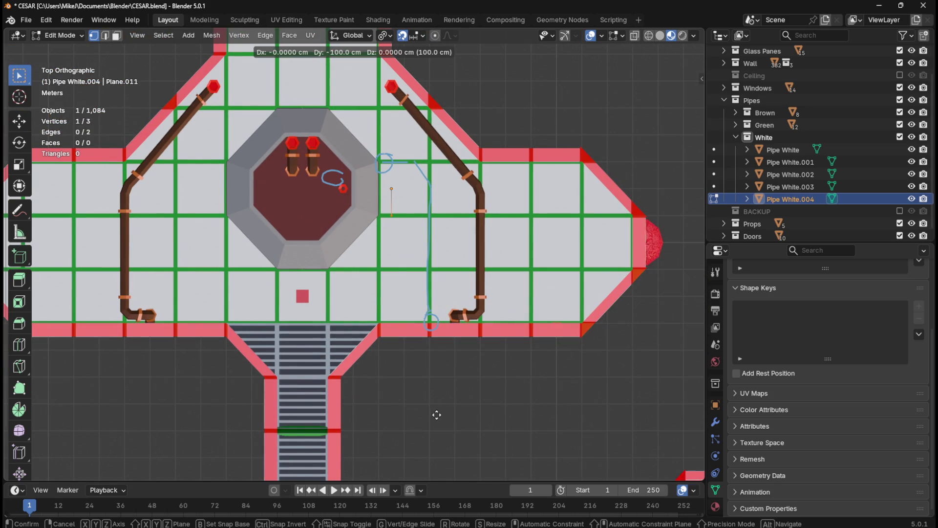
left_click(438, 82)
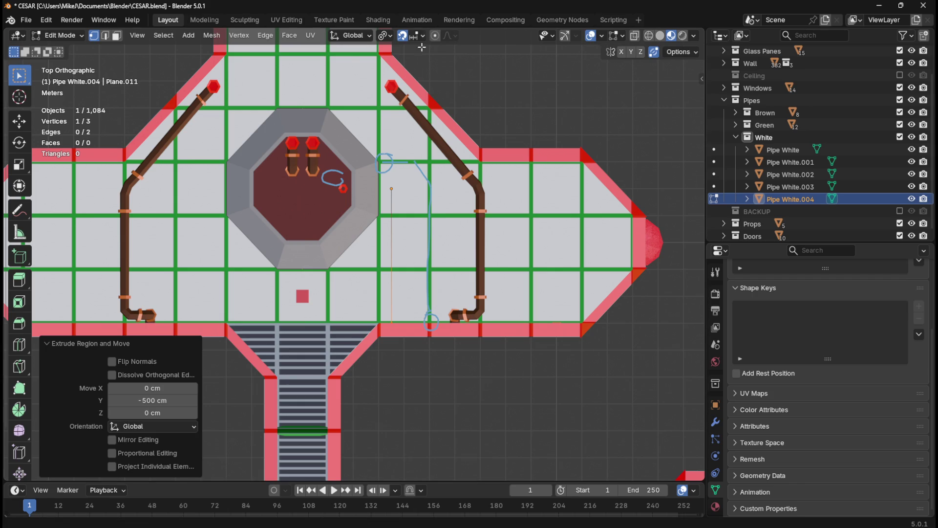
mouse_move(440, 205)
middle_mouse_down()
mouse_move(456, 265)
mouse_move(460, 235)
mouse_move(379, 223)
middle_mouse_up()
scroll(386, 236, "up", 1)
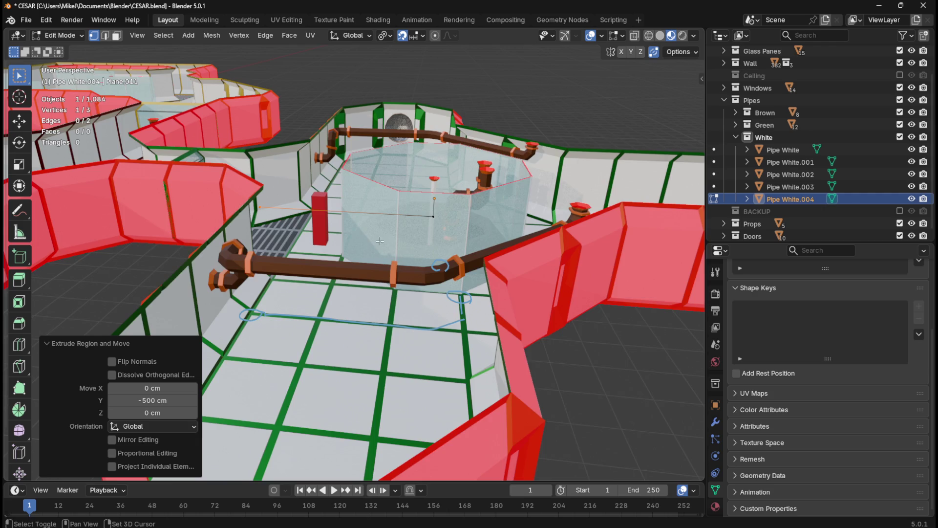
scroll(379, 241, "up", 5)
middle_click_drag(441, 198, 210, 209)
middle_click_drag(303, 225, 462, 252)
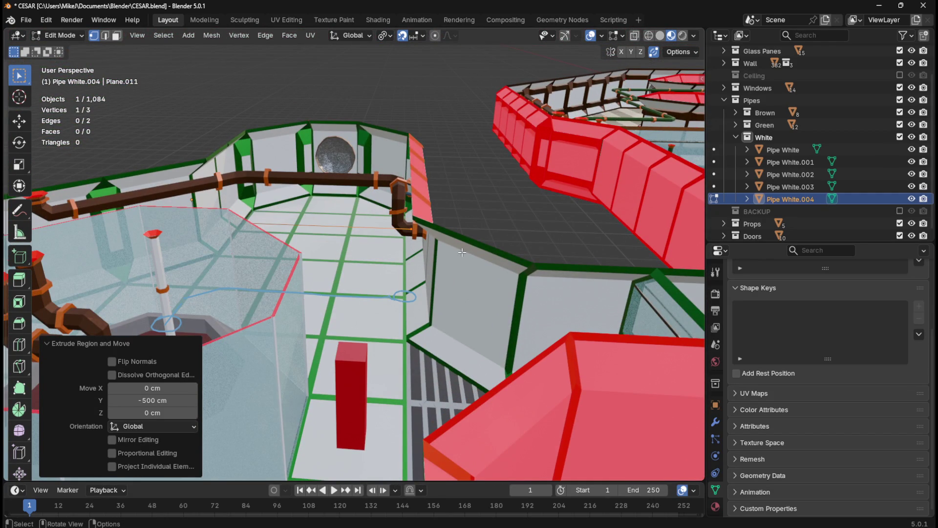
mouse_move(462, 252)
middle_mouse_down()
mouse_move(463, 230)
mouse_move(454, 267)
middle_mouse_up()
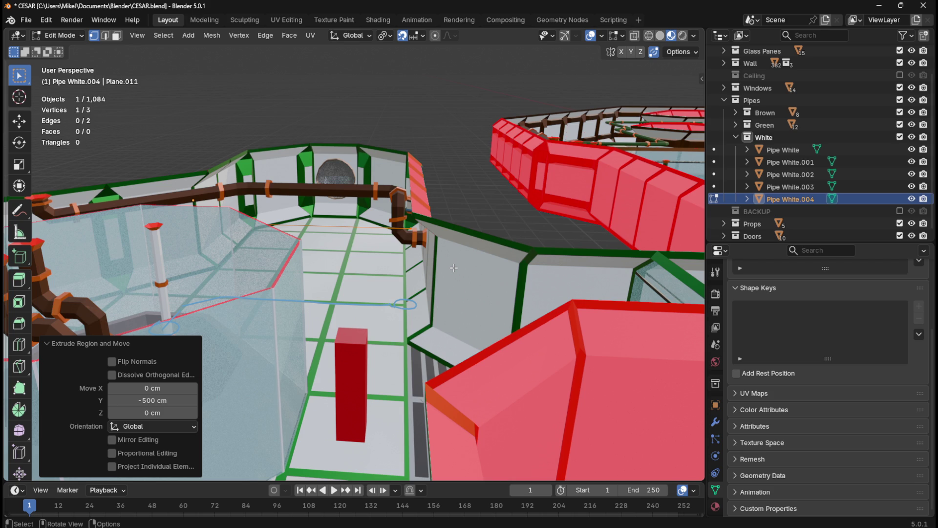
mouse_move(434, 268)
middle_mouse_down()
mouse_move(497, 292)
mouse_move(537, 276)
mouse_move(362, 260)
mouse_move(421, 262)
mouse_move(493, 310)
mouse_move(488, 262)
mouse_move(405, 279)
mouse_move(345, 255)
middle_mouse_up()
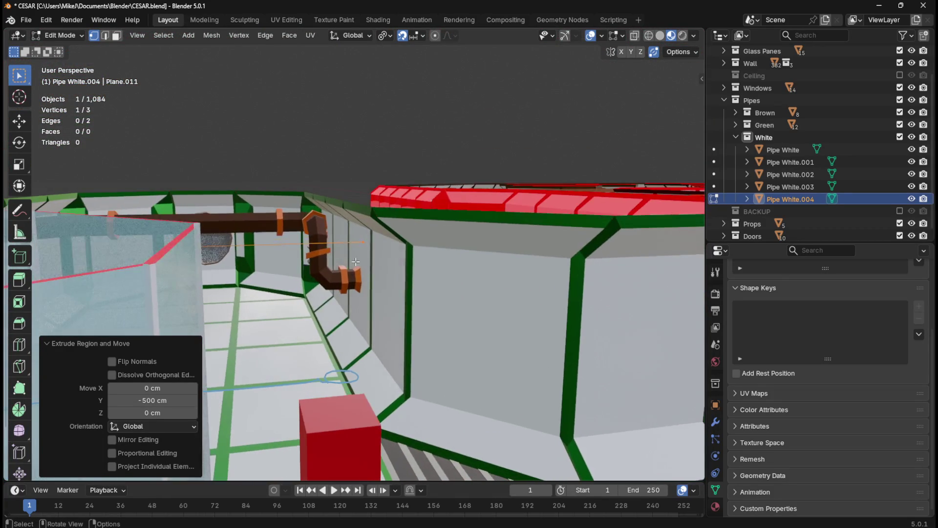
middle_click_drag(388, 290, 372, 284)
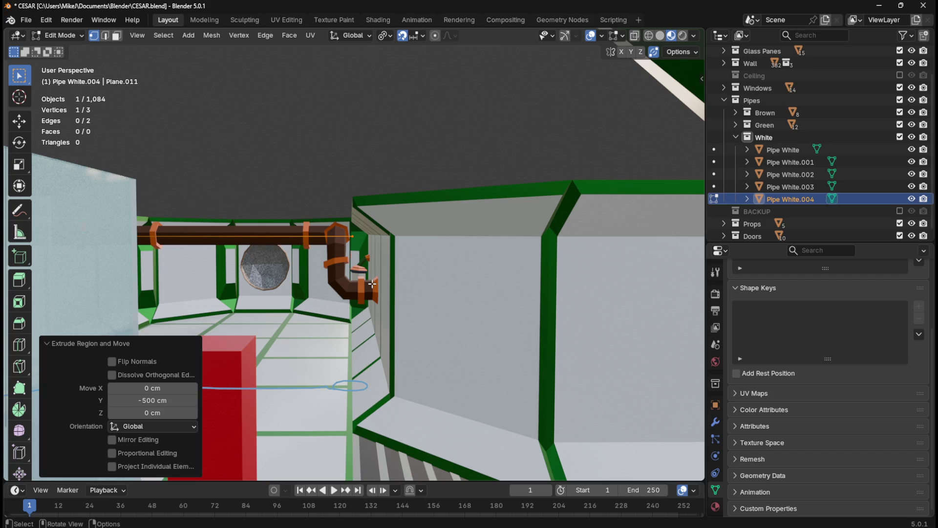
Step: Extrude the pipe end 140 cm down along Z, then lower it a further 20 cm
key("e")
key("z")
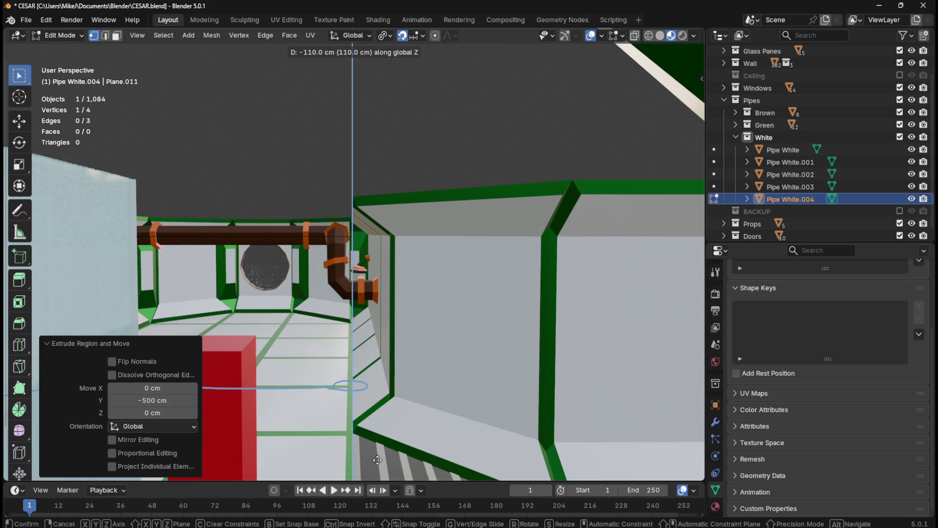
left_click(390, 186)
mouse_move(390, 186)
middle_mouse_down()
mouse_move(498, 232)
mouse_move(452, 227)
mouse_move(451, 236)
middle_mouse_up()
key("g")
key("z")
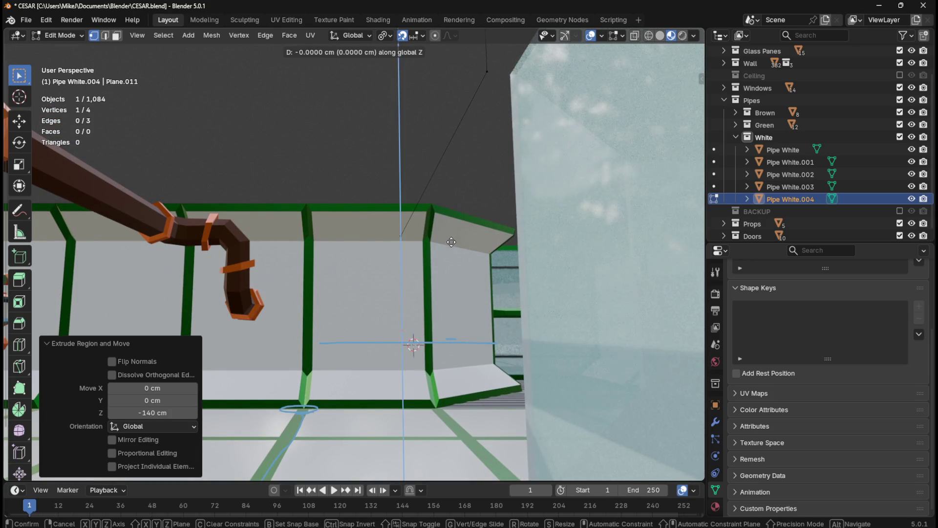
left_click(452, 362)
mouse_move(439, 293)
middle_mouse_down()
mouse_move(439, 313)
mouse_move(429, 318)
middle_mouse_up()
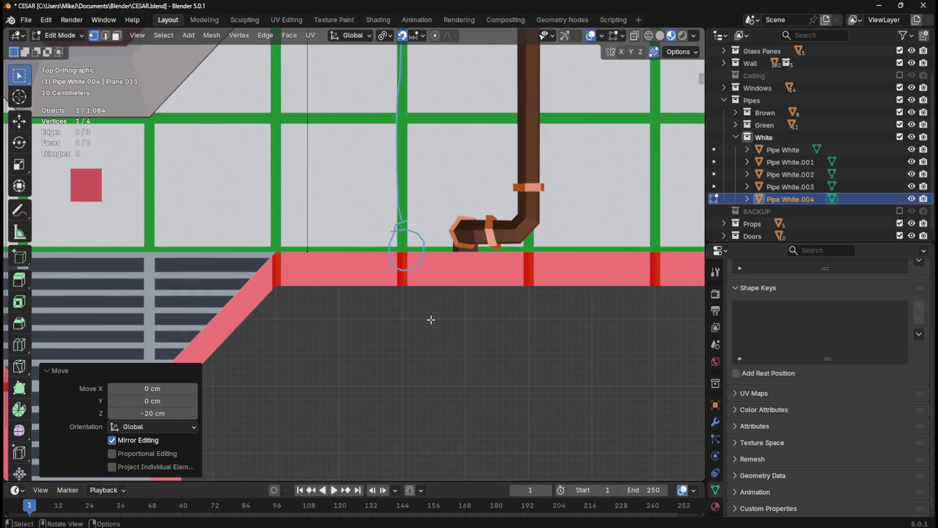
Step: Extrude a 400 cm run along X and extend its end another 50 cm
middle_click_drag(506, 277, 446, 310, "shift")
key("e")
key("x")
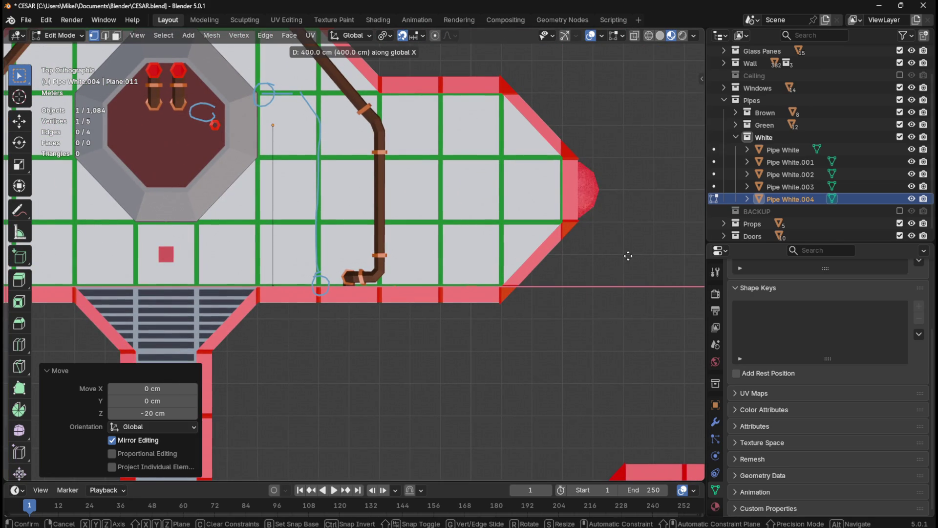
left_click(628, 256)
key("g")
key("x")
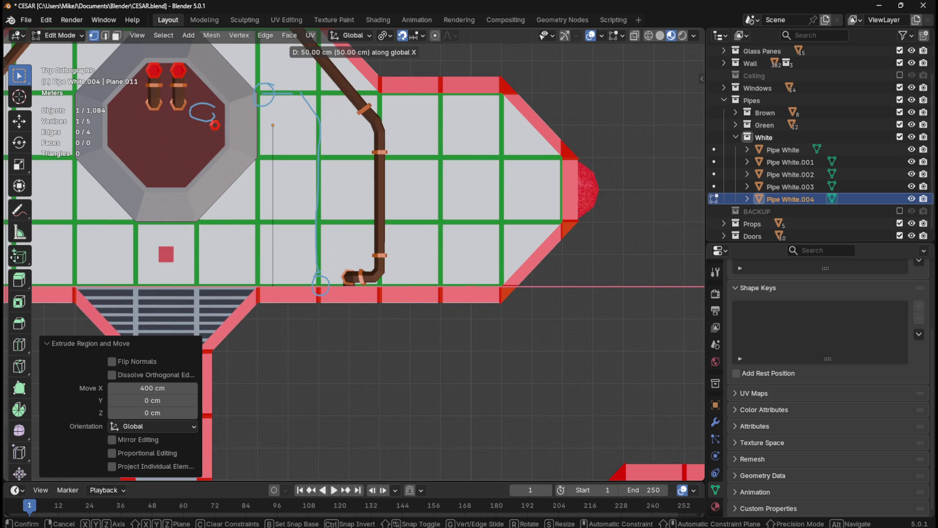
key("Return")
scroll(352, 352, "down", 5)
scroll(415, 351, "up", 3)
middle_click_drag(415, 350, 421, 318, "shift")
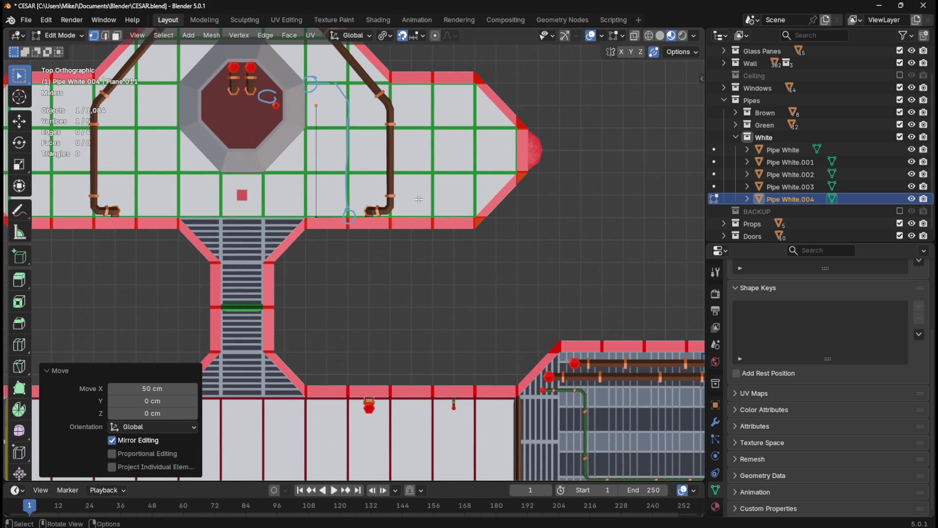
mouse_move(415, 261)
middle_mouse_down()
mouse_move(426, 251)
mouse_move(424, 198)
mouse_move(379, 225)
mouse_move(378, 298)
middle_mouse_up()
Step: Extrude the path's end point 100 cm straight up along Z
key("e")
key("z")
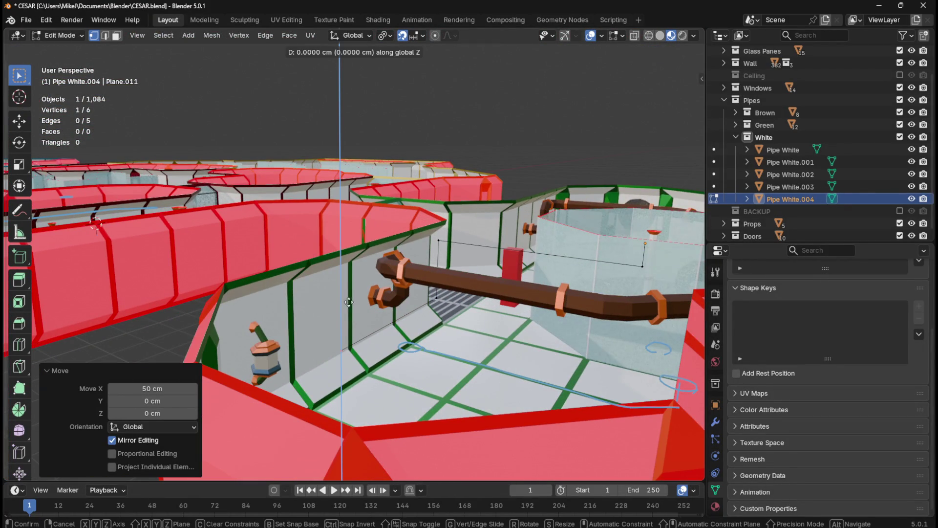
key("1")
key("Return")
middle_click_drag(391, 262, 345, 266)
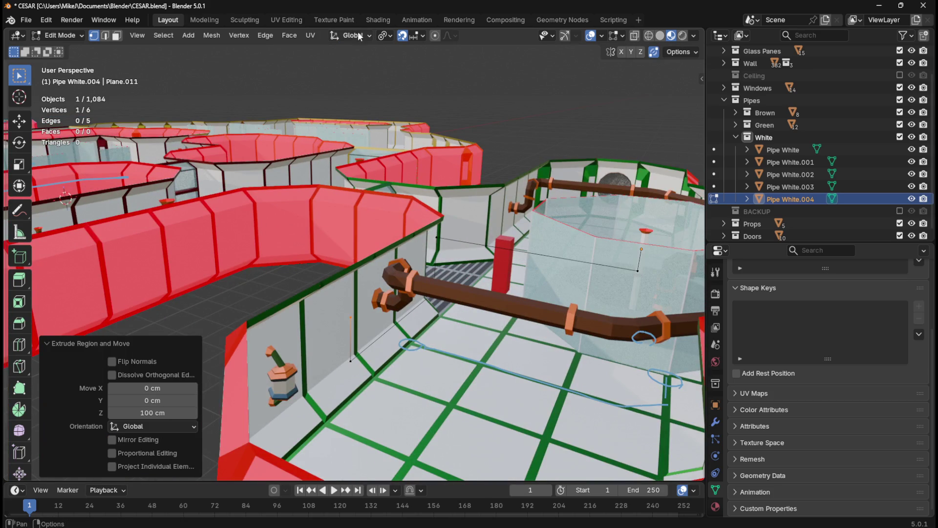
Step: Set snapping to Face Project and extrude a further 50 cm along negative Y
left_click(422, 35)
left_click(441, 140)
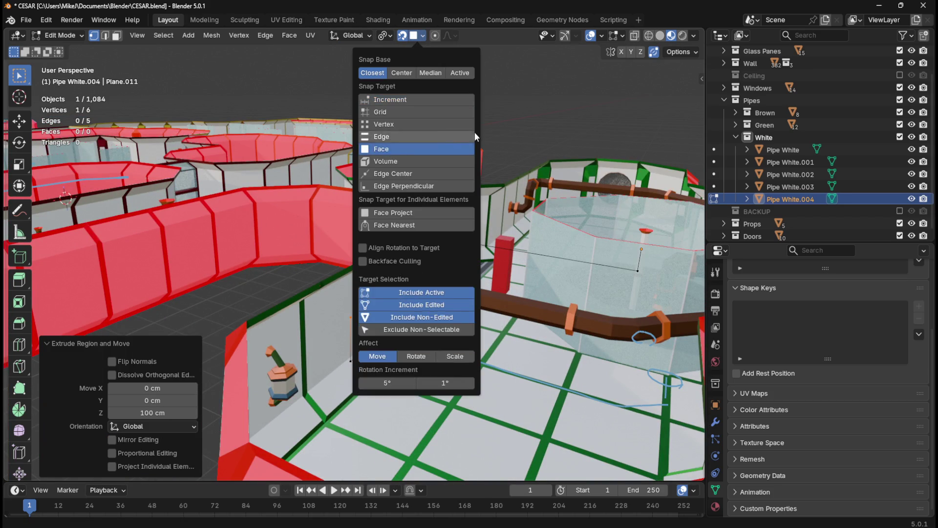
middle_click_drag(451, 207, 414, 246)
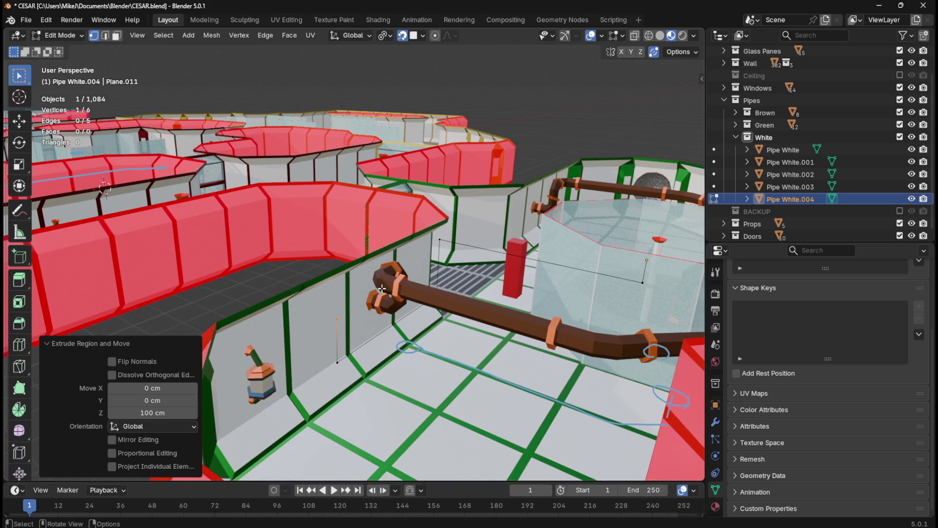
type("ey-50")
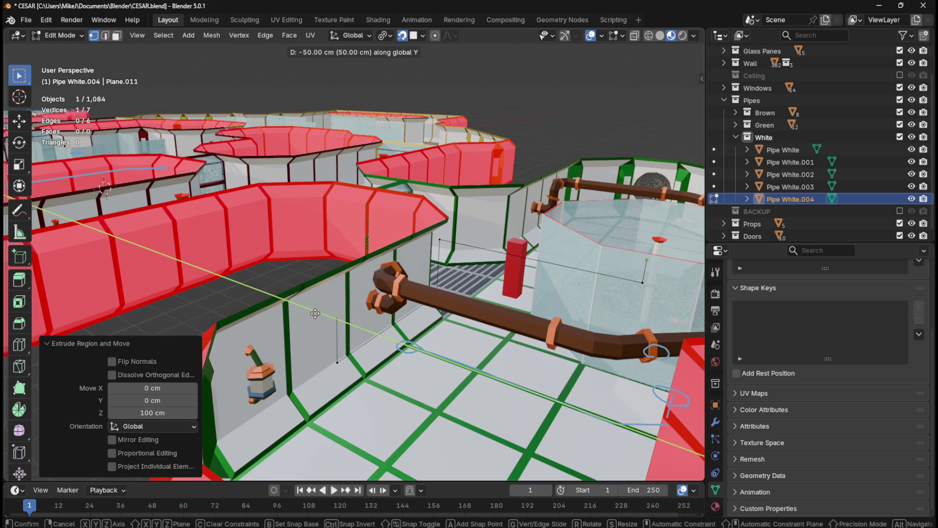
key("Return")
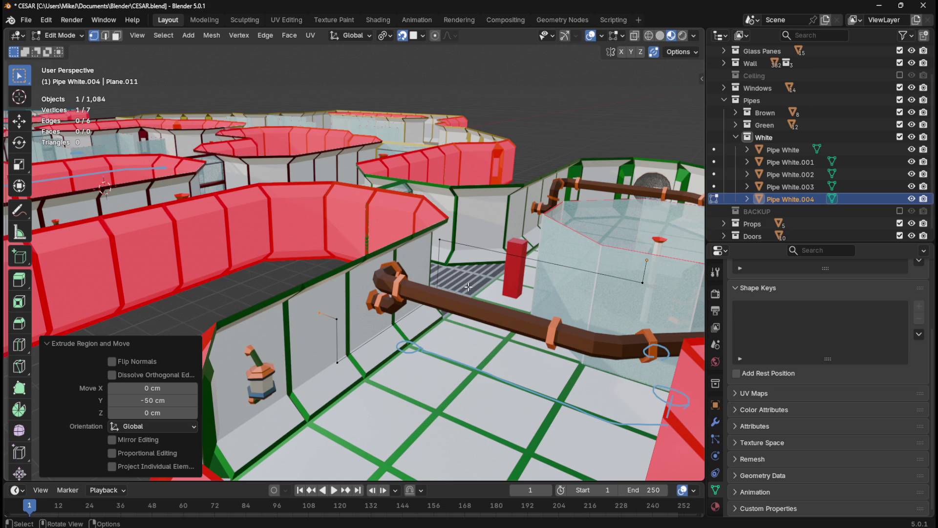
mouse_move(449, 273)
middle_mouse_down()
mouse_move(488, 274)
mouse_move(466, 281)
mouse_move(463, 303)
mouse_move(401, 315)
middle_mouse_up()
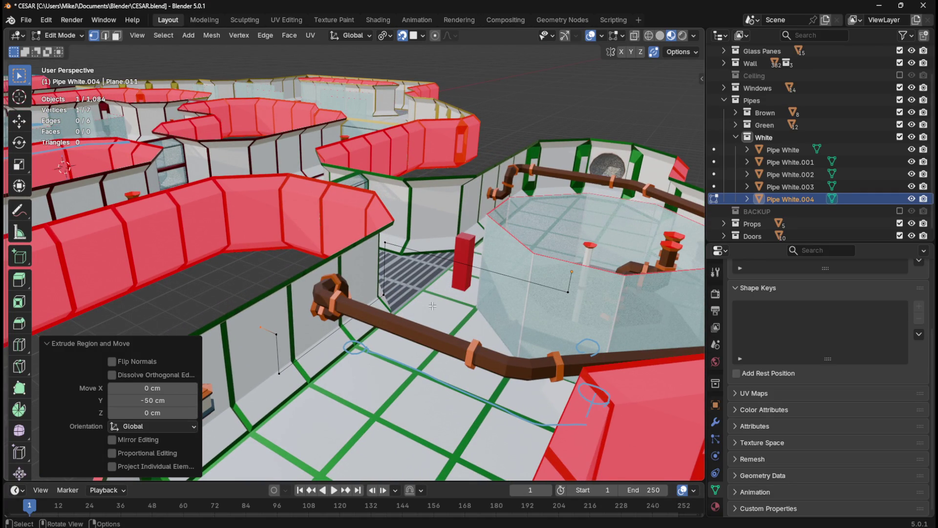
middle_click_drag(397, 358, 414, 353)
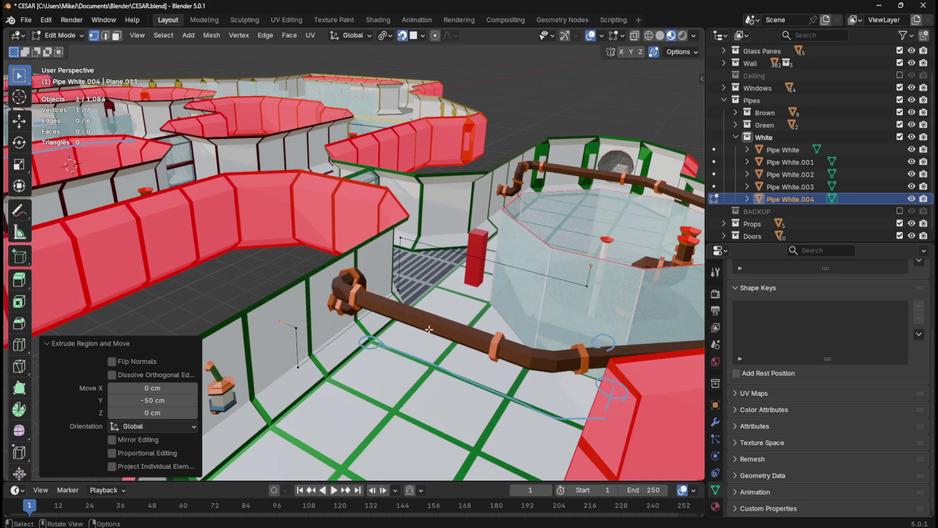
Step: Bevel every corner point of the pipe path by 20 cm, then deselect and return to Object Mode
key("a")
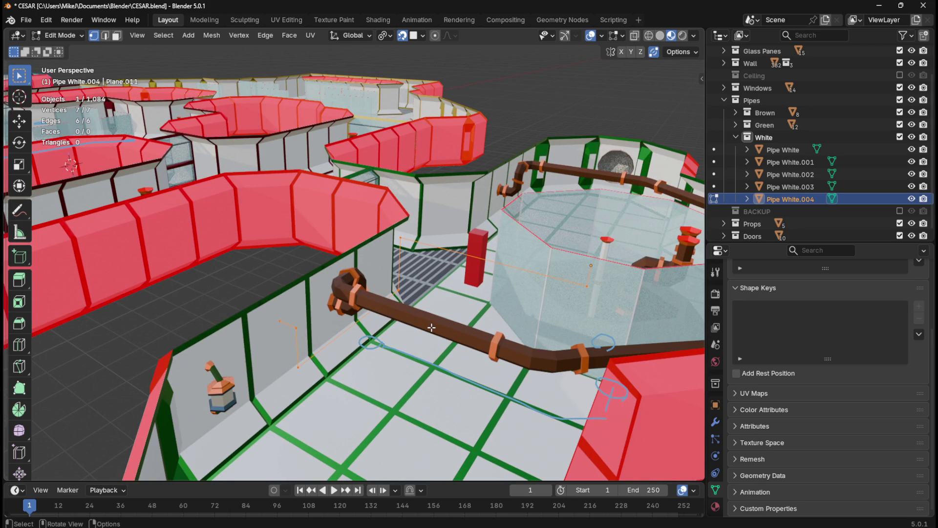
key("ctrl+b")
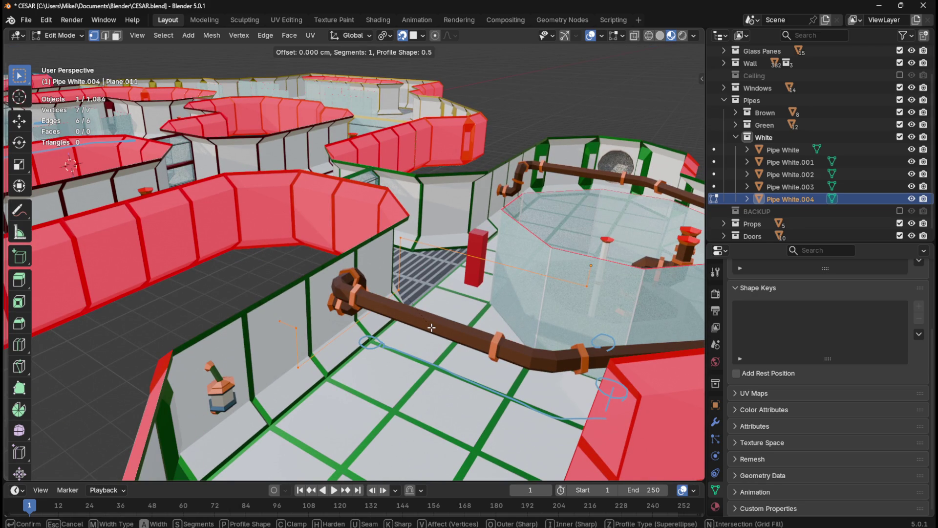
type("20")
key("Return")
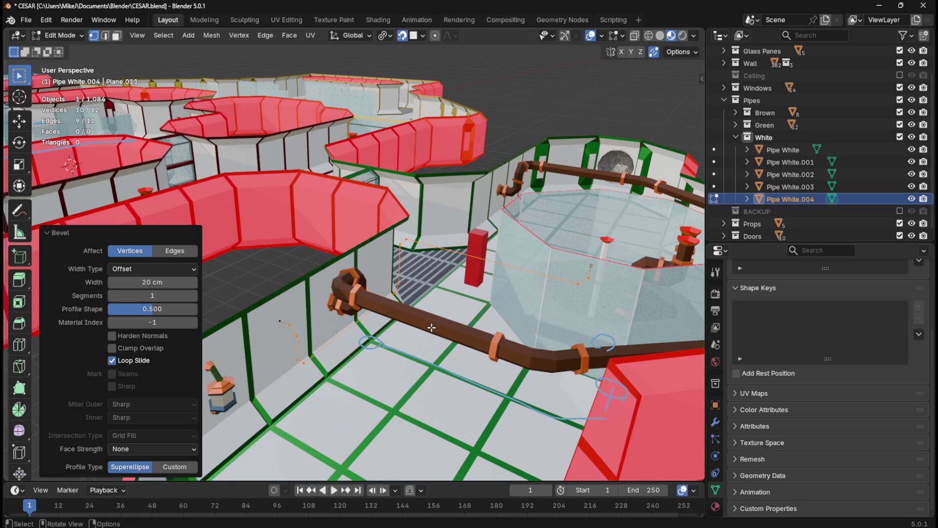
left_click(265, 265)
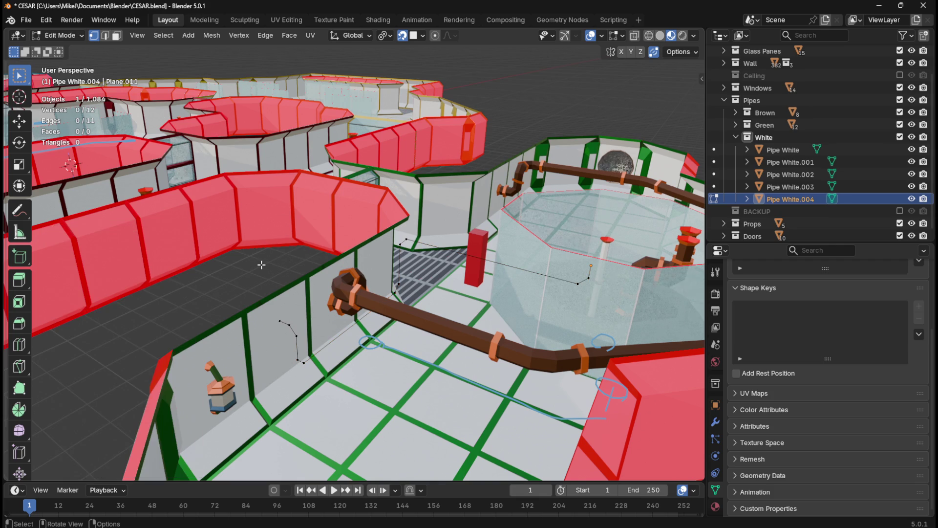
key("Tab")
right_click(407, 242)
Step: Convert the path to a curve with 9 cm bevel depth and bevel resolution 1
mouse_move(413, 241)
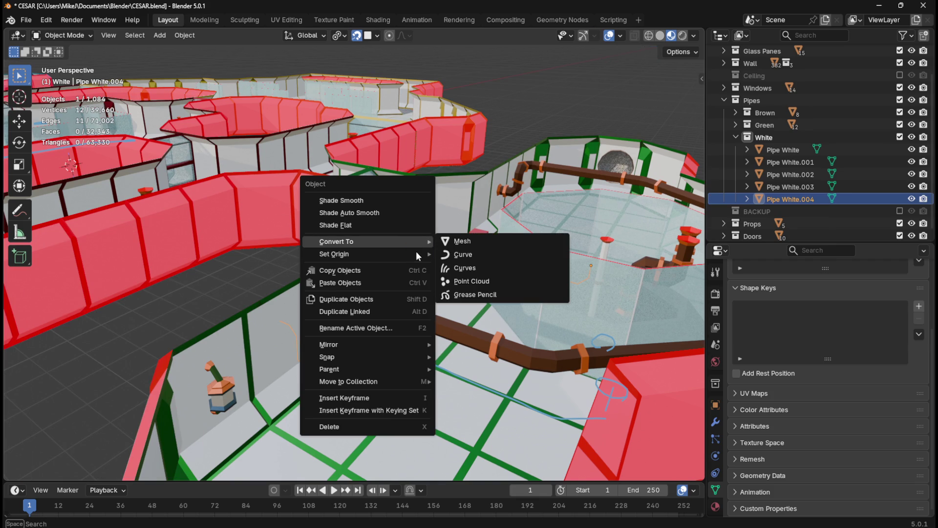
left_click(476, 253)
scroll(817, 403, "down", 8)
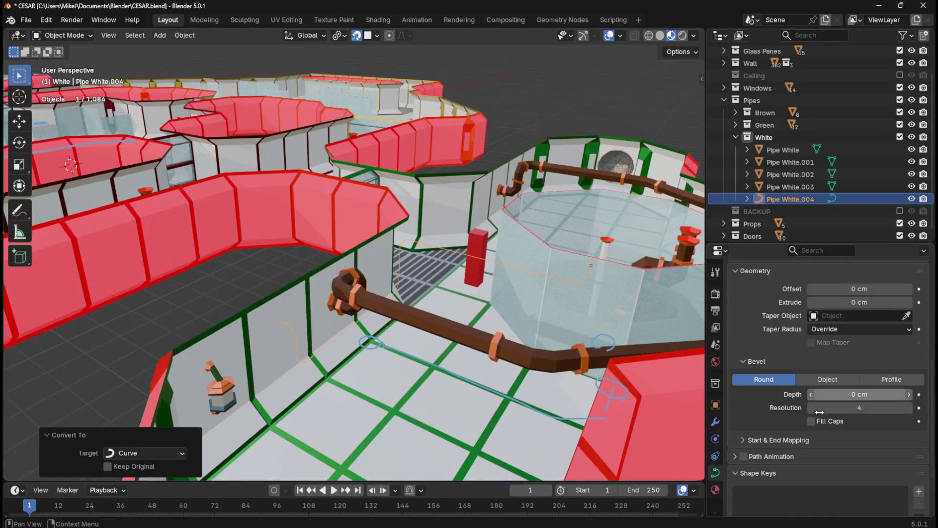
left_click(866, 323)
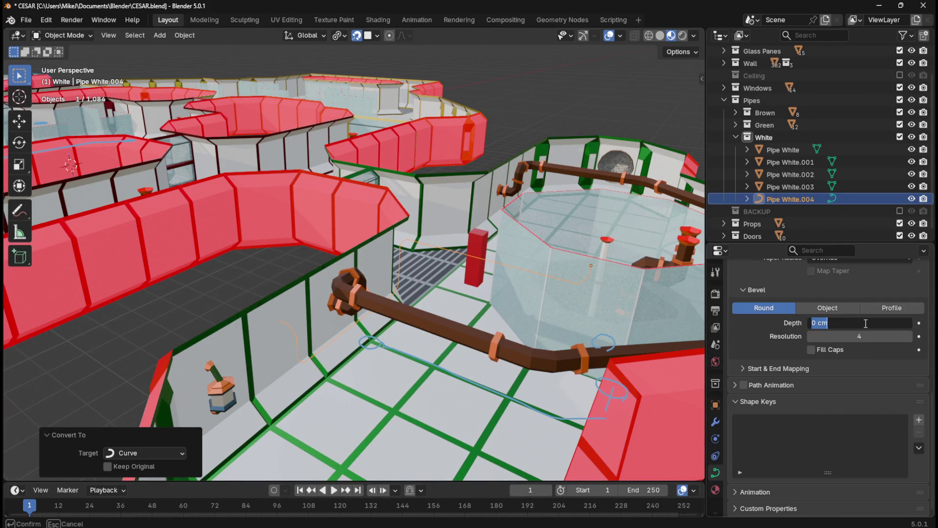
type("9")
key("Return")
double_click(859, 336)
type("1")
key("Return")
mouse_move(506, 304)
middle_mouse_down()
mouse_move(554, 301)
mouse_move(359, 299)
mouse_move(295, 283)
mouse_move(238, 320)
mouse_move(203, 302)
mouse_move(305, 284)
middle_mouse_up()
mouse_move(320, 262)
middle_mouse_down()
mouse_move(304, 265)
mouse_move(312, 289)
mouse_move(294, 292)
mouse_move(396, 315)
mouse_move(476, 324)
mouse_move(500, 312)
mouse_move(309, 292)
mouse_move(305, 274)
mouse_move(313, 289)
mouse_move(403, 303)
mouse_move(536, 291)
mouse_move(387, 295)
mouse_move(511, 293)
mouse_move(490, 295)
middle_mouse_up()
Step: Convert the beveled pipe curve into a mesh and enter Edit Mode
key("Tab")
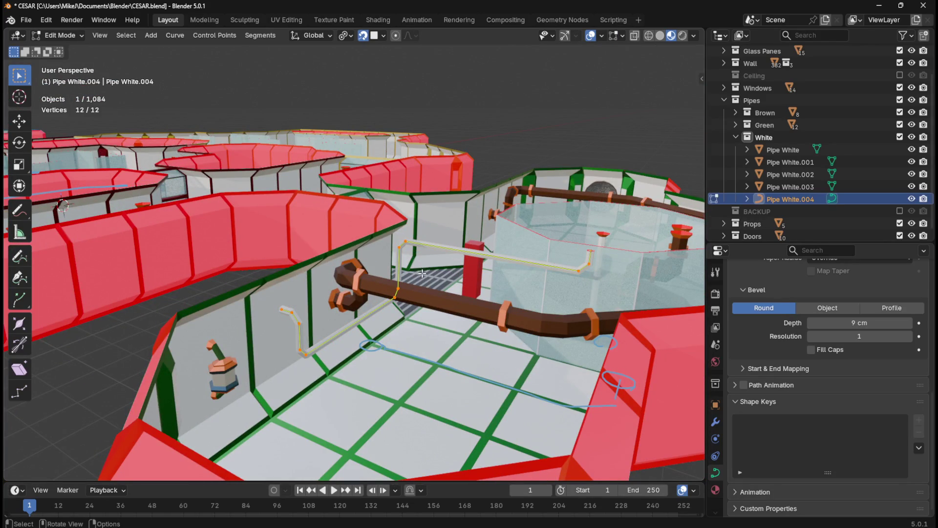
key("Tab")
right_click(432, 249)
mouse_move(443, 249)
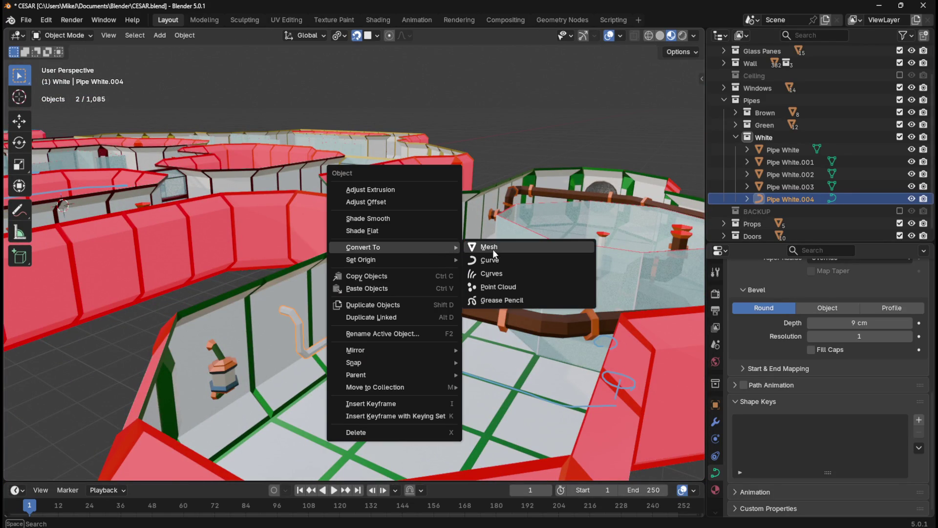
left_click(493, 247)
key("Tab")
Step: In top view, box-select 42 pipe vertices, then add more pipe vertices to the selection
mouse_move(369, 346)
middle_mouse_down()
mouse_move(189, 339)
mouse_move(205, 349)
mouse_move(394, 314)
middle_mouse_up()
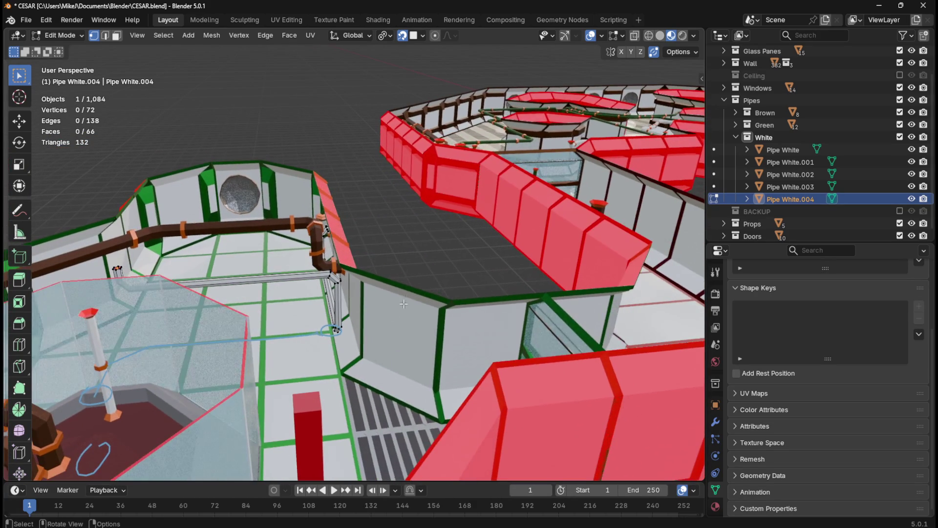
key("KP_7")
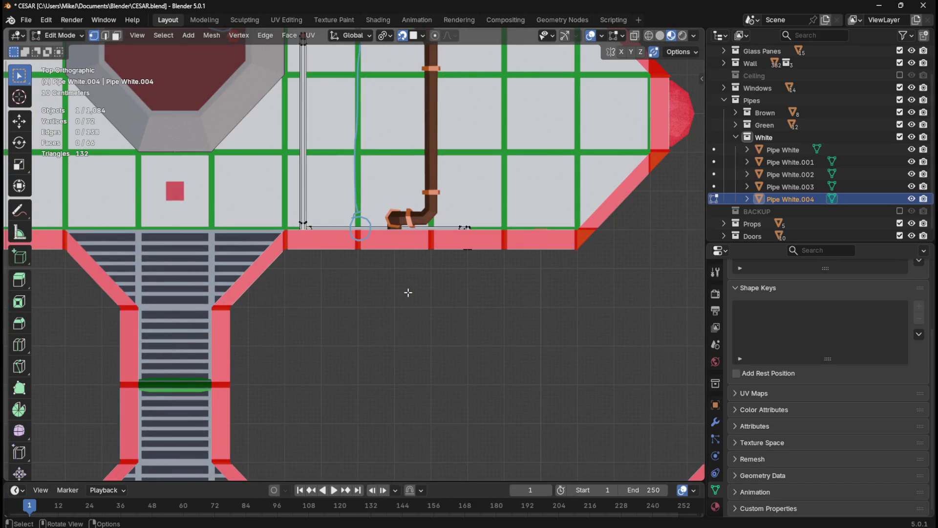
mouse_move(278, 198)
left_mouse_down()
mouse_move(548, 254)
mouse_move(545, 234)
mouse_move(538, 238)
left_mouse_up()
mouse_move(538, 238)
middle_mouse_down()
mouse_move(406, 138)
mouse_move(434, 135)
middle_mouse_up()
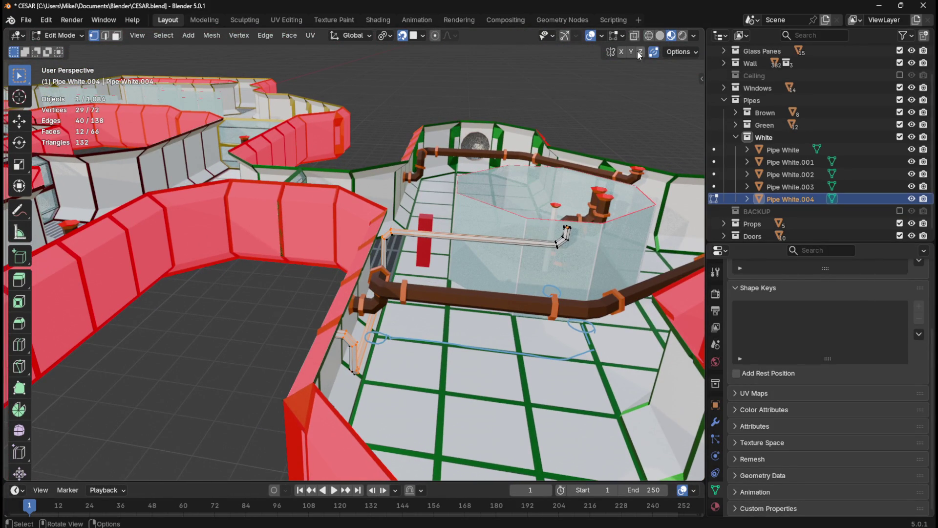
key("alt+a")
key("KP_7")
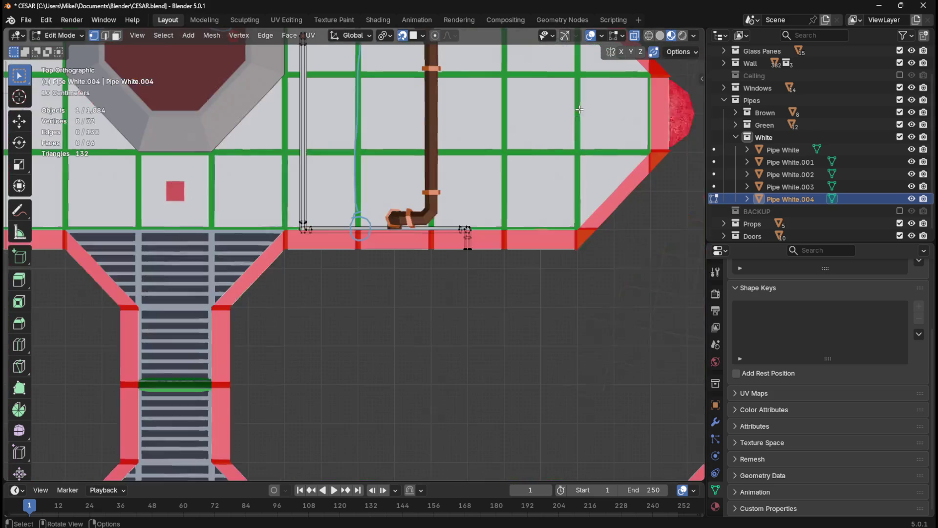
left_click_drag(271, 205, 514, 235)
mouse_move(514, 235)
middle_mouse_down()
mouse_move(407, 121)
mouse_move(425, 130)
middle_mouse_up()
key("KP_7")
left_click_drag(252, 194, 510, 244)
middle_click_drag(559, 221, 402, 117)
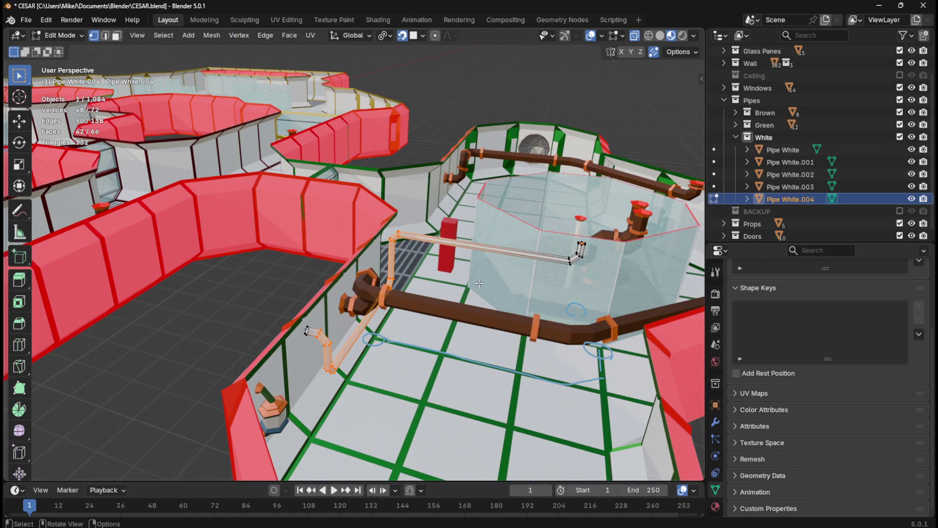
Step: Switch snapping to Increment and move the selected vertices 20 cm along negative Y
key("g")
key("y")
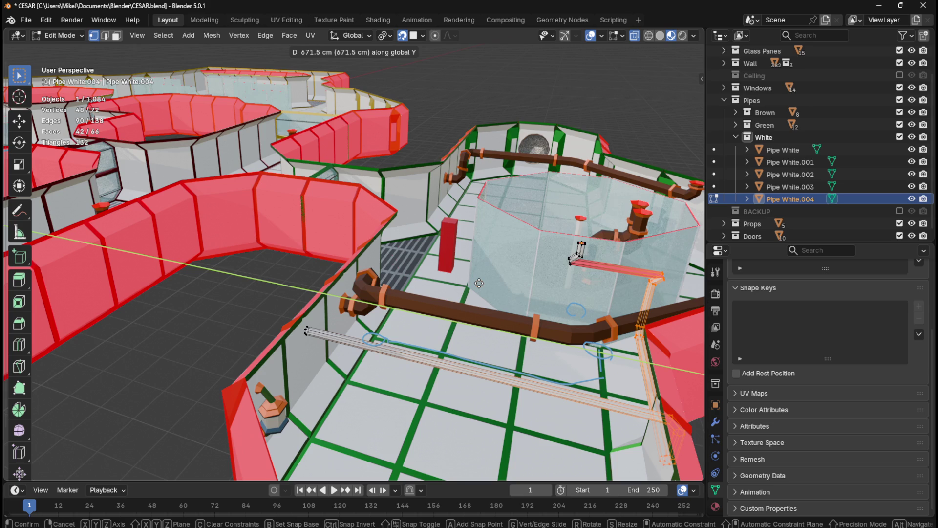
key("Escape")
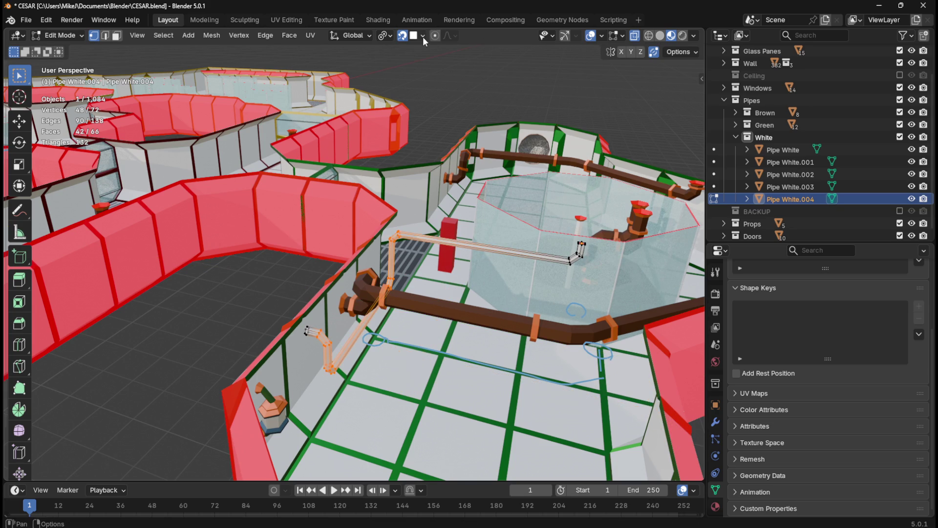
left_click(423, 35)
left_click(416, 99)
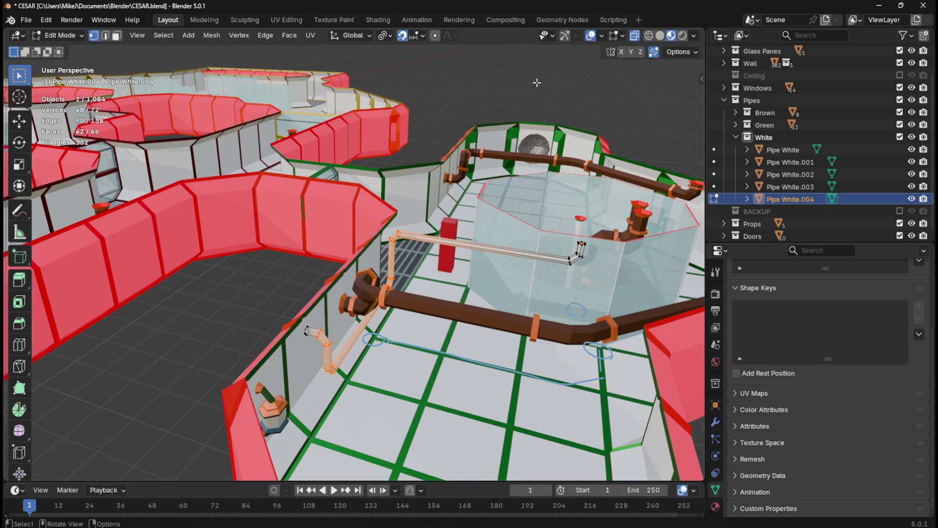
key("g")
key("y")
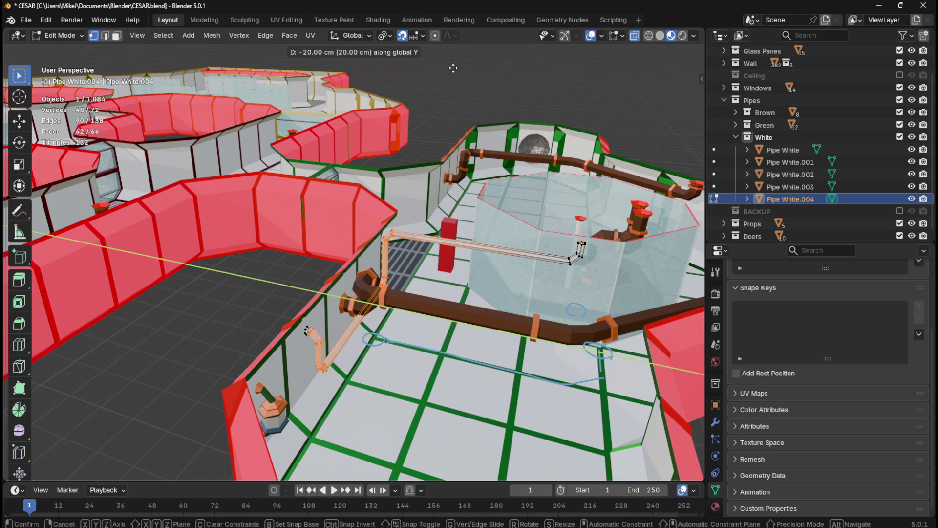
left_click(453, 68)
mouse_move(454, 68)
middle_mouse_down()
mouse_move(278, 176)
mouse_move(433, 274)
mouse_move(576, 249)
mouse_move(343, 339)
middle_mouse_up()
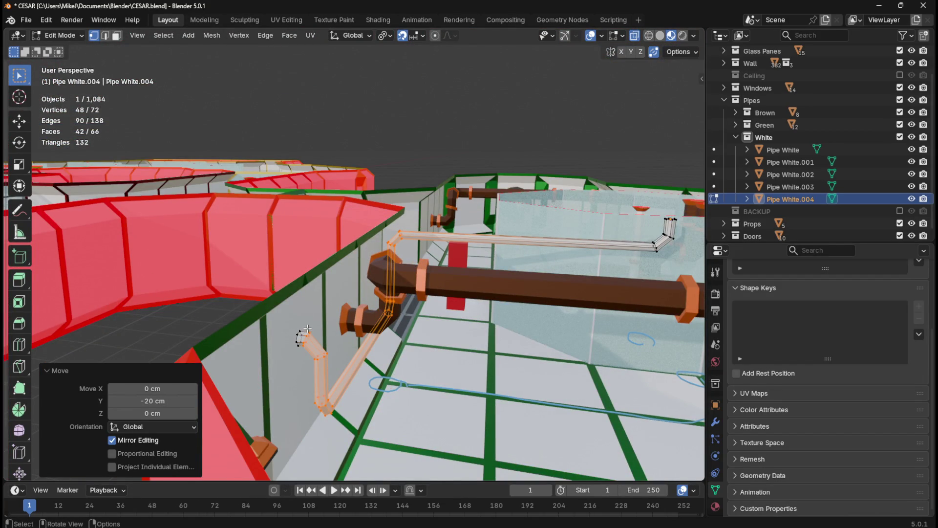
Step: Select the edge ring at the pipe's end and scale it to double size
key("3")
key("alt+a")
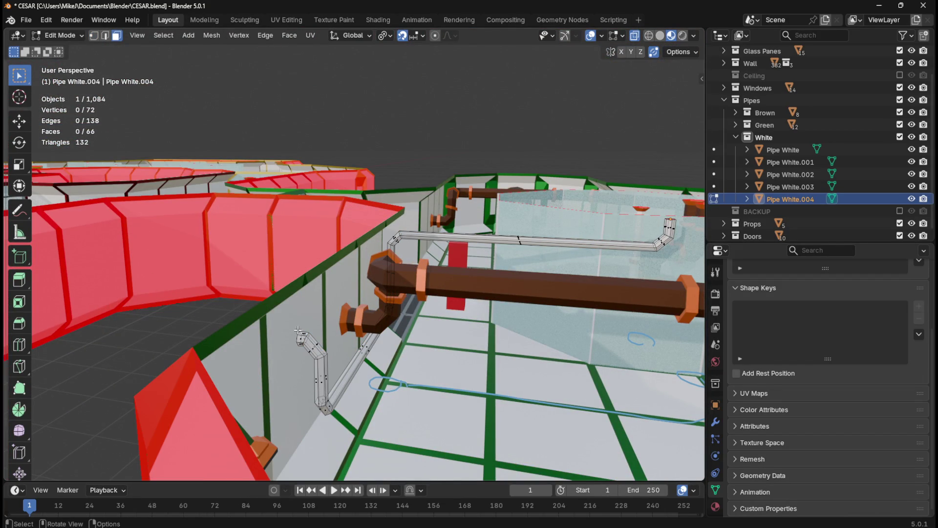
key("2")
left_click(299, 337, "alt")
key("s")
key("2")
key("Return")
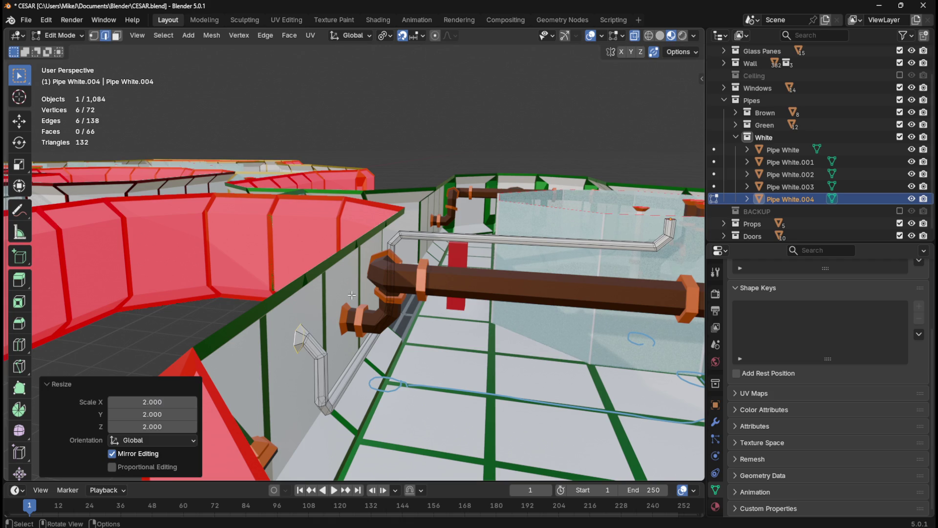
left_click(673, 225, "alt")
middle_click_drag(676, 255, 523, 322)
Step: Add a centred loop cut across the vertical pipe run
key("ctrl+r")
left_click(586, 323)
right_click(588, 321)
left_click(589, 296, "alt")
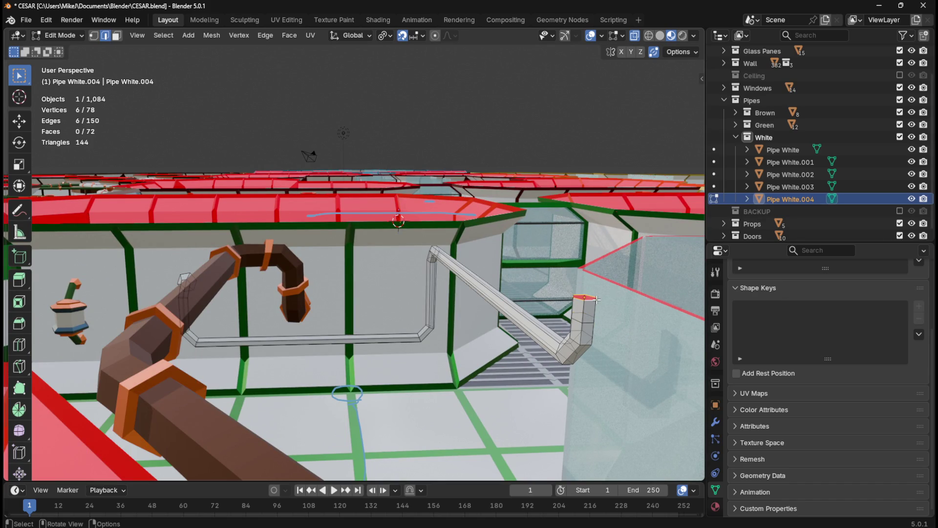
key("KP_8")
key("KP_8")
key("KP_8")
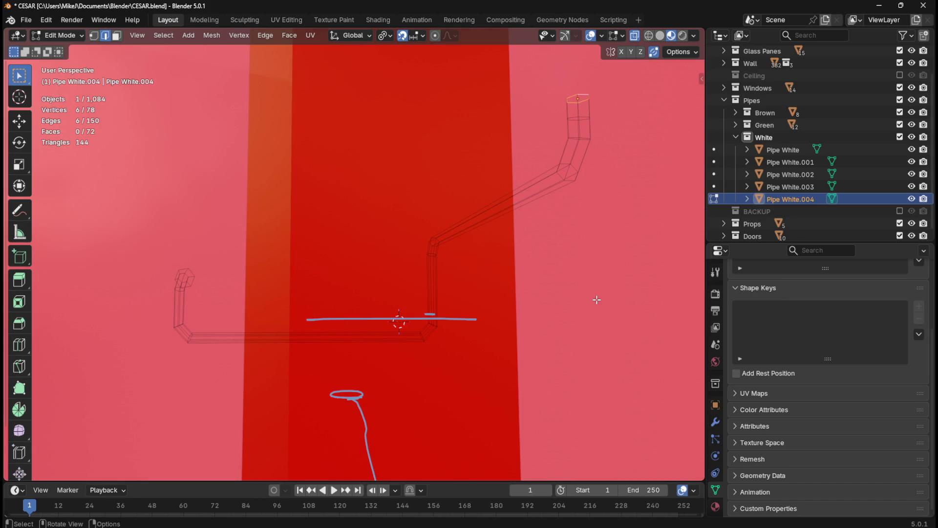
middle_click_drag(594, 298, 494, 318)
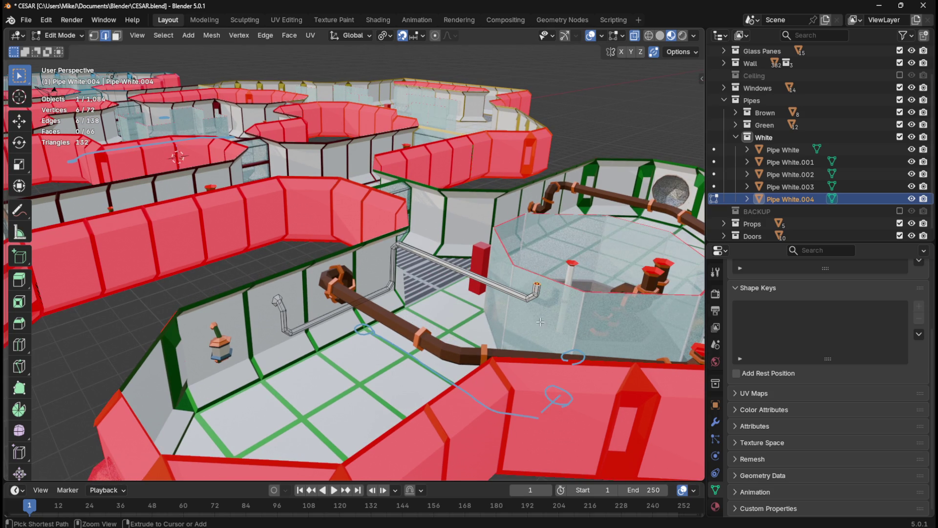
scroll(527, 321, "up", 5)
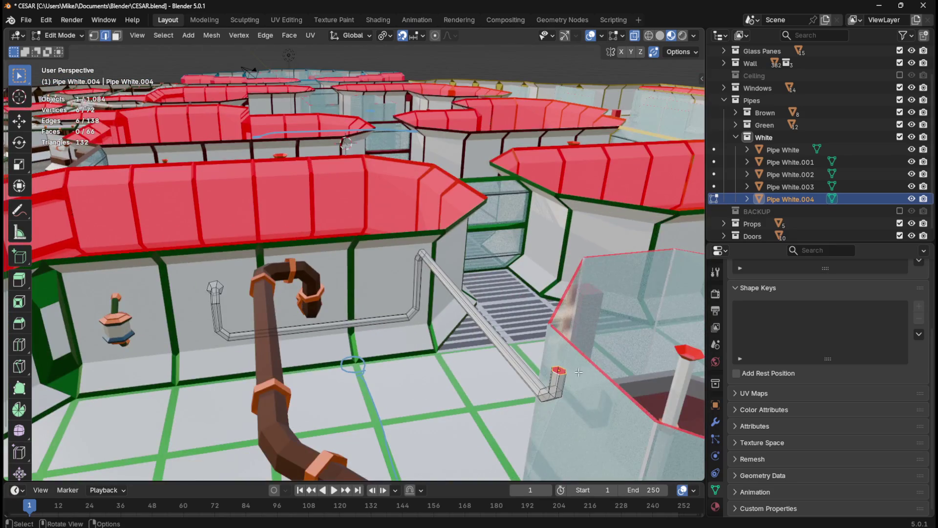
middle_click_drag(577, 371, 505, 345)
Step: Add a loop near the pipe end and scale it 2x into a wider collar
key("ctrl+r")
left_click(503, 327)
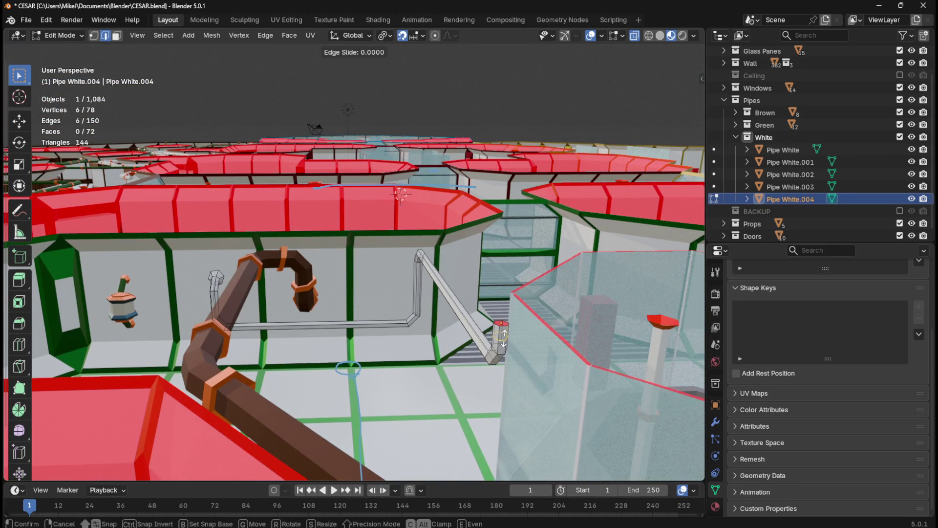
right_click(504, 327)
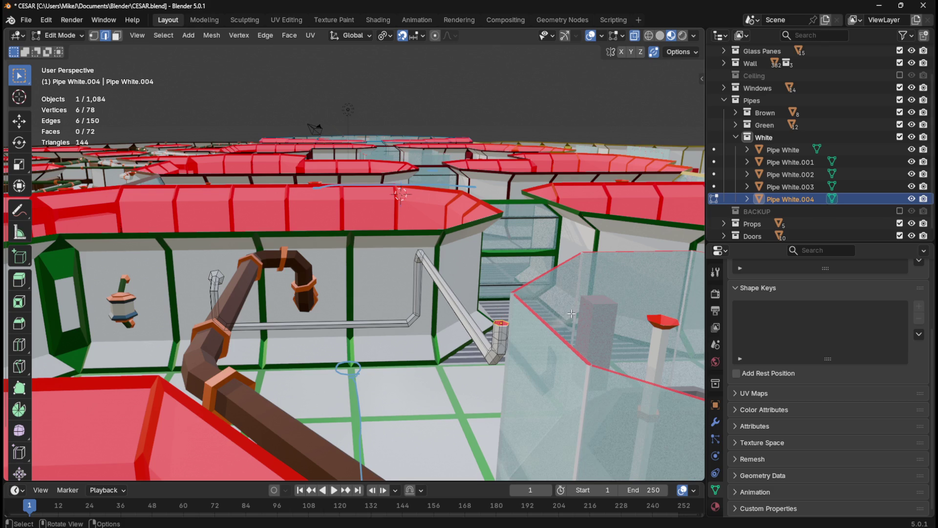
key("s")
key("2")
key("Return")
mouse_move(514, 313)
middle_mouse_down()
mouse_move(379, 297)
mouse_move(421, 335)
mouse_move(499, 317)
mouse_move(499, 298)
mouse_move(477, 309)
middle_mouse_up()
scroll(421, 335, "up", 6)
middle_click_drag(593, 267, 561, 280)
Step: Isolate Pipe White.004 in Local View, leave Edit Mode, and save the file
key("KP_Divide")
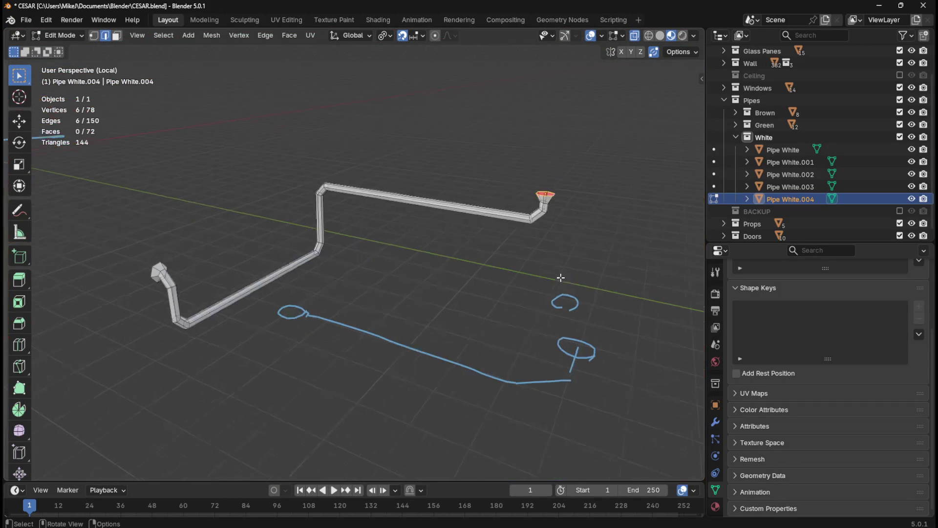
key("Tab")
key("Tab")
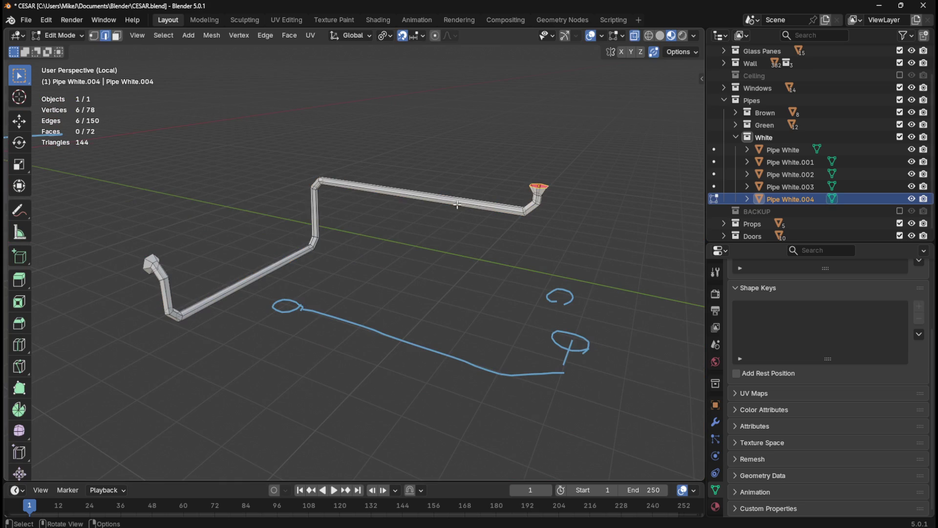
key("ctrl+s")
scroll(435, 252, "up", 1)
mouse_move(495, 264)
middle_mouse_down()
mouse_move(522, 262)
mouse_move(540, 245)
middle_mouse_up()
Step: Add six evenly spaced loops along the pipe's upper straight run
key("ctrl+r")
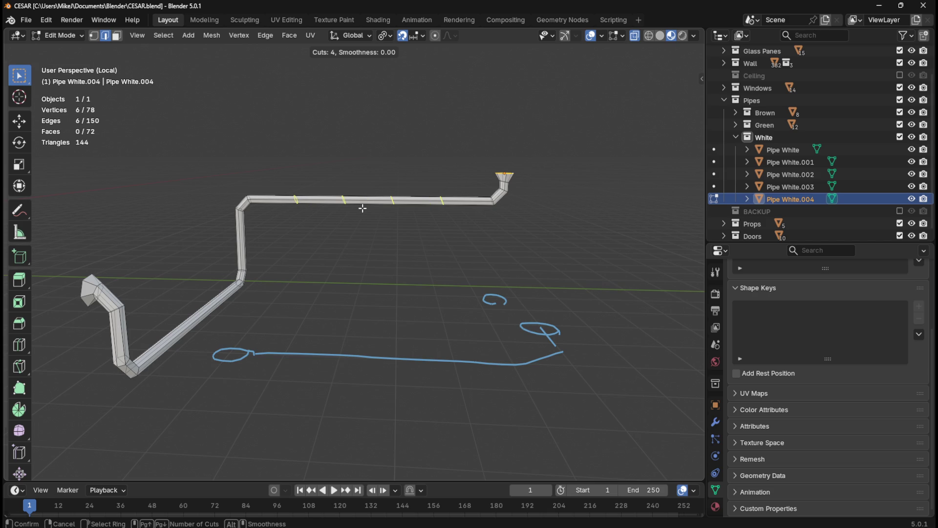
left_click(362, 208)
right_click(362, 209)
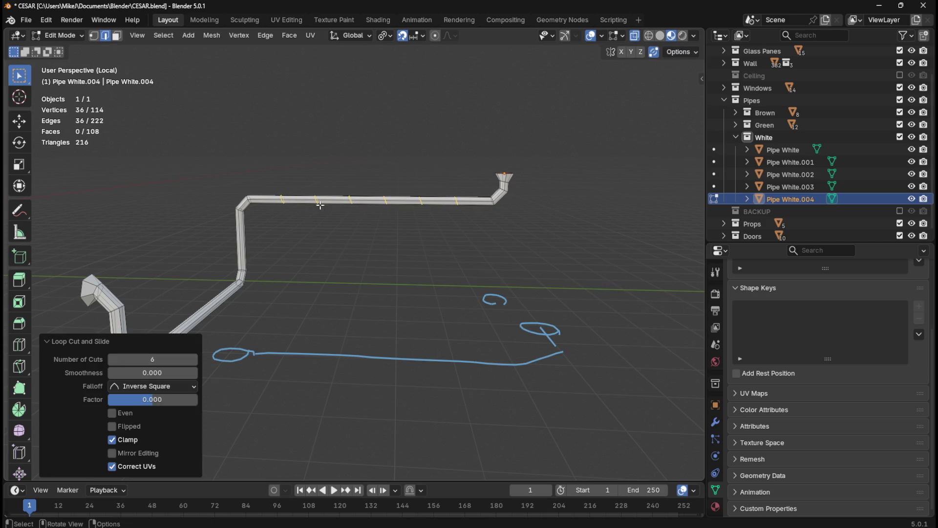
middle_click_drag(322, 188, 374, 206, "shift")
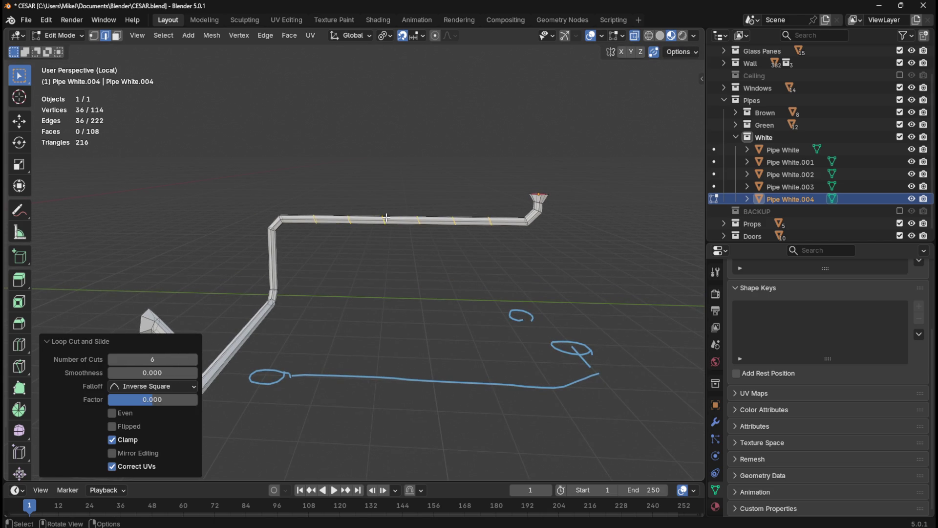
scroll(342, 209, "up", 1)
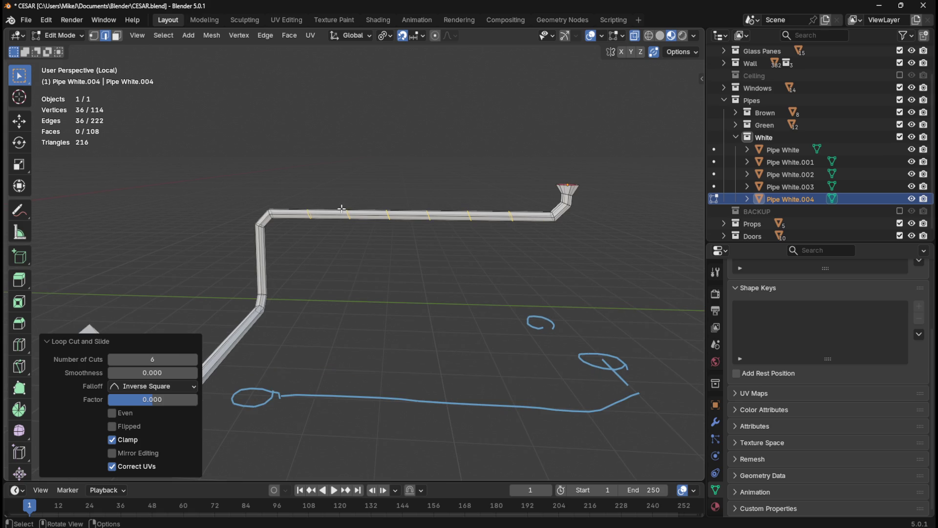
Step: Slide four of the new loops along the pipe so they sit in close pairs
left_click(348, 216, "alt")
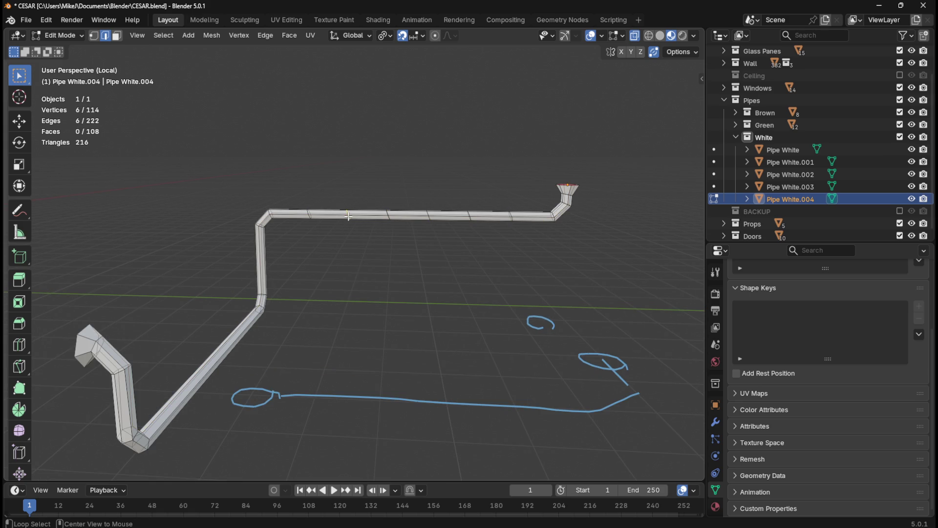
key("g")
key("g")
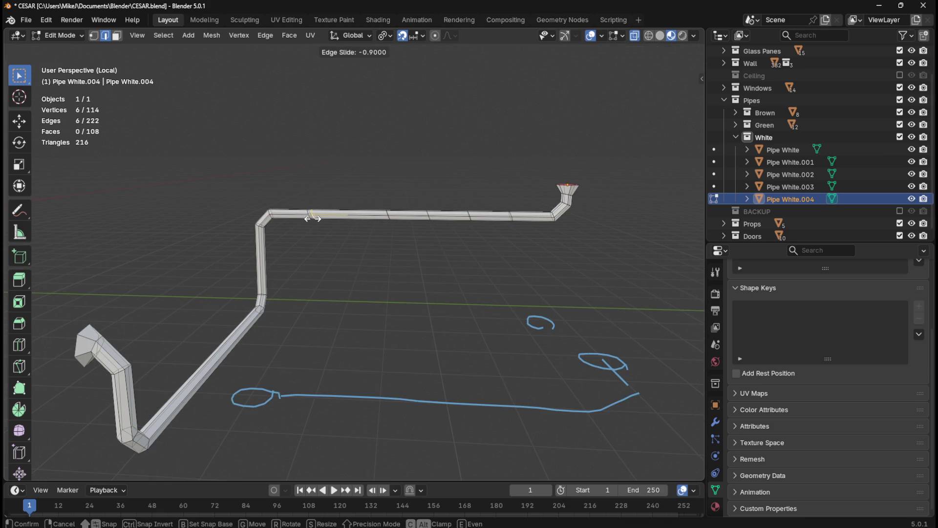
left_click(313, 218)
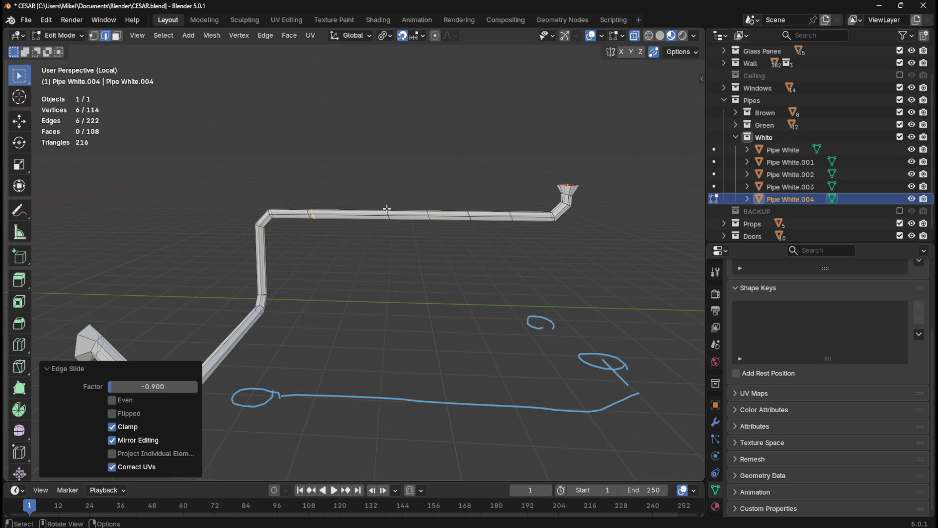
left_click(468, 215, "alt")
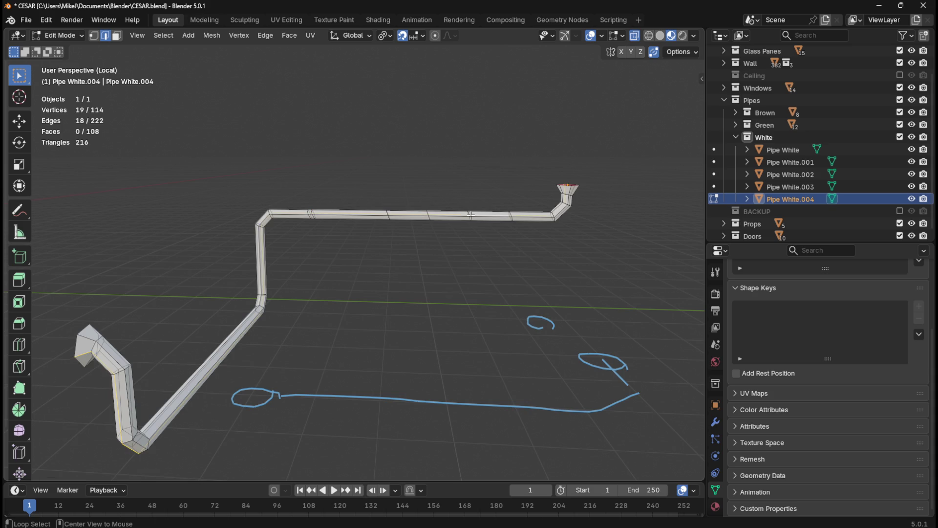
key("g")
key("g")
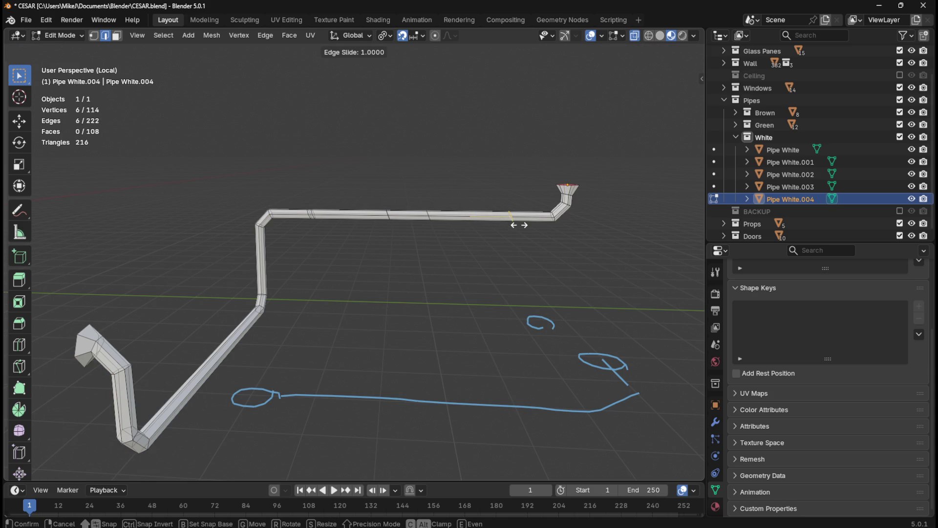
left_click(512, 228)
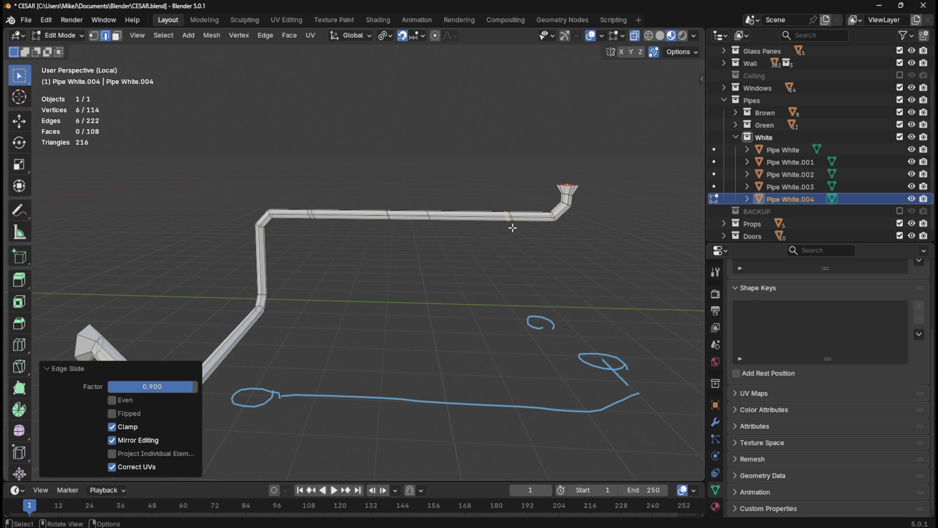
left_click(388, 213, "alt")
key("g")
key("g")
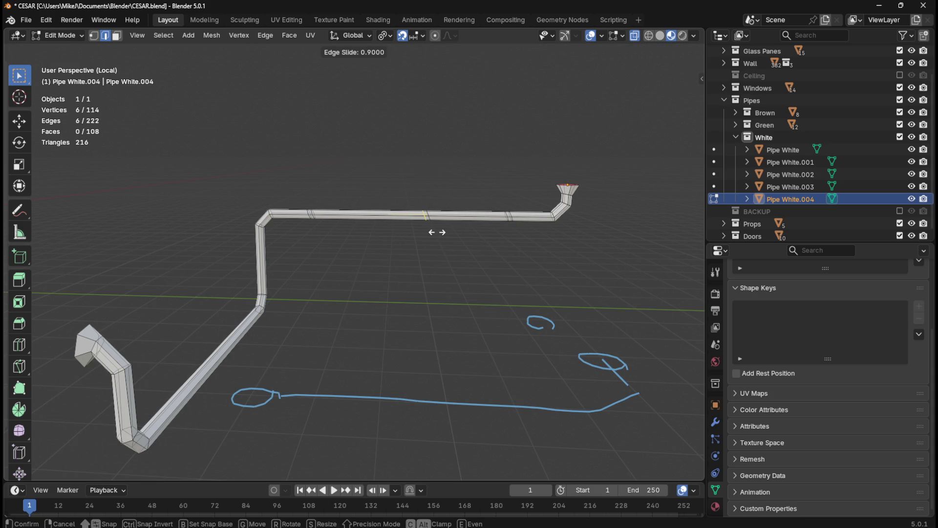
left_click(415, 230)
left_click(426, 215, "alt")
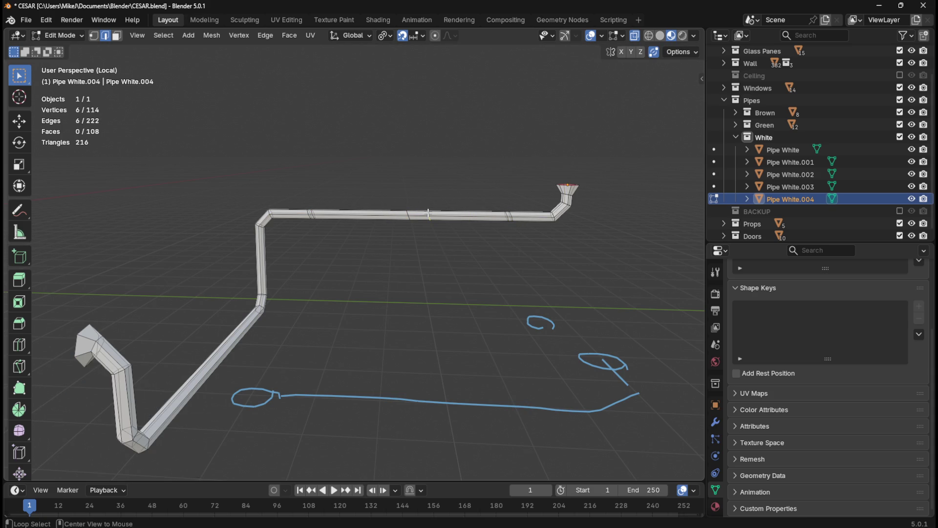
key("g")
key("g")
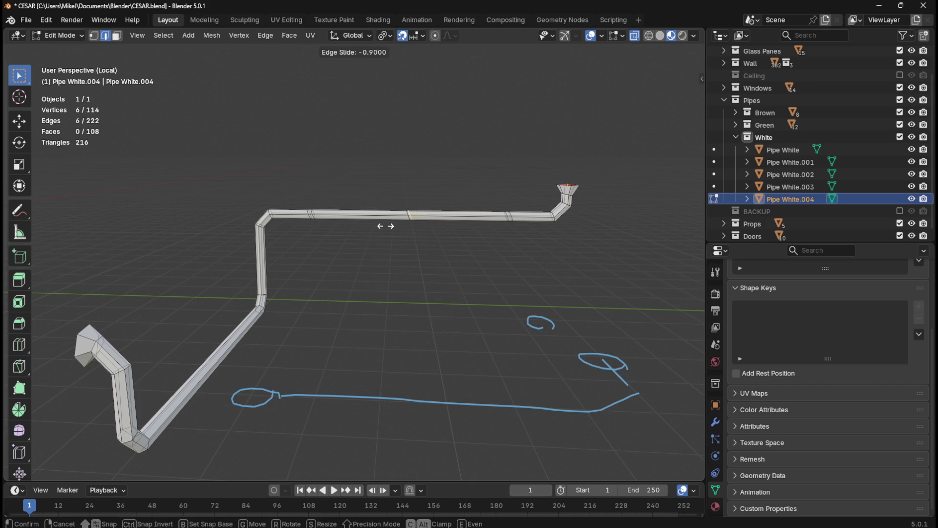
left_click(387, 226)
left_click(408, 172)
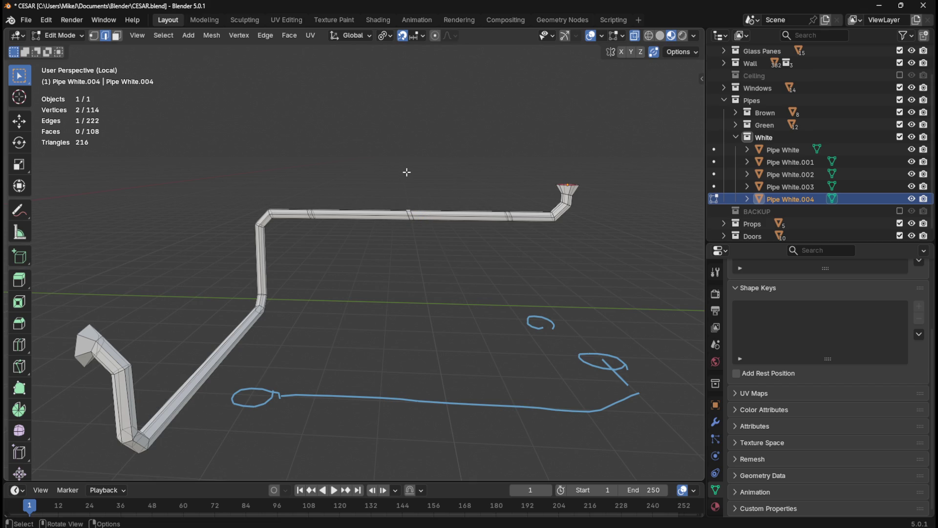
Step: Add four loops on the vertical riser and slide two to 0.7 and -0.7, forming pairs
mouse_move(362, 311)
middle_mouse_down()
mouse_move(482, 294)
mouse_move(345, 300)
mouse_move(345, 290)
middle_mouse_up()
key("ctrl+r")
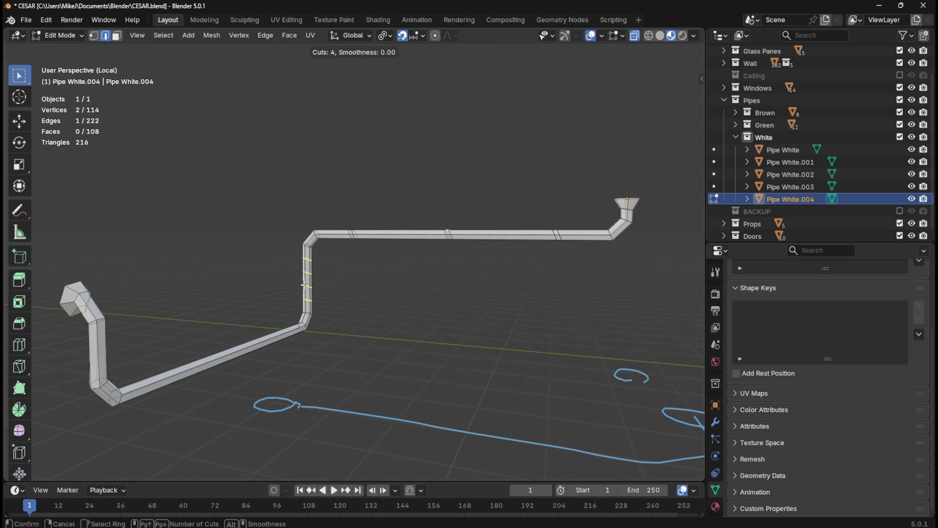
left_click(305, 285)
right_click(305, 285)
left_click(306, 281, "alt")
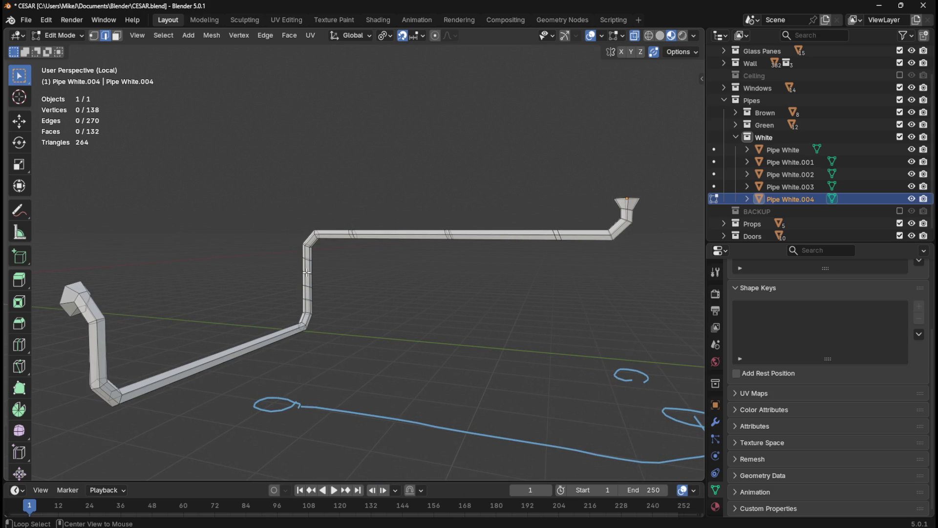
key("g")
key("g")
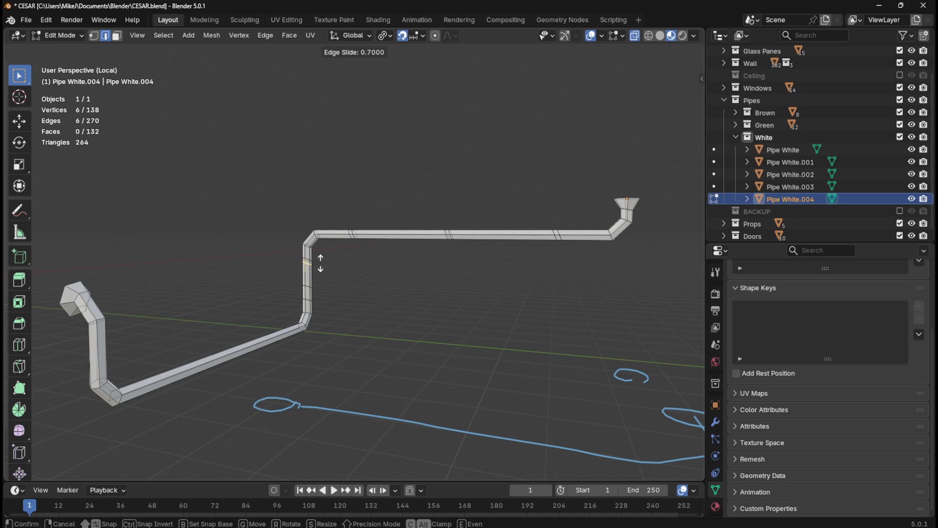
left_click(321, 263)
key("g")
key("g")
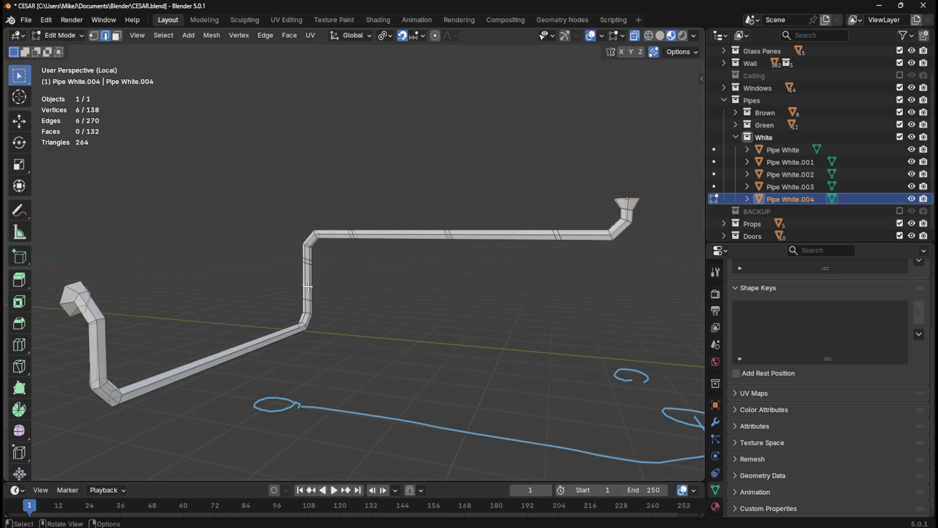
left_click(324, 301)
left_click(385, 301)
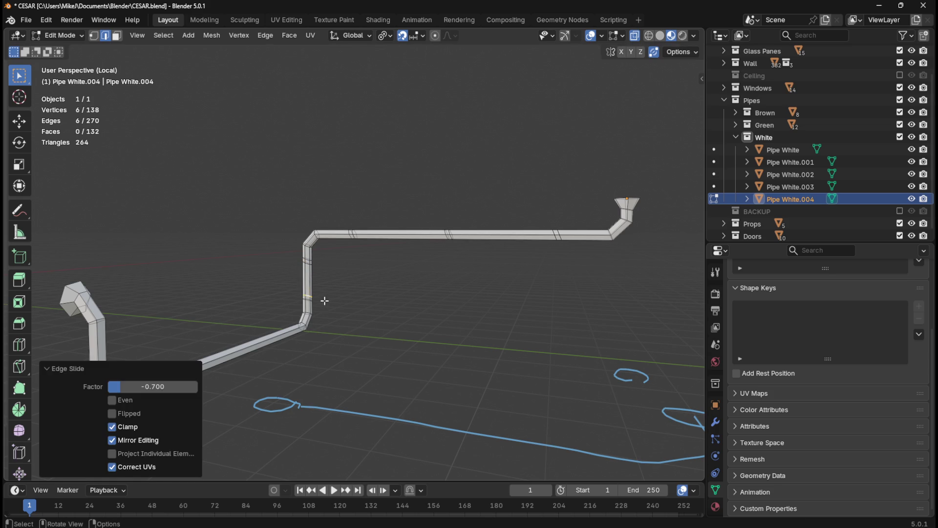
mouse_move(442, 306)
middle_mouse_down()
mouse_move(356, 308)
mouse_move(557, 322)
mouse_move(511, 325)
middle_mouse_up()
middle_click_drag(426, 357, 429, 350)
Step: In front view, add six loops along the bottom run and slide one into a pair
key("KP_1")
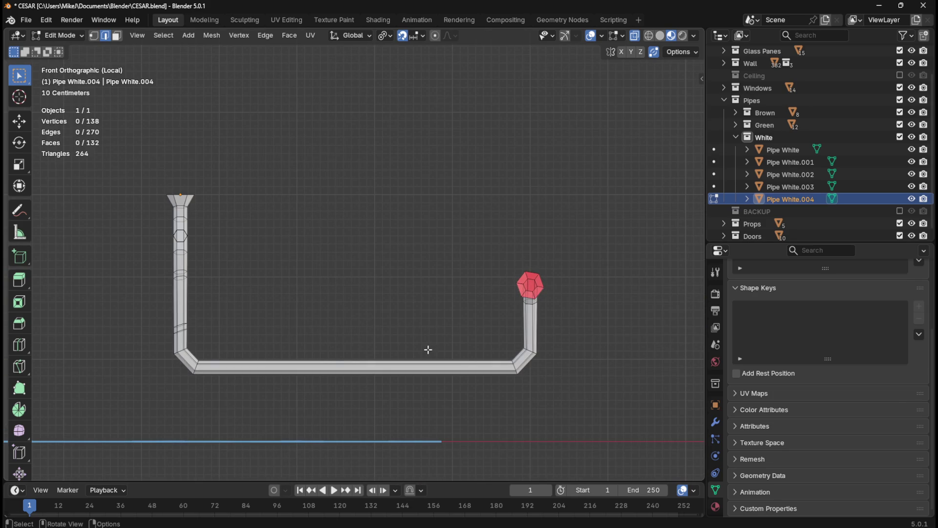
key("ctrl+r")
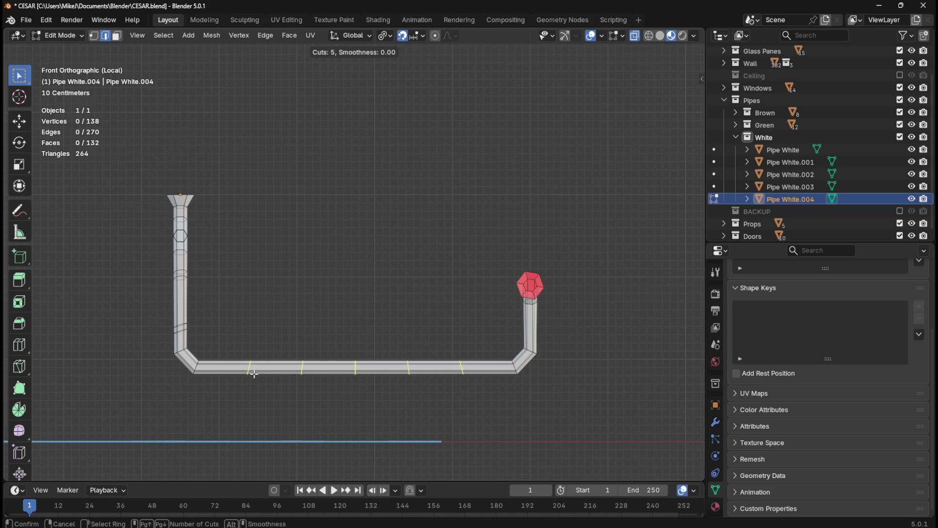
left_click(254, 374)
left_click(291, 362)
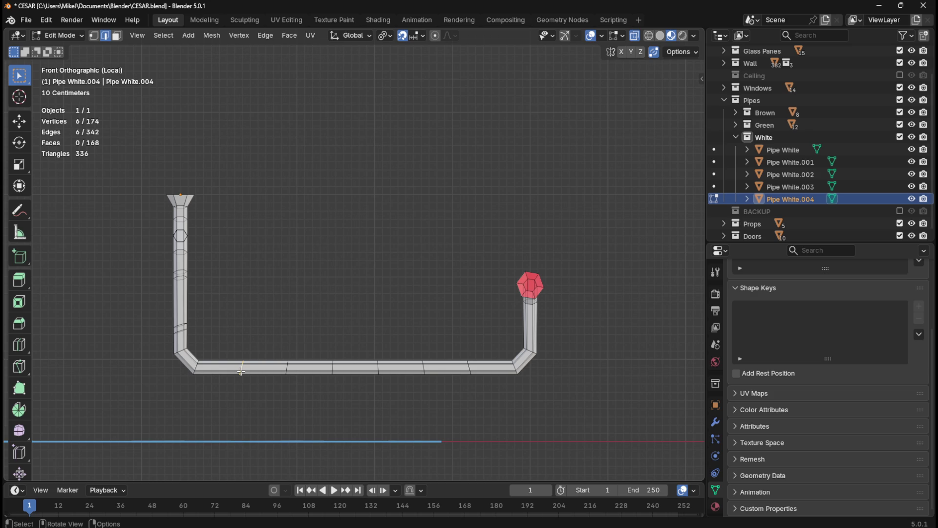
key("g")
key("g")
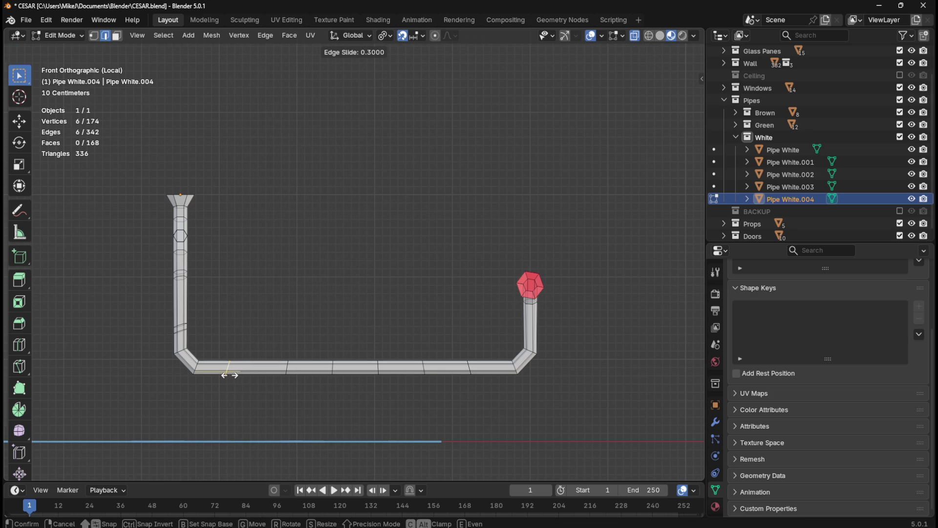
left_click(230, 375)
key("ctrl+z")
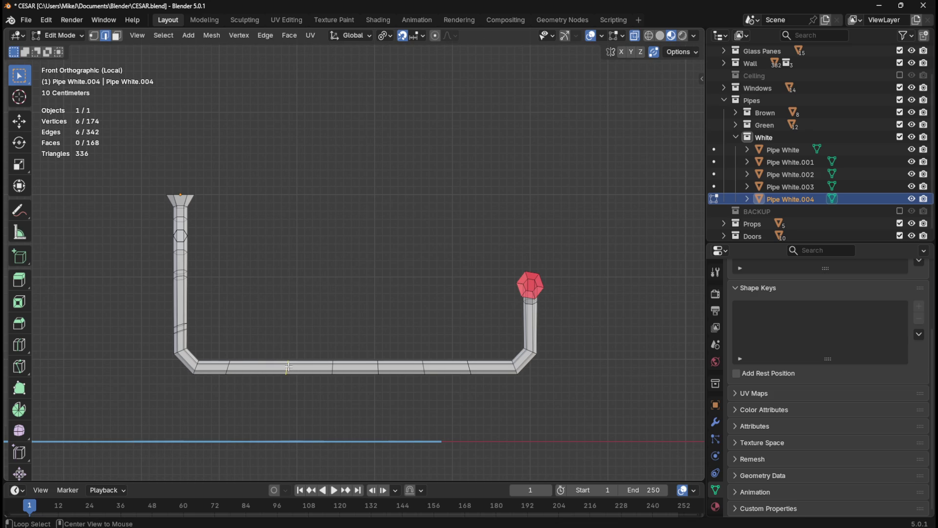
key("g")
key("g")
left_click(241, 375)
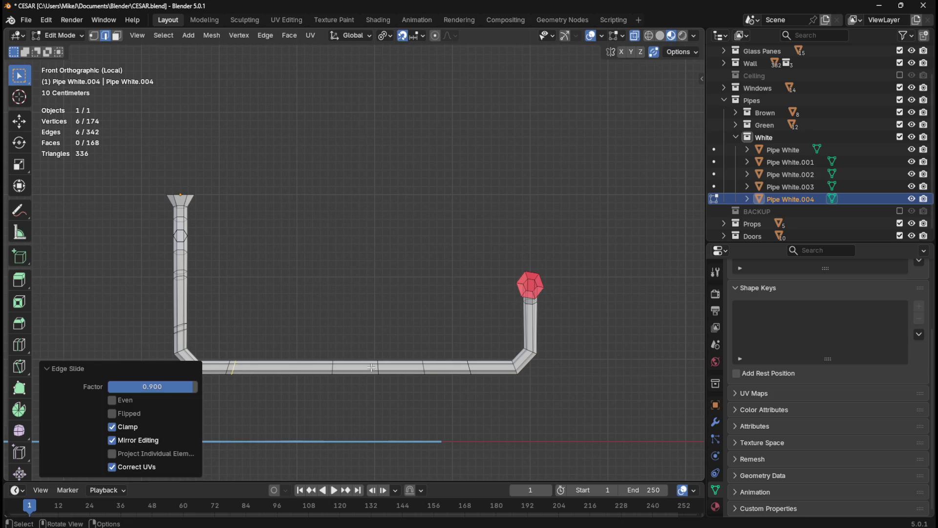
Step: Move one loop pair 20 cm and the next pair 10 cm along X
left_click(379, 368, "alt")
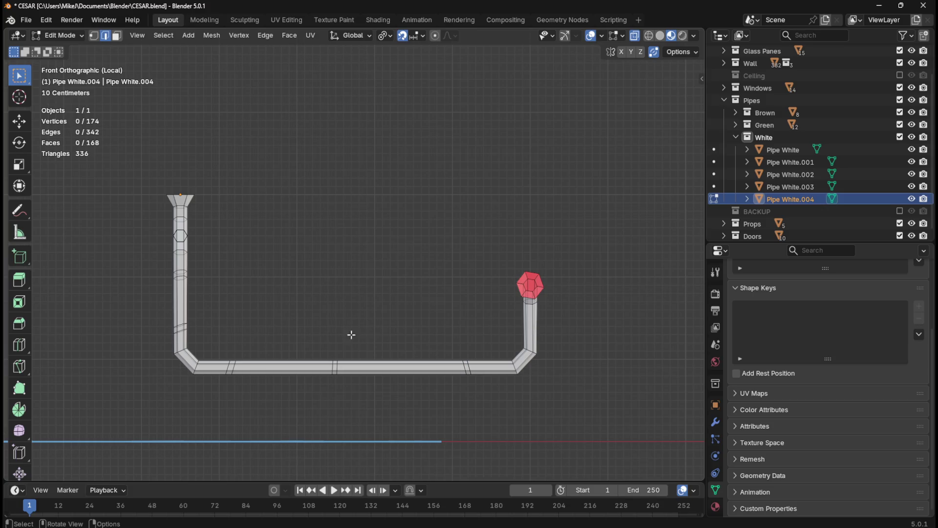
left_click_drag(325, 347, 350, 385)
key("g")
key("x")
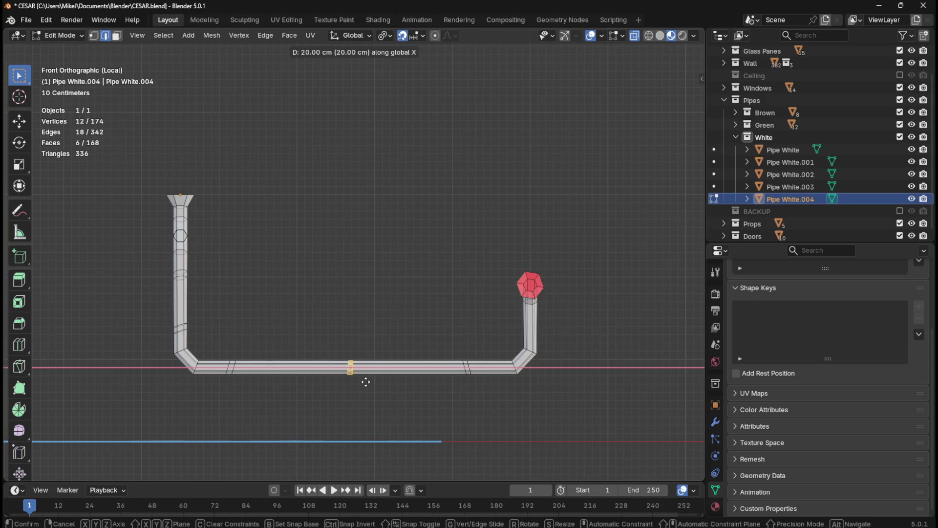
left_click(366, 382)
left_click_drag(434, 338, 480, 389)
key("g")
key("x")
left_click(482, 385)
left_click(377, 350)
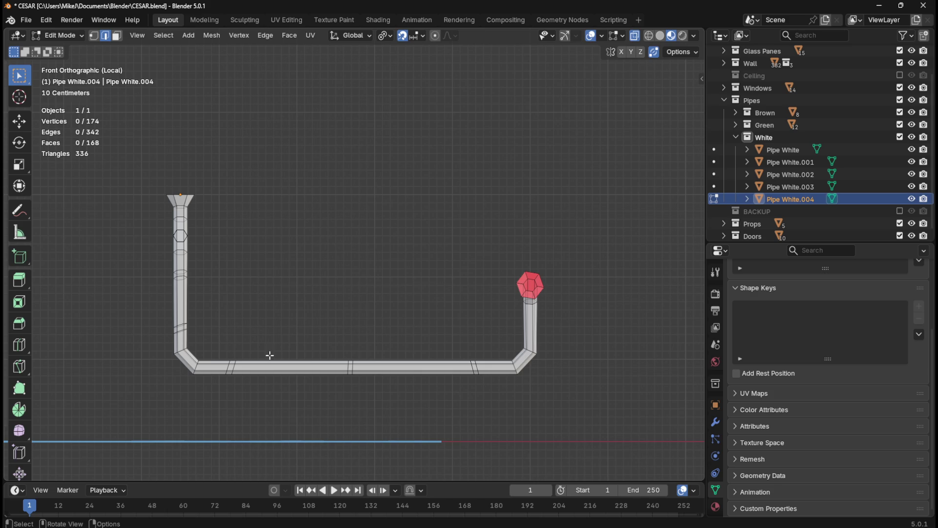
mouse_move(453, 310)
middle_mouse_down()
mouse_move(562, 306)
mouse_move(435, 306)
mouse_move(546, 339)
middle_mouse_up()
key("ctrl+r")
Step: Add two centred edge loops to the right riser, then view it straight from the front
left_click(580, 362)
right_click(580, 362)
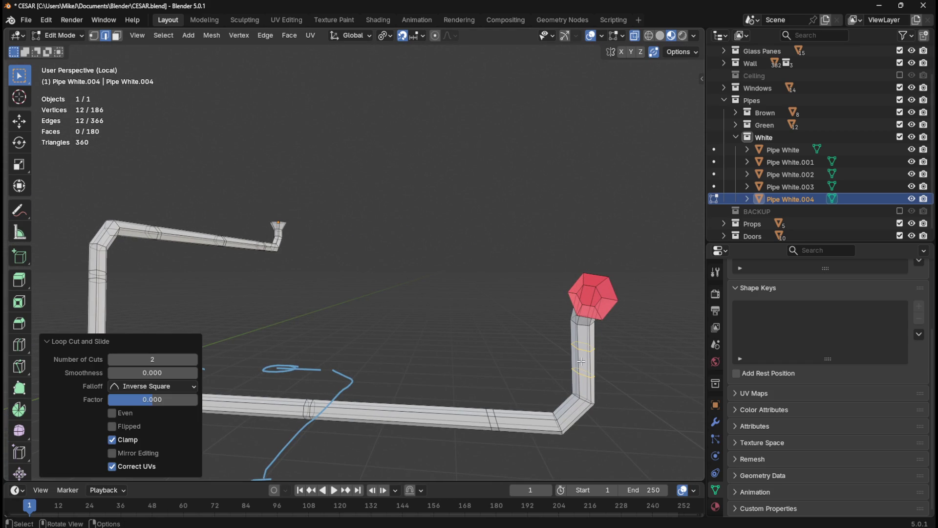
key("KP_1")
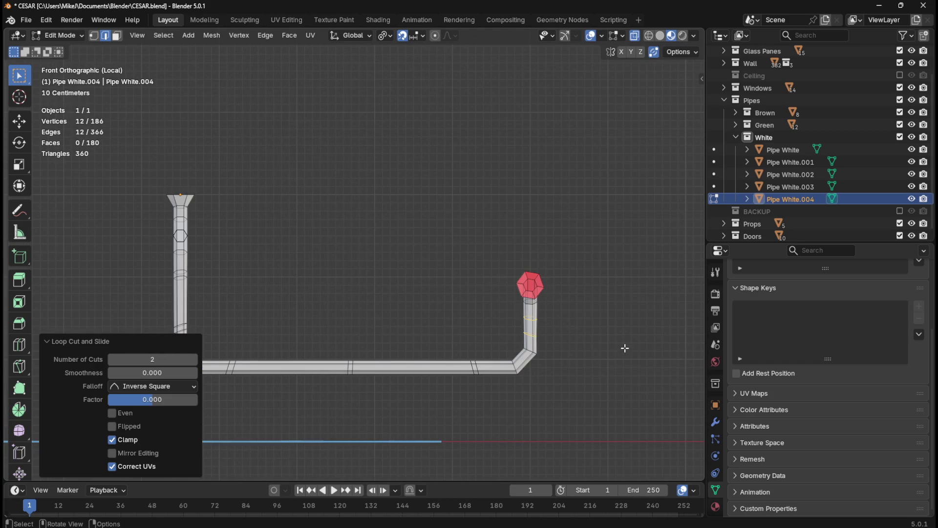
key("alt+a")
scroll(586, 344, "up", 2)
Step: Select a ring on the right riser and trial two edge slides, undoing each
left_click(605, 371, "alt")
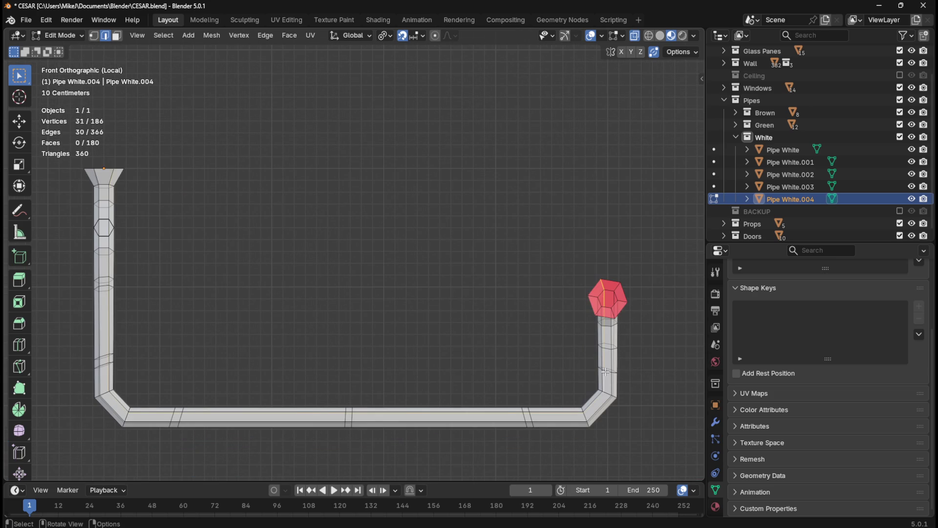
left_click(607, 371, "alt")
key("g")
key("g")
left_click(613, 364)
key("ctrl+z")
key("g")
key("g")
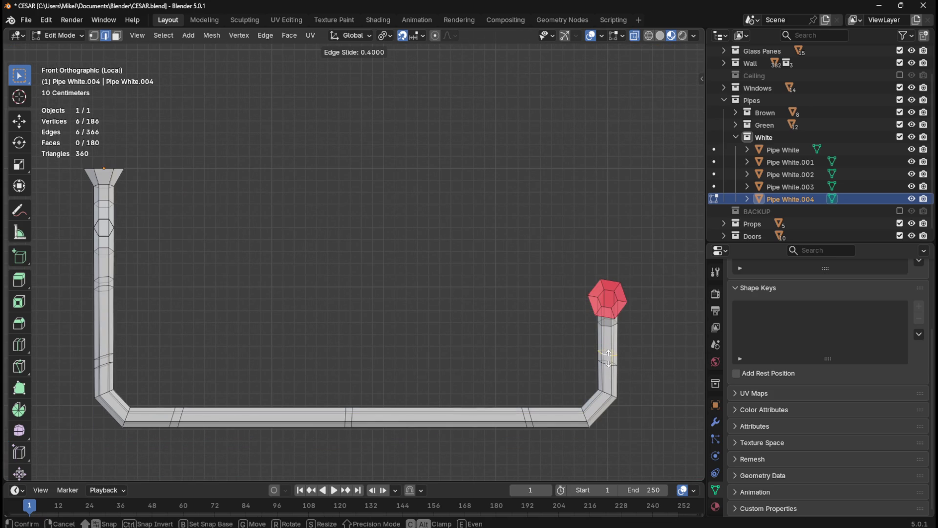
left_click(609, 360)
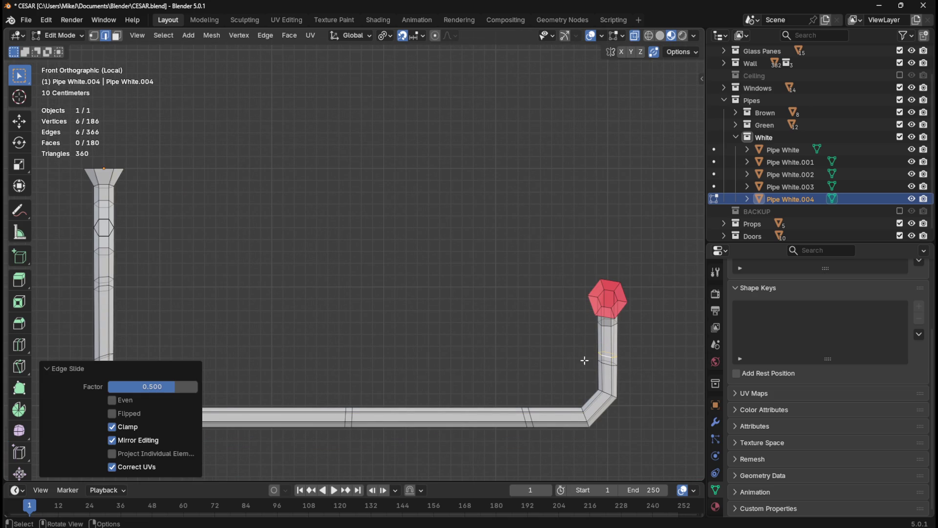
key("ctrl+z")
Step: Slide the riser ring to the halfway position, then select a ring on the bottom run
key("g")
key("g")
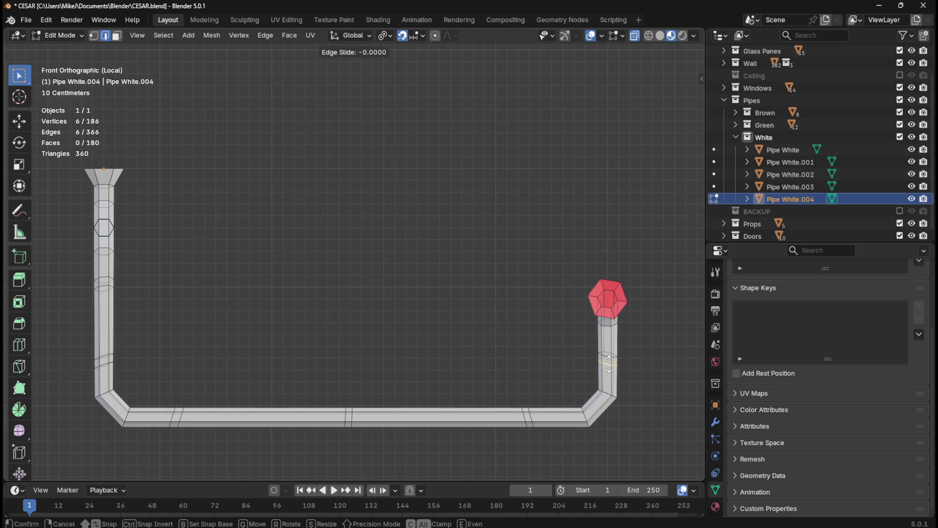
left_click(611, 362)
left_click(510, 344)
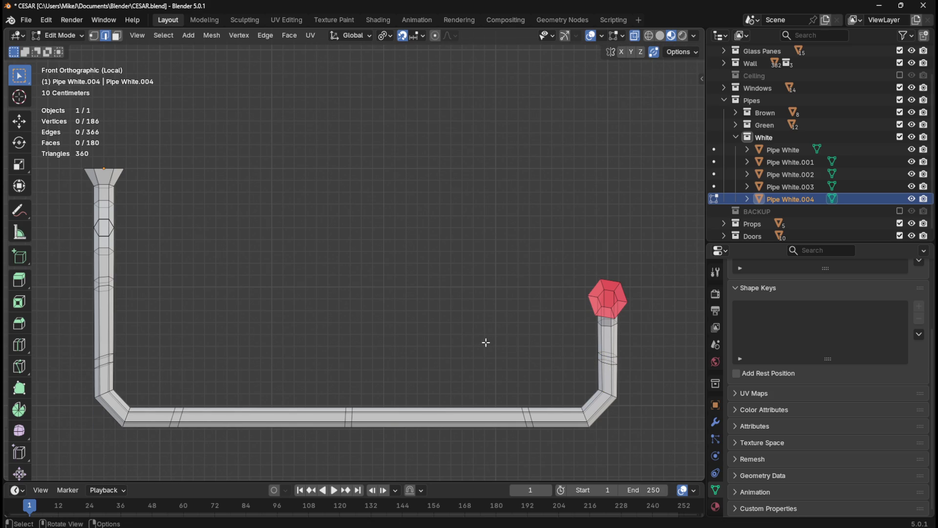
left_click(534, 419, "alt")
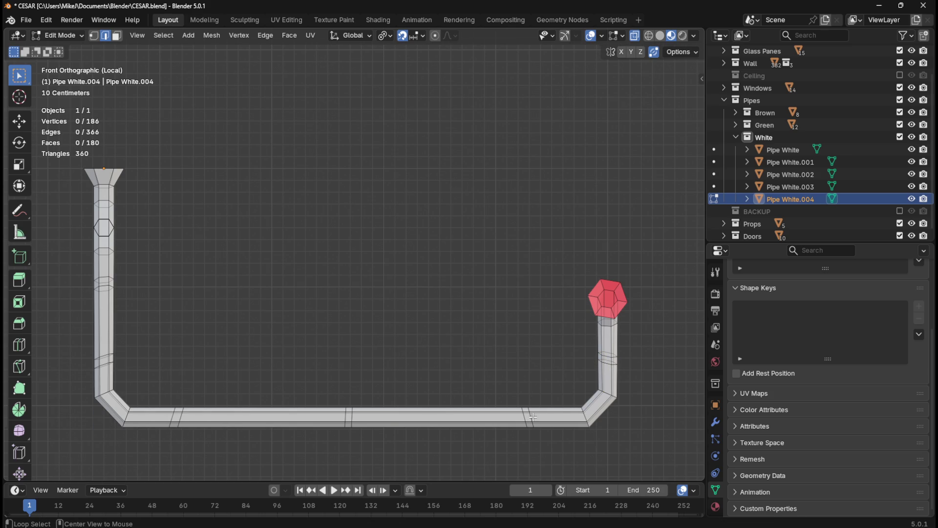
Step: Flatten two rings at the right end of the bottom run to X scale 0
key("s")
key("x")
key("0")
key("Return")
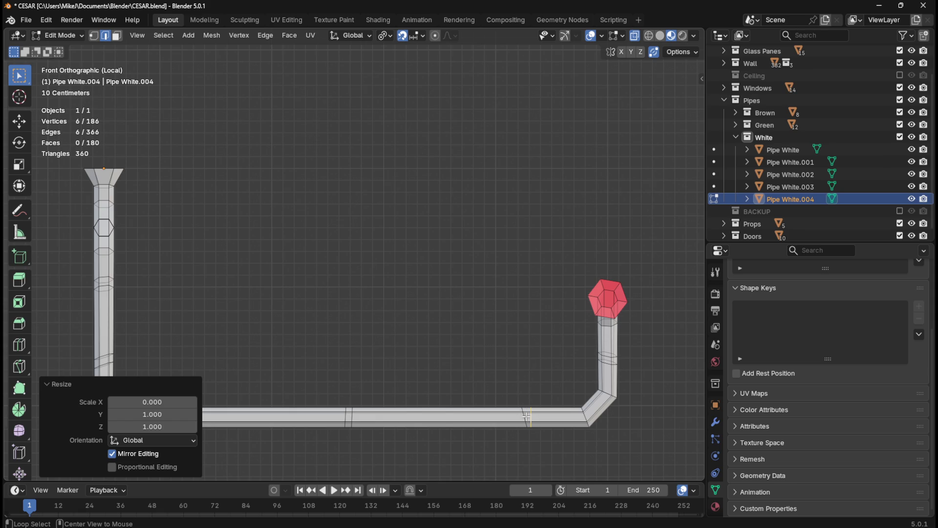
left_click(524, 416, "alt")
key("s")
key("x")
key("0")
key("Return")
Step: Flatten two mid-way rings on the bottom run to X scale 0
left_click(351, 416, "alt")
key("s")
key("x")
key("0")
key("Return")
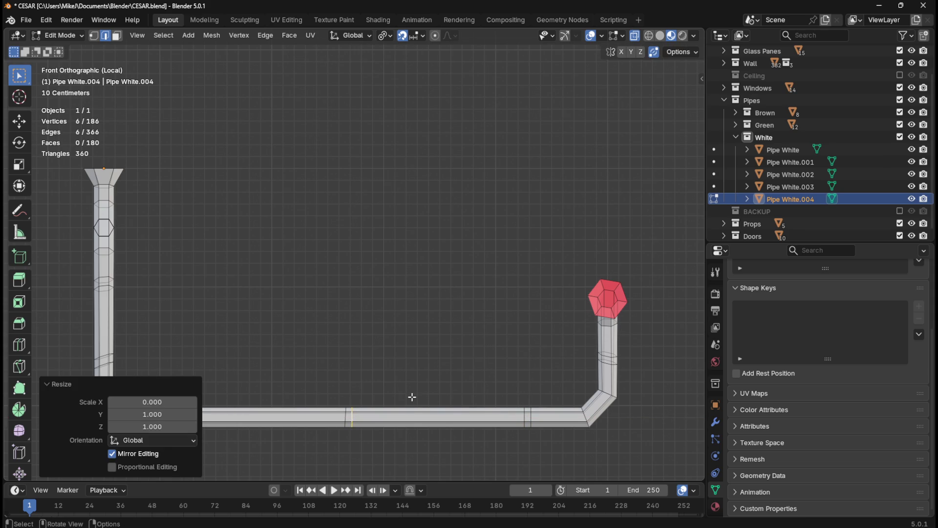
left_click(345, 416, "alt")
key("s")
key("x")
key("0")
key("Return")
Step: Flatten two rings near the left end of the bottom run to X scale 0
left_click(219, 389)
left_click(188, 420, "alt")
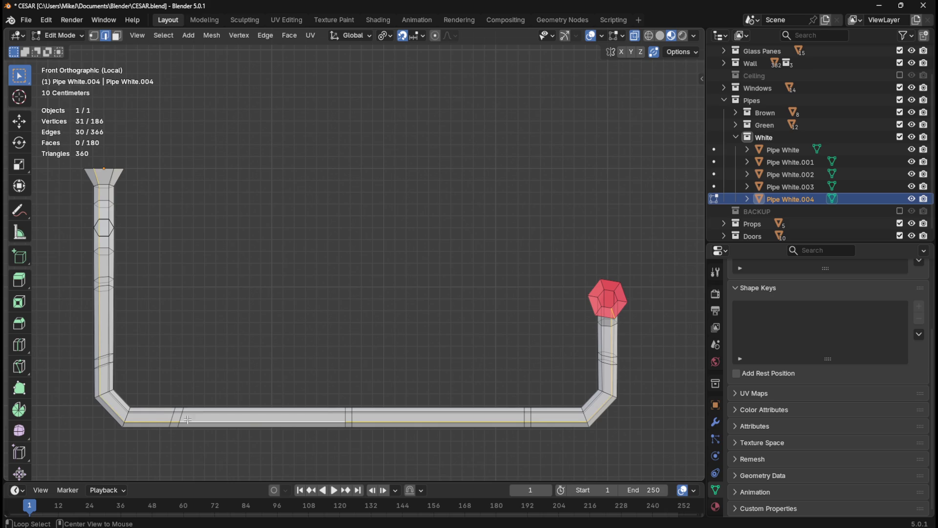
left_click(180, 418, "alt")
key("s")
key("x")
key("0")
key("Return")
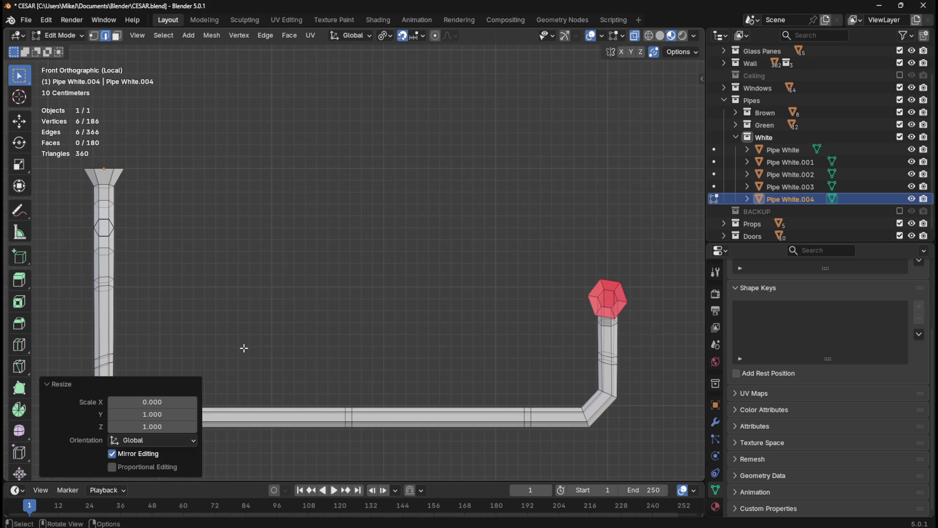
left_click(223, 371)
left_click(173, 416, "alt")
key("s")
key("x")
key("0")
key("Return")
Step: Flatten the rings on the right riser to Z scale 0
left_click(478, 351)
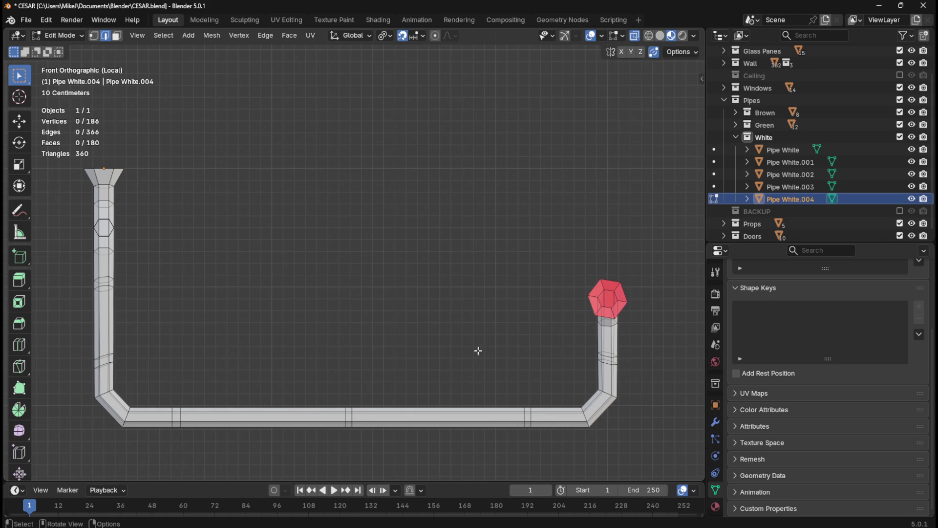
left_click(608, 364)
key("s")
key("z")
key("0")
key("Return")
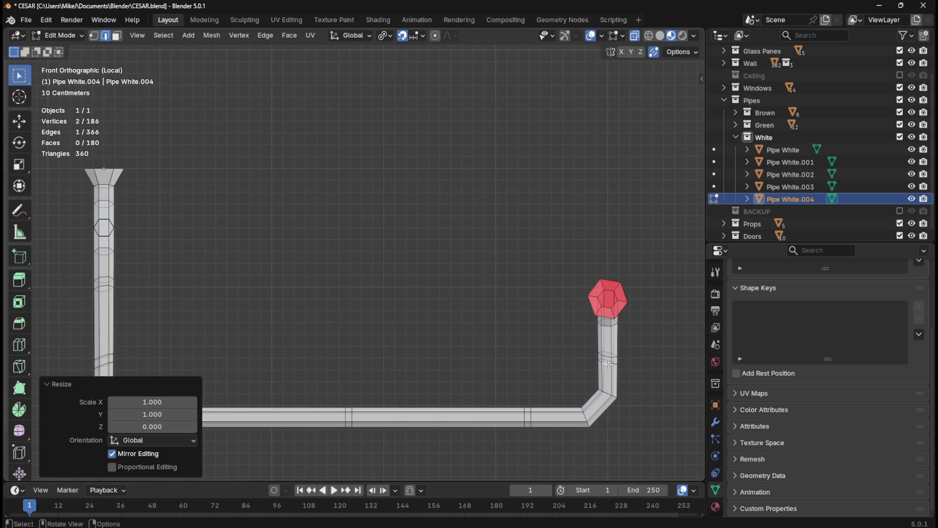
left_click(608, 365, "alt")
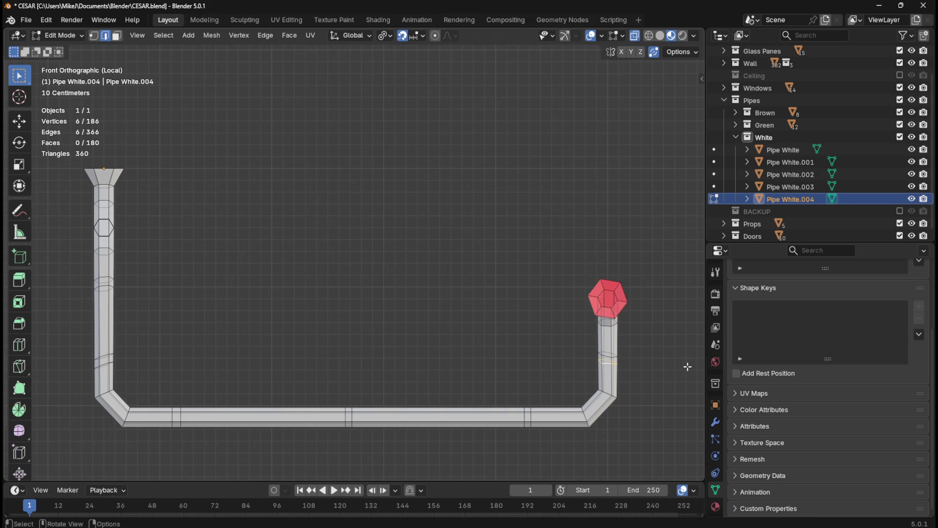
key("s")
key("z")
key("0")
key("Return")
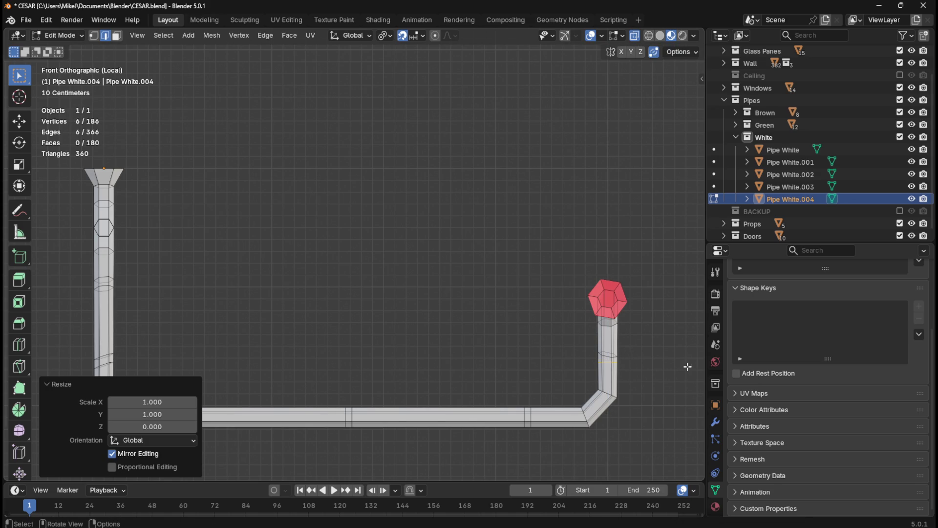
left_click(609, 355, "alt")
key("s")
key("z")
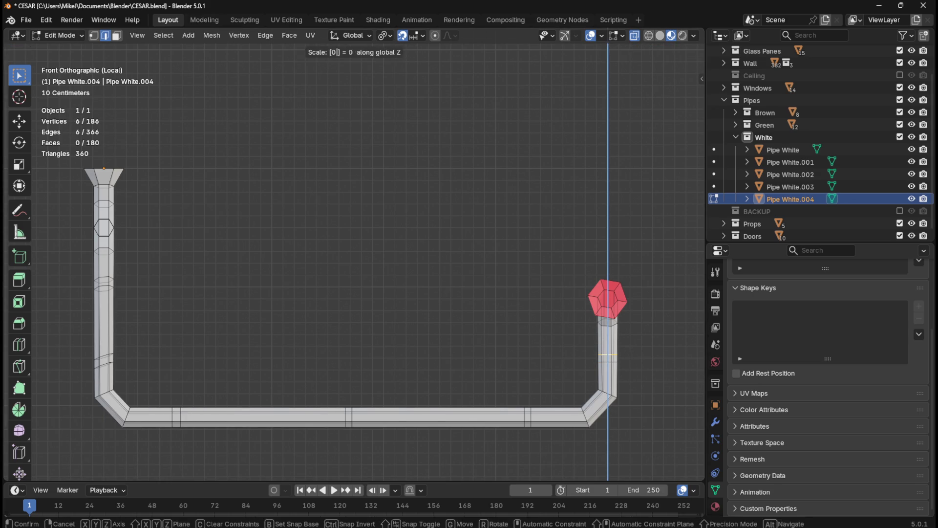
key("0")
key("Return")
Step: Flatten a ring on the tall left riser to Z scale 0 and select the next ring
mouse_move(473, 312)
middle_mouse_down()
mouse_move(333, 315)
mouse_move(480, 306)
mouse_move(369, 337)
mouse_move(380, 295)
middle_mouse_up()
left_click(218, 346, "alt")
left_click(293, 317, "alt")
key("s")
key("z")
key("0")
key("Return")
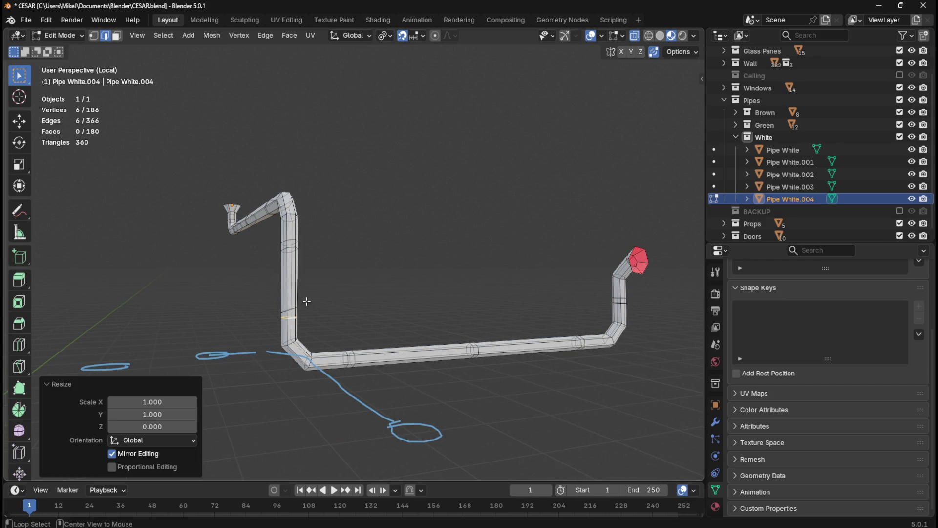
key("s")
key("z")
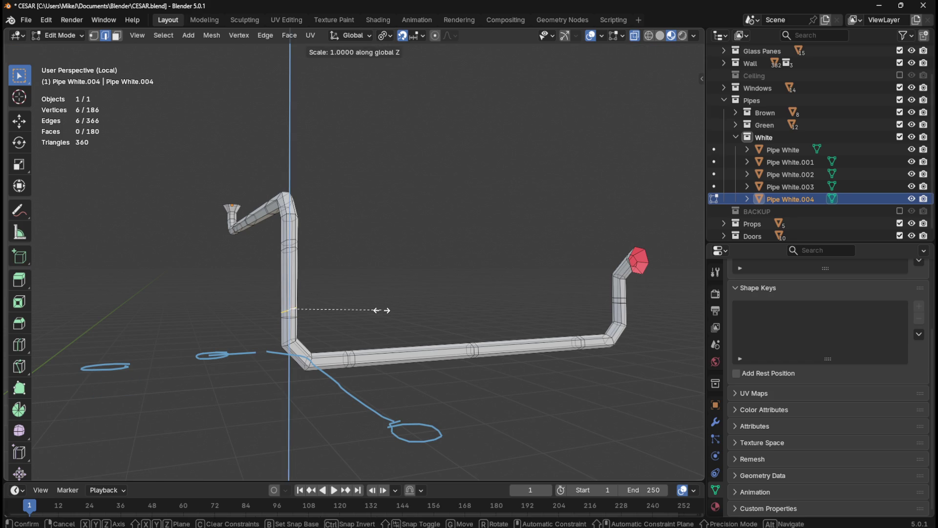
key("0")
key("Return")
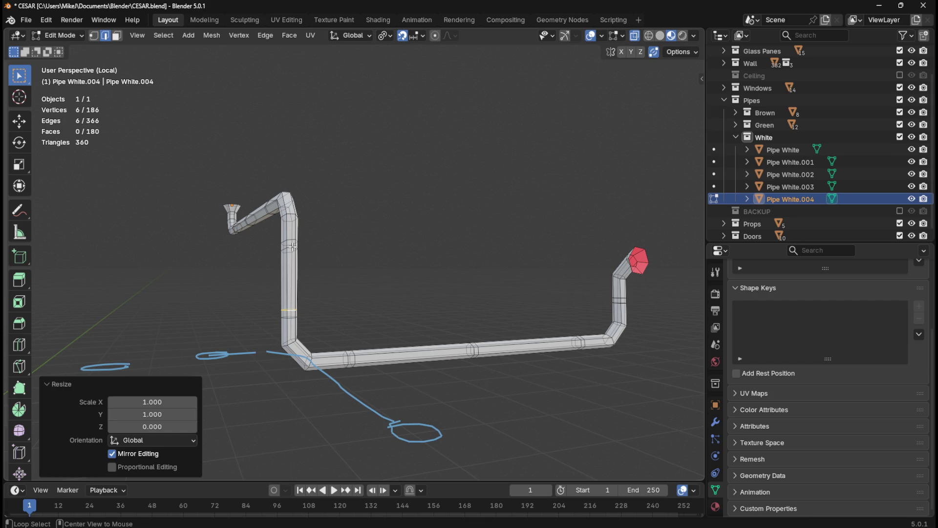
left_click(293, 247, "alt")
key("KP_3")
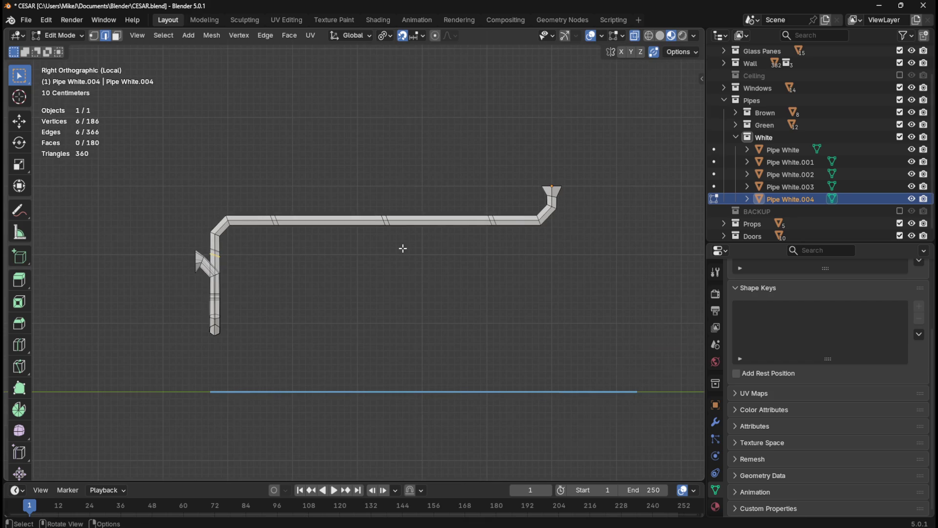
Step: Flatten the selected left-riser ring to Z scale 0 and frame the pipe bend in side view
key("s")
key("z")
key("0")
key("Return")
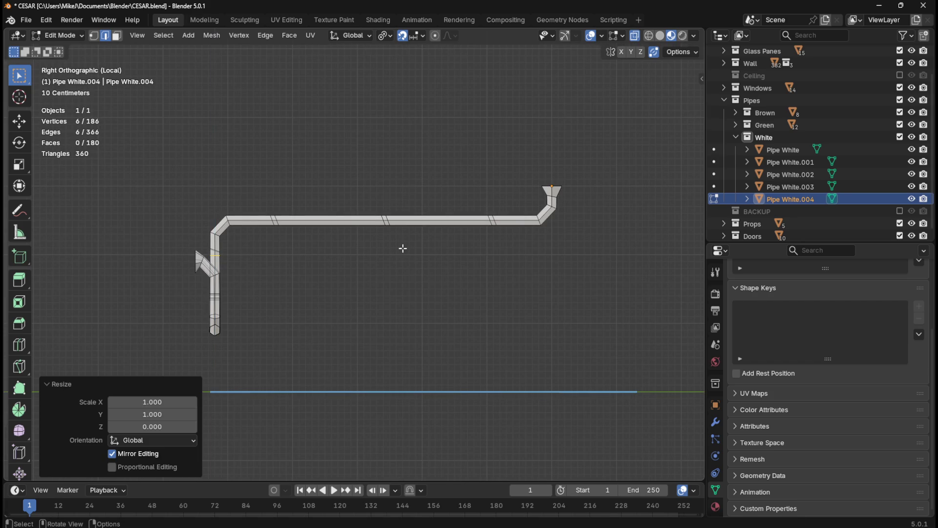
key("KP_Decimal")
key("KP_3")
key("e")
left_click(422, 138)
scroll(422, 138, "down", 10)
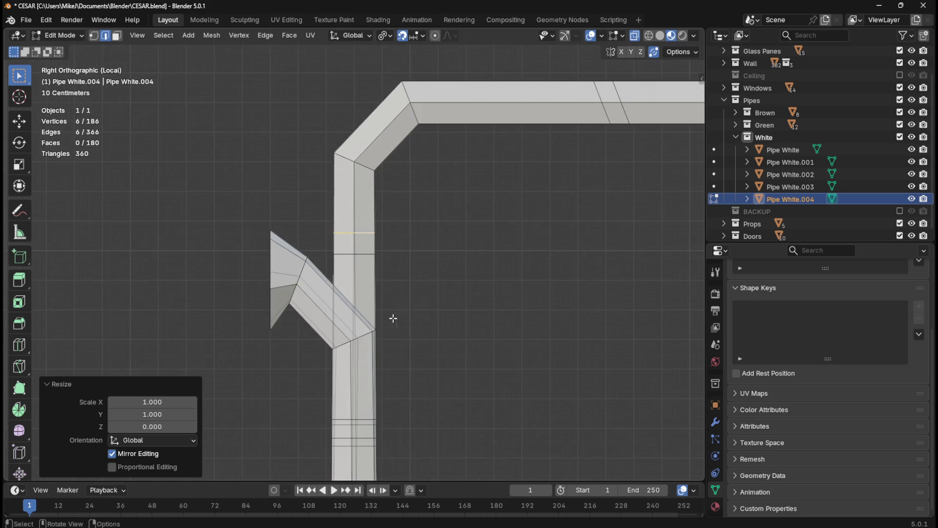
middle_click_drag(526, 251, 303, 316, "shift")
Step: Square two rings on the upper run near the bend to Y scale 0
left_click(380, 166, "alt")
key("s")
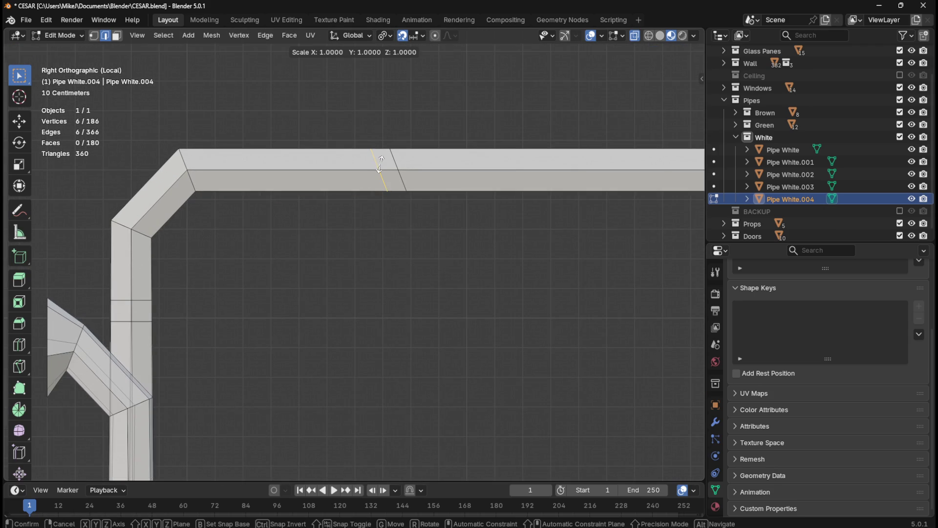
key("y")
key("0")
key("Return")
left_click(396, 167, "alt")
key("s")
key("y")
key("0")
key("Return")
Step: Square two more slanted rings along the upper run to Y scale 0
scroll(396, 167, "down", 4)
scroll(534, 259, "down", 4, "ctrl")
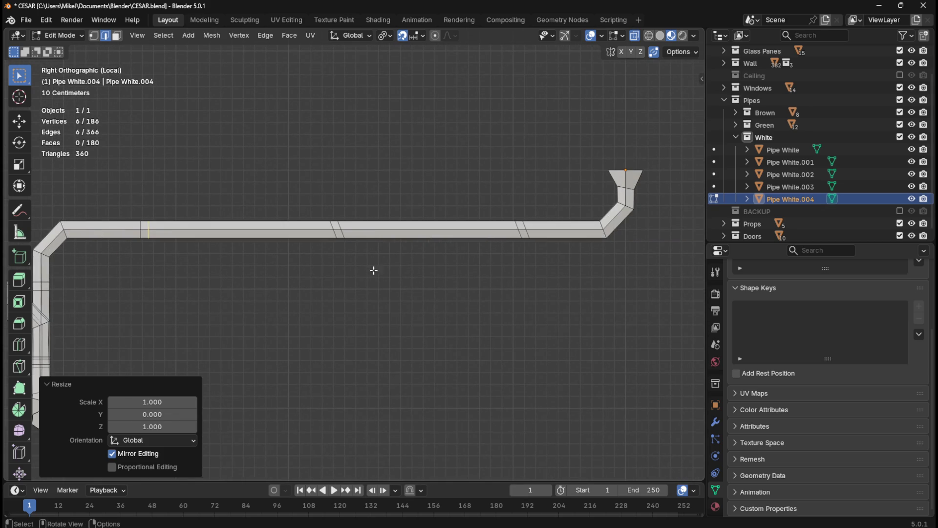
scroll(373, 310, "down", 4, "alt")
scroll(328, 201, "down", 2, "alt")
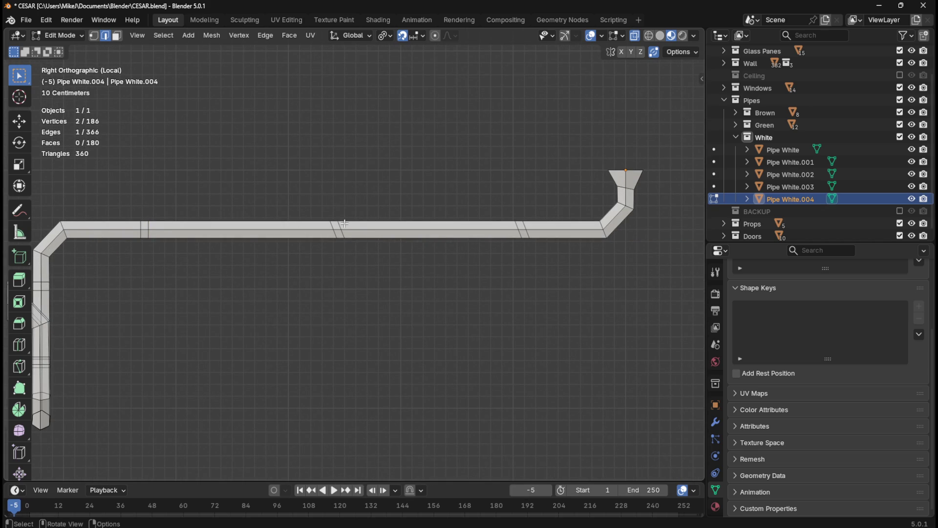
left_click(340, 226, "alt")
key("s")
key("y")
key("0")
key("Return")
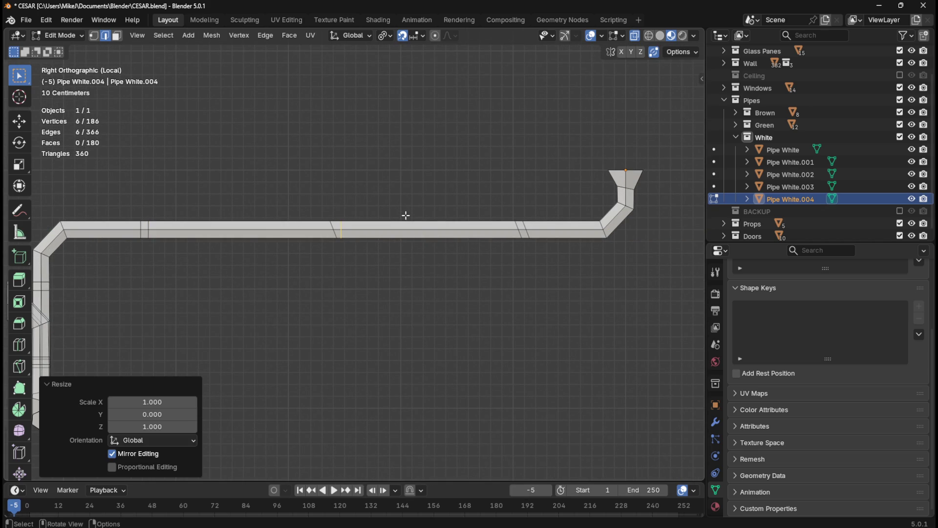
left_click(335, 226, "alt")
key("s")
key("y")
key("0")
key("Return")
Step: Square the last two slanted rings near the right end to Y scale 0
left_click(518, 236, "alt")
key("s")
key("y")
key("0")
key("Return")
left_click(526, 226, "alt")
key("s")
key("y")
key("0")
key("Return")
left_click(496, 253)
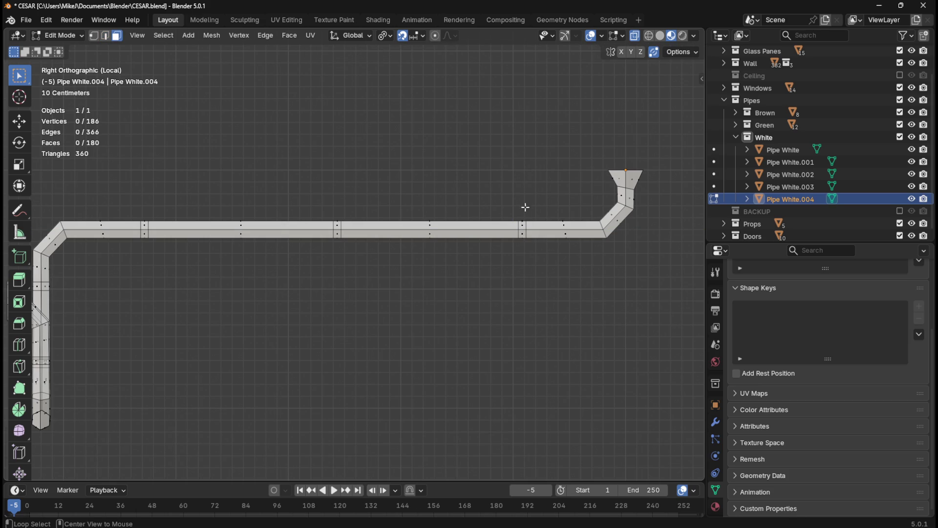
Step: Select rings on the white pipe's upper run, left end and riser
left_click(524, 240, "alt")
left_click(344, 244, "alt+shift")
left_click_drag(135, 207, 167, 262, "shift")
middle_click_drag(348, 337, 506, 329, "shift")
left_click(264, 272, "alt+shift")
mouse_move(303, 342)
middle_mouse_down()
mouse_move(421, 340)
mouse_move(372, 337)
middle_mouse_up()
left_click_drag(307, 325, 383, 351)
Step: Add the remaining rings, including those on the vertical pipe, to the selection
mouse_move(419, 379)
left_mouse_down("shift")
mouse_move(459, 409)
mouse_move(459, 435)
left_mouse_up("shift")
middle_click_drag(459, 435, 447, 393)
left_click_drag(424, 321, 489, 413, "shift")
middle_click_drag(489, 413, 349, 404)
left_click_drag(419, 275, 459, 386, "shift")
mouse_move(628, 292)
middle_mouse_down()
mouse_move(628, 314)
mouse_move(531, 305)
middle_mouse_up()
left_click_drag(532, 305, 591, 330, "shift")
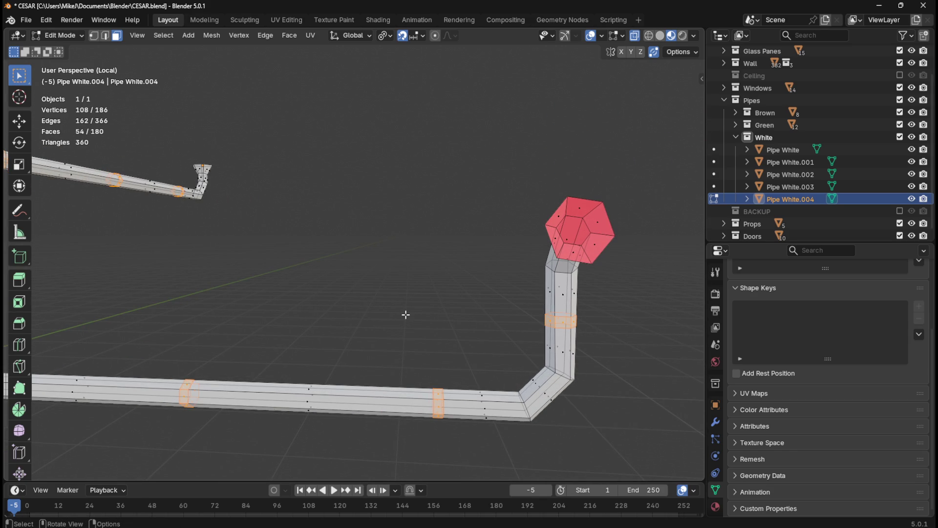
Step: Extrude the selected rings scaled 1.4 into raised collars, then deselect all
type("es")
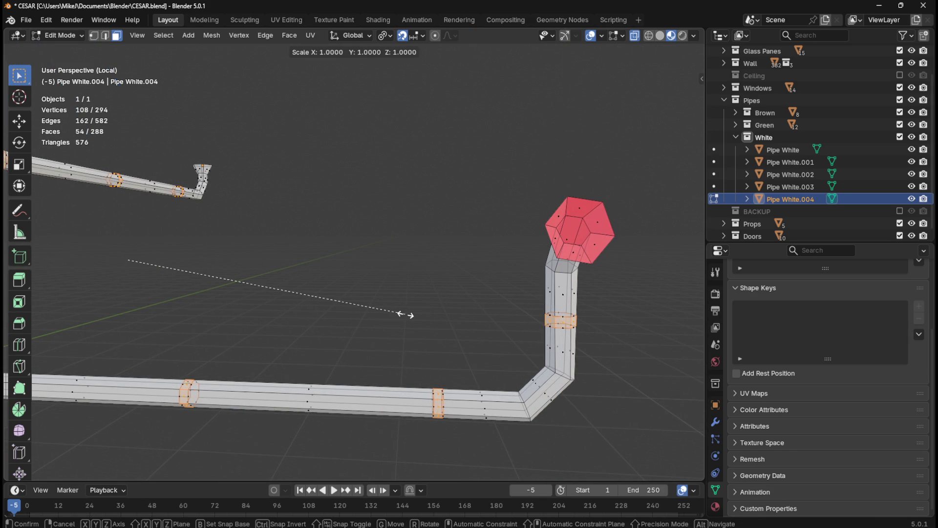
type("1.4")
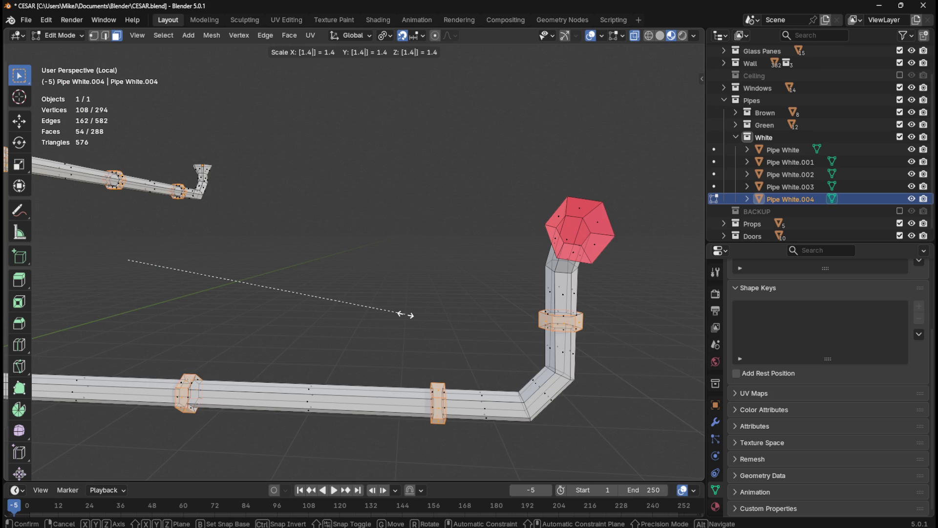
key("Return")
scroll(440, 278, "down", 4)
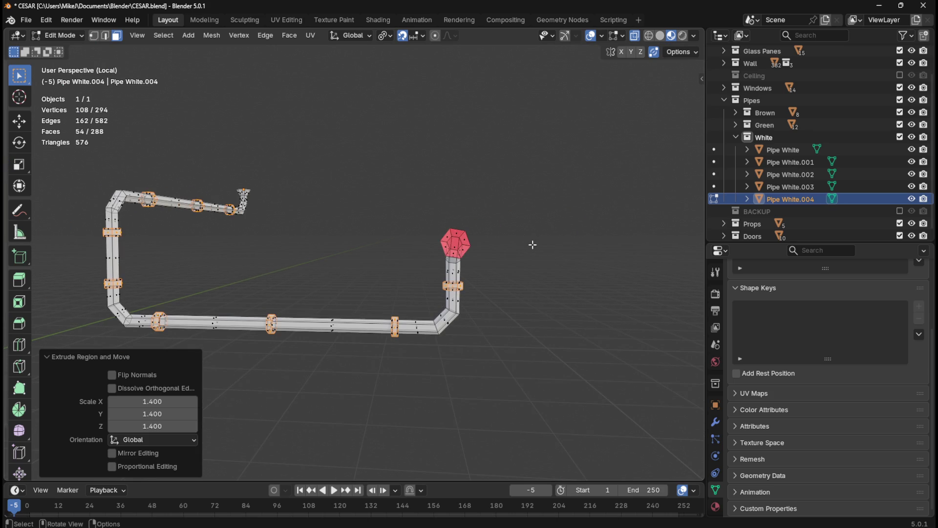
middle_click_drag(551, 243, 394, 262)
left_click(508, 265)
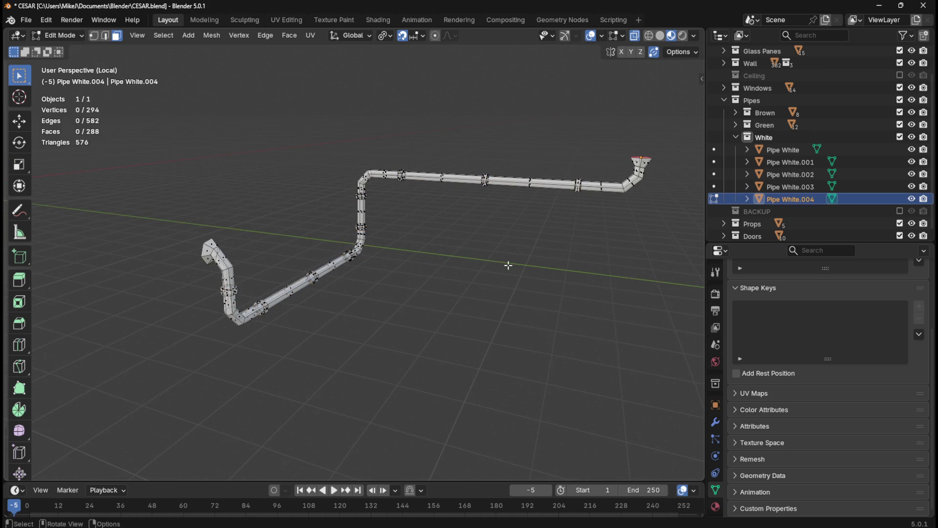
Step: In top view, box-select the horizontal and vertical pipe body sections
key("KP_7")
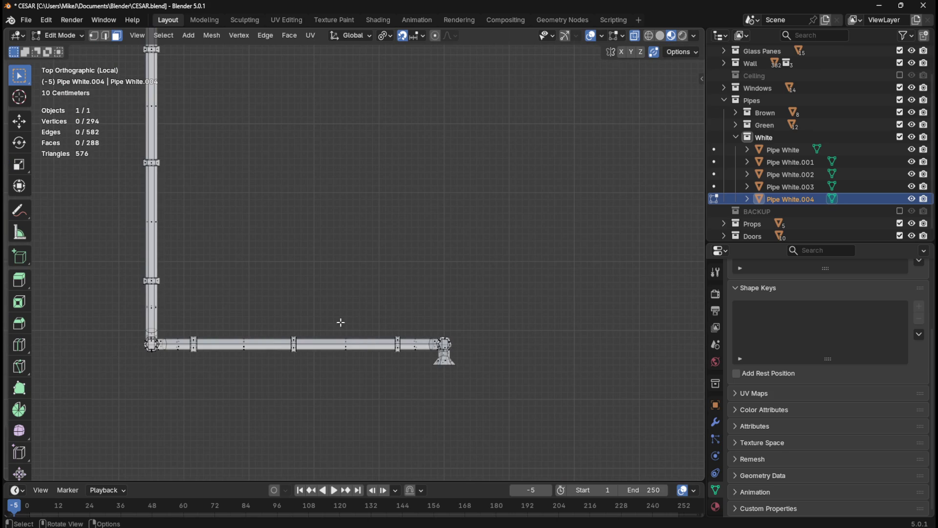
key("l")
key("l")
key("b")
left_click_drag(233, 328, 274, 371)
middle_click_drag(224, 288, 322, 326, "shift")
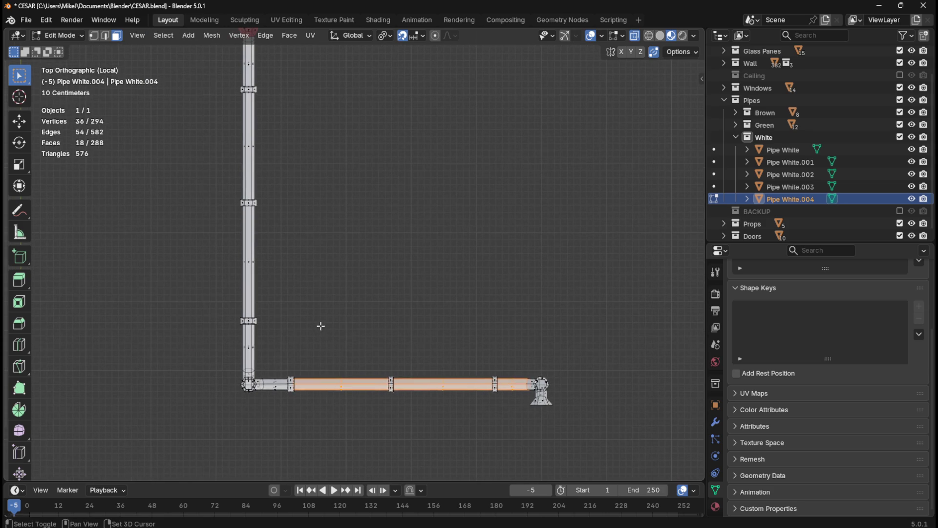
left_click_drag(269, 362, 288, 407, "shift")
left_click_drag(216, 341, 268, 371, "shift")
mouse_move(224, 250)
left_mouse_down("shift")
mouse_move(268, 268)
mouse_move(244, 264)
left_mouse_up("shift")
left_click_drag(234, 145, 264, 151, "shift")
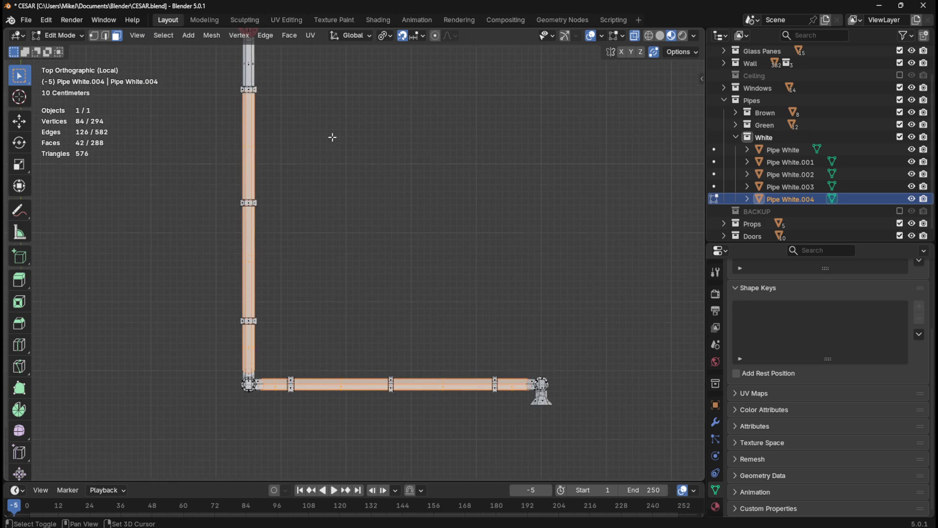
middle_click_drag(250, 89, 293, 232, "shift")
left_click_drag(281, 196, 318, 218, "shift")
Step: Add the bottom-right elbow and the vertical segments above it from front view
scroll(489, 354, "down", 5)
mouse_move(560, 358)
middle_mouse_down()
mouse_move(547, 218)
mouse_move(436, 297)
middle_mouse_up()
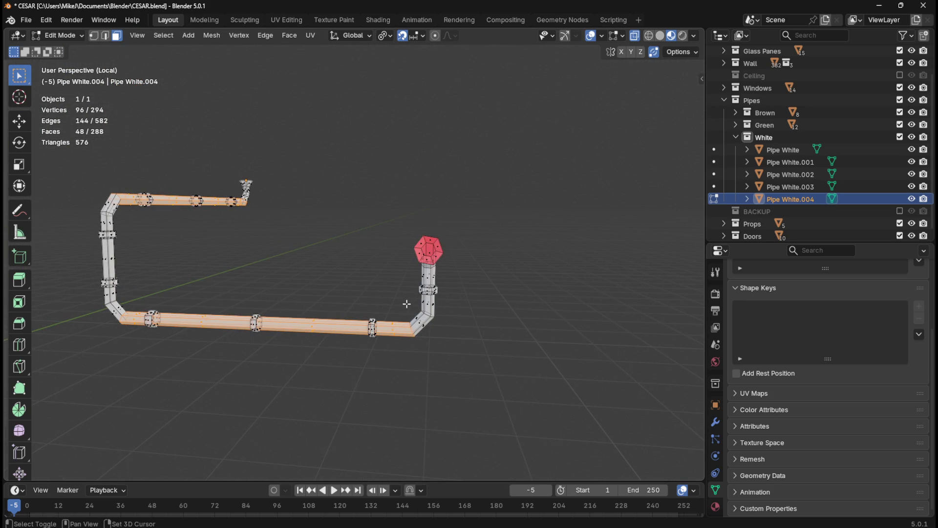
left_click_drag(410, 311, 435, 346, "shift")
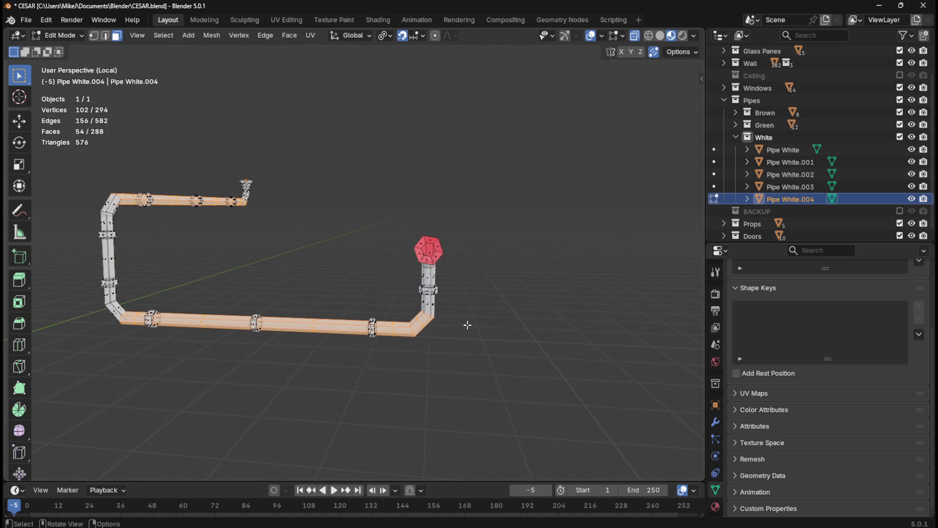
key("KP_1")
scroll(468, 325, "up", 4)
left_click_drag(488, 315, 554, 342, "shift")
left_click_drag(482, 265, 540, 287, "shift")
middle_click_drag(579, 276, 469, 281)
Step: Add the next elbows and the lower, middle and upper vertical pipe segments
left_click_drag(195, 240, 239, 279, "shift")
mouse_move(239, 278)
middle_mouse_down()
mouse_move(248, 310)
mouse_move(373, 319)
mouse_move(339, 302)
middle_mouse_up()
left_click_drag(235, 342, 283, 387, "shift")
left_click_drag(226, 327, 283, 346, "shift")
mouse_move(220, 247)
left_mouse_down("shift")
mouse_move(273, 280)
mouse_move(280, 306)
left_mouse_up("shift")
middle_click_drag(297, 217, 280, 220)
key("b")
left_click_drag(269, 202, 268, 202)
mouse_move(268, 202)
middle_mouse_down()
mouse_move(274, 189)
mouse_move(262, 157)
middle_mouse_up()
key("b")
left_click_drag(240, 131, 292, 169)
mouse_move(473, 300)
middle_mouse_down()
mouse_move(434, 283)
mouse_move(616, 262)
mouse_move(367, 290)
middle_mouse_up()
Step: Add the last elbow and vertical section, then orbit to check no collars are selected
scroll(614, 199, "up", 2)
middle_click_drag(614, 199, 398, 308, "shift")
scroll(494, 203, "up", 2)
key("b")
left_click_drag(427, 197, 486, 241)
mouse_move(487, 241)
middle_mouse_down()
mouse_move(520, 204)
mouse_move(463, 191)
middle_mouse_up()
left_click_drag(450, 147, 509, 184, "shift")
mouse_move(509, 185)
middle_mouse_down()
mouse_move(540, 283)
mouse_move(228, 291)
mouse_move(480, 310)
mouse_move(503, 298)
middle_mouse_up()
scroll(504, 296, "down", 5)
mouse_move(566, 370)
middle_mouse_down()
mouse_move(373, 327)
mouse_move(572, 328)
middle_mouse_up()
mouse_move(503, 315)
middle_mouse_down()
mouse_move(567, 318)
mouse_move(537, 318)
mouse_move(593, 337)
mouse_move(521, 306)
mouse_move(442, 294)
mouse_move(433, 310)
middle_mouse_up()
left_click(384, 21)
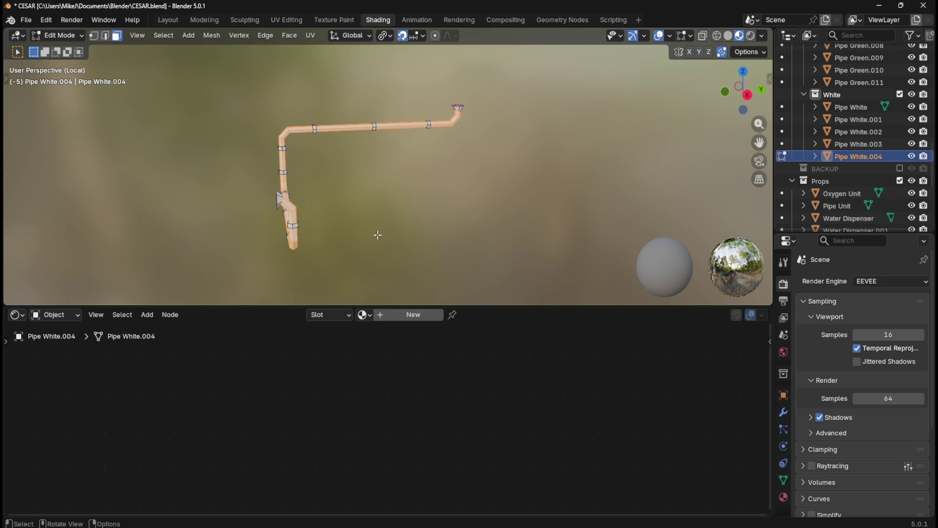
Step: Set the pipe body's material slot to Marble White
left_click(330, 317)
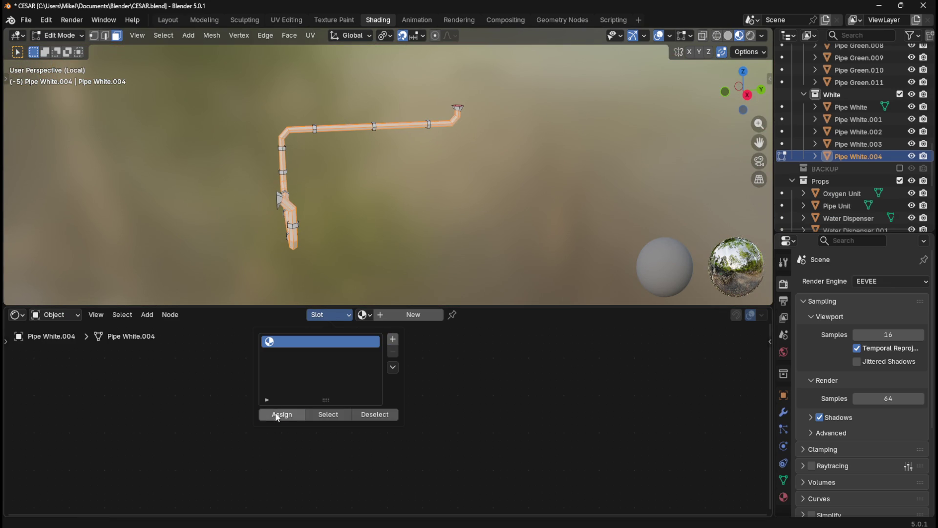
left_click(362, 314)
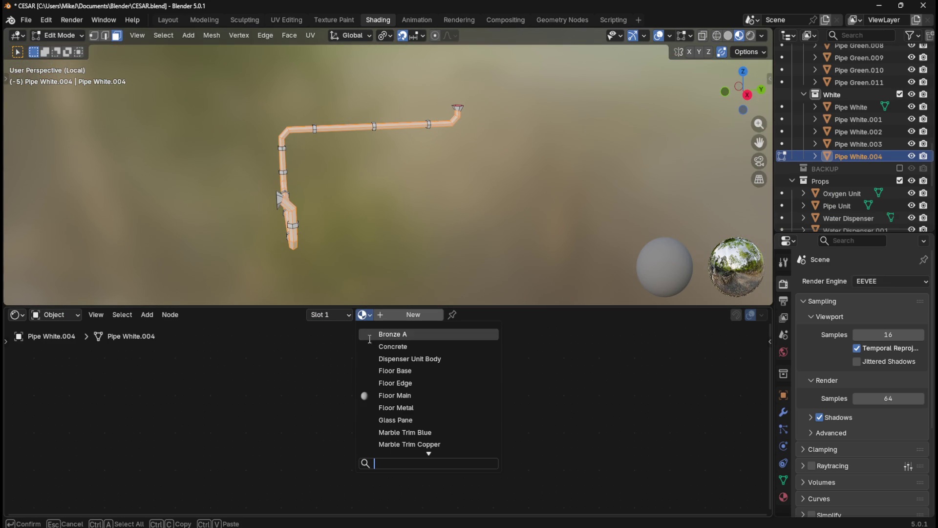
scroll(428, 400, "down", 3)
left_click(406, 419)
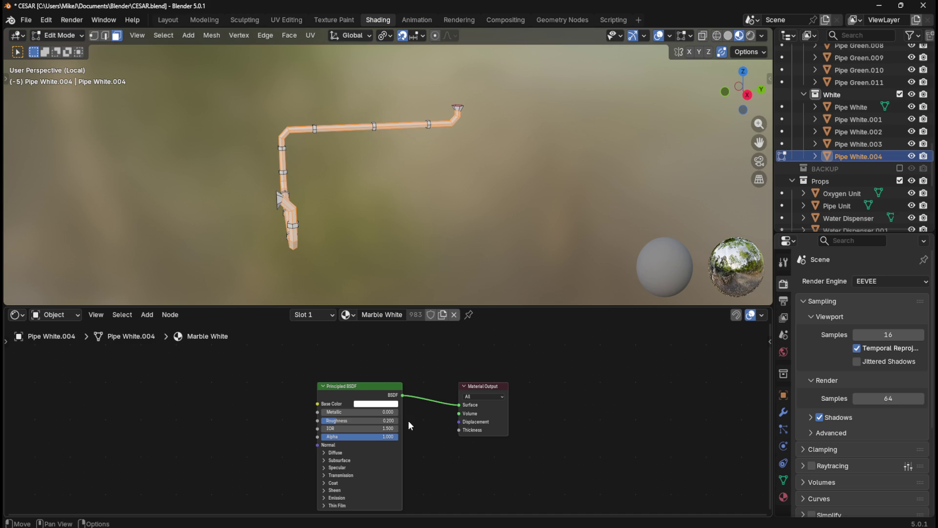
left_click(329, 316)
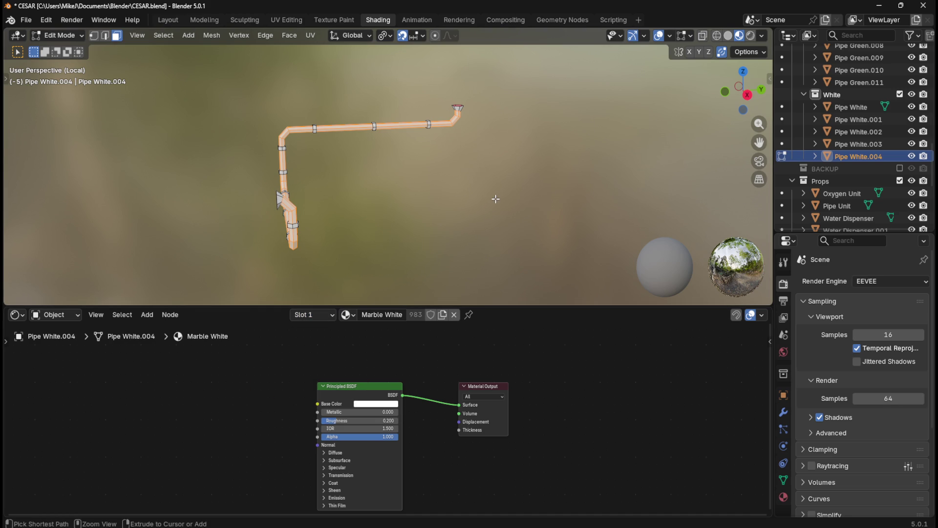
Step: Invert to the collar rings, give them a second slot with Pipe Ring, and return to Layout
key("ctrl+i")
left_click(313, 315)
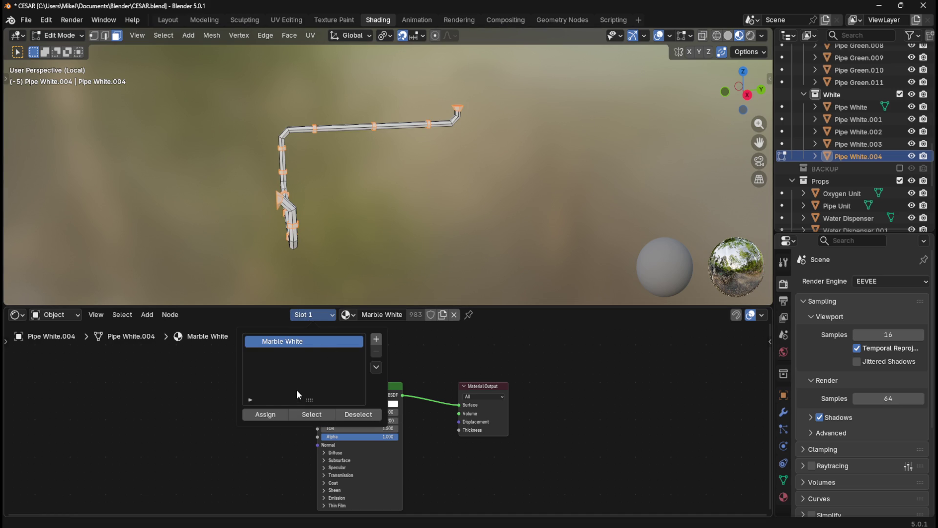
left_click(376, 343)
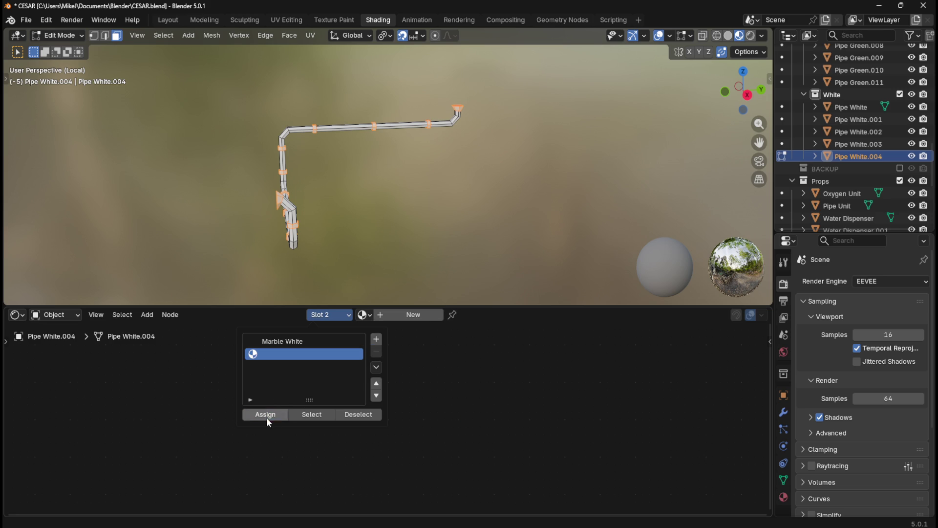
left_click(364, 315)
scroll(429, 453, "down", 10)
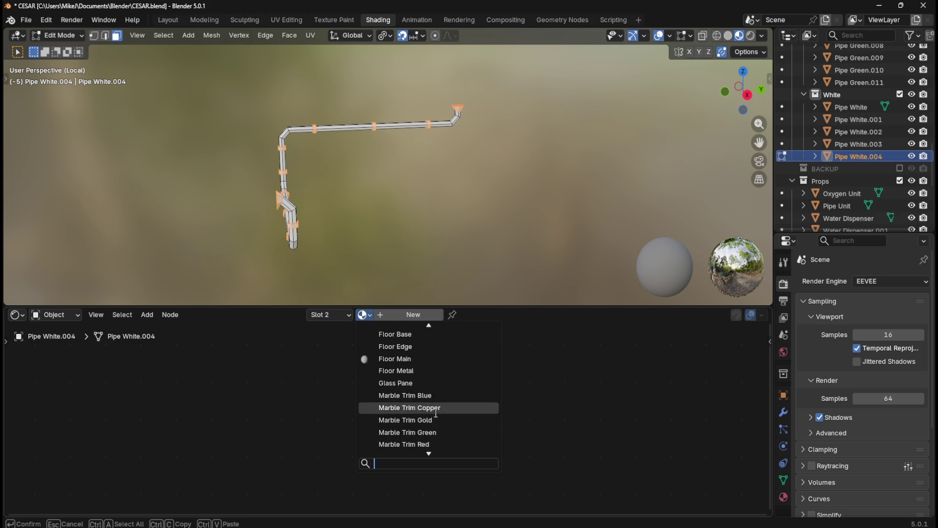
scroll(436, 413, "down", 5)
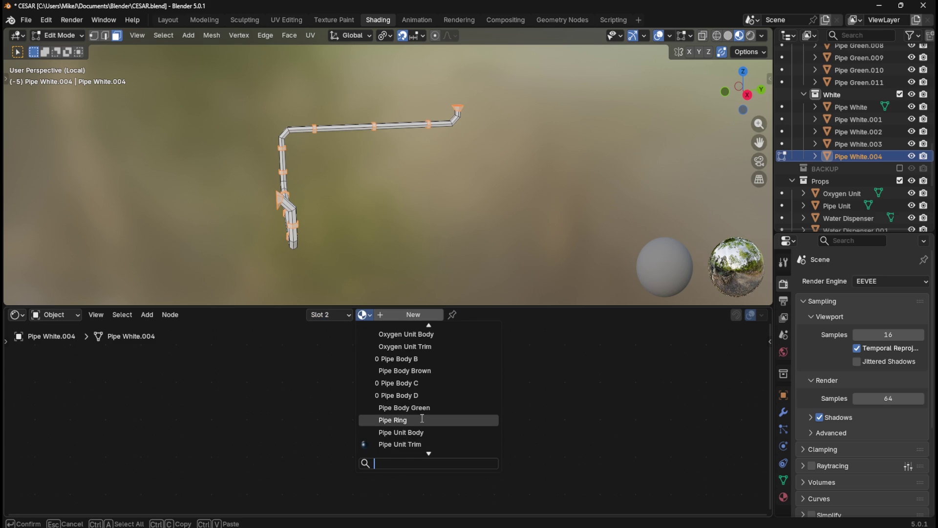
left_click(424, 420)
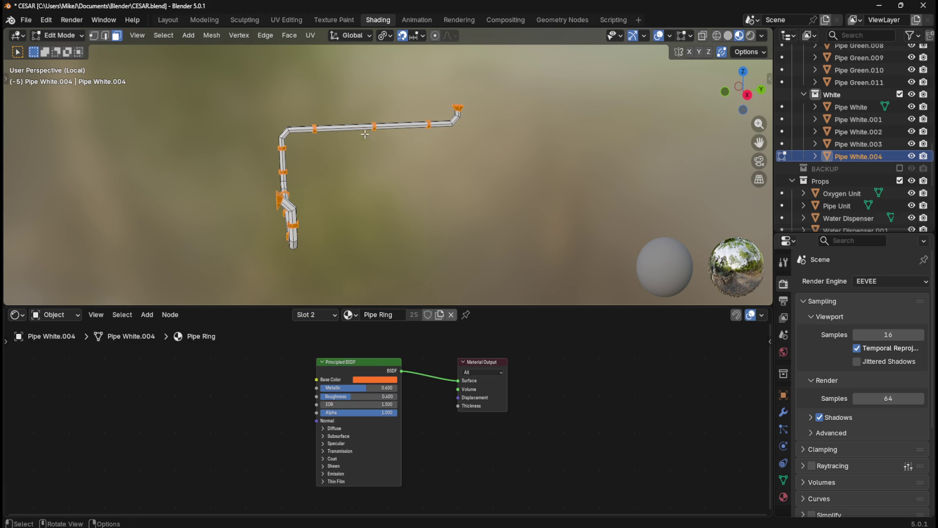
left_click(167, 20)
key("KP_Divide")
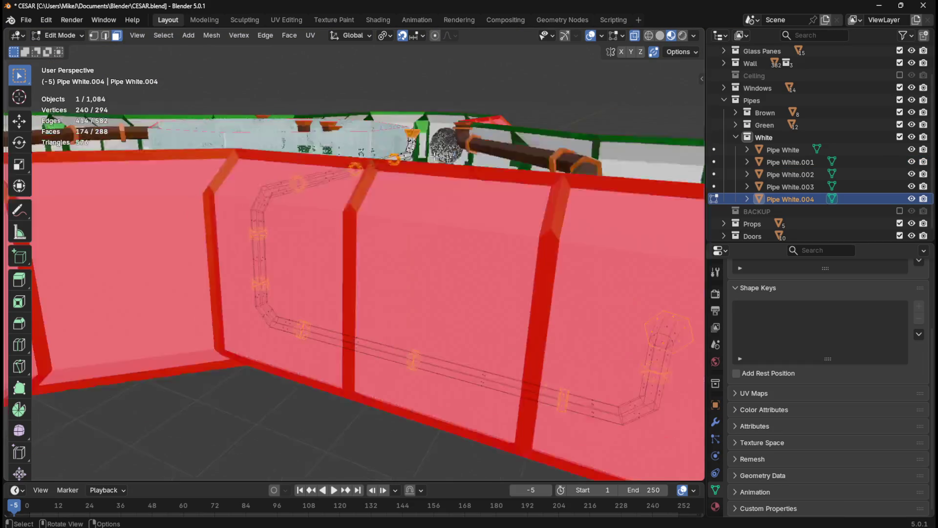
Step: Return to Object Mode, deselect the pipe, inspect the station and save CESAR.blend
key("Tab")
left_click(559, 104)
mouse_move(374, 224)
middle_mouse_down()
mouse_move(416, 176)
mouse_move(400, 195)
mouse_move(357, 198)
middle_mouse_up()
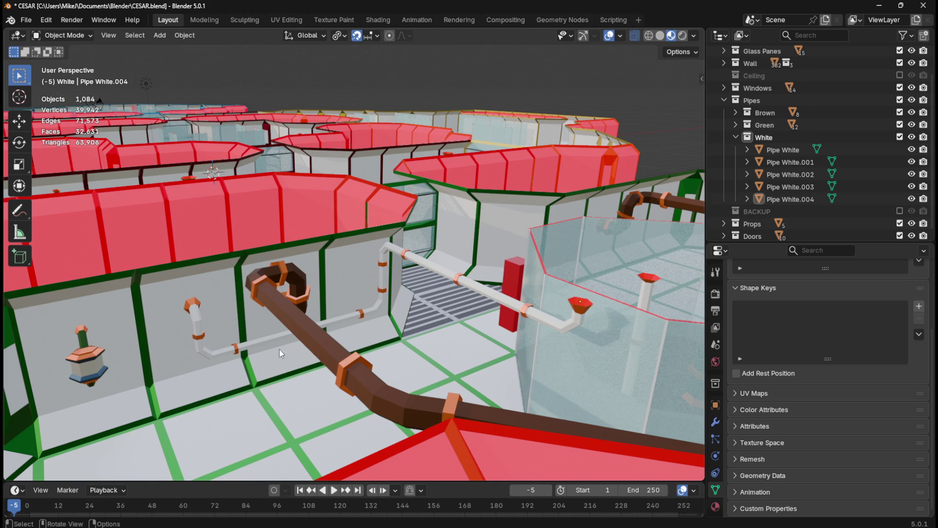
middle_click_drag(282, 344, 324, 380)
mouse_move(412, 351)
middle_mouse_down()
mouse_move(479, 382)
mouse_move(424, 361)
middle_mouse_up()
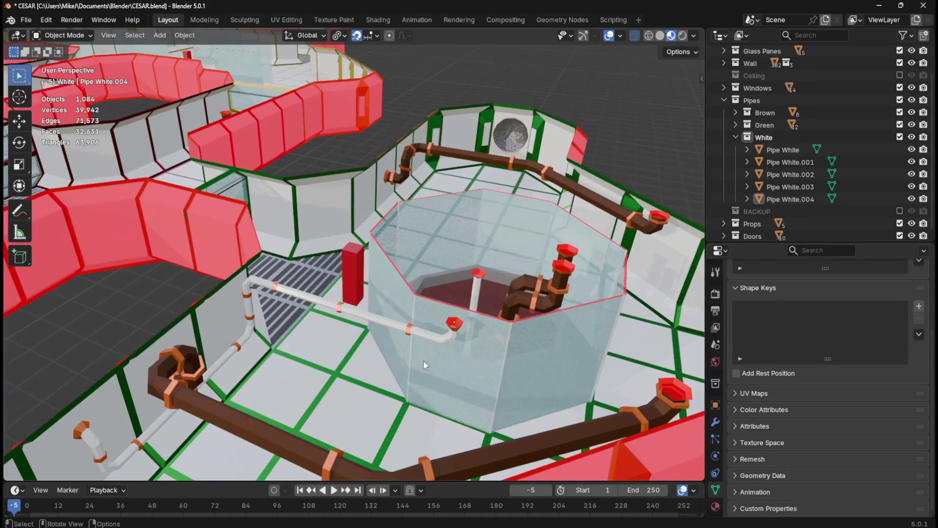
mouse_move(335, 377)
middle_mouse_down()
mouse_move(327, 404)
mouse_move(357, 391)
mouse_move(347, 340)
mouse_move(395, 286)
mouse_move(450, 351)
mouse_move(403, 313)
middle_mouse_up()
key("ctrl+s")
Step: Make the Ceiling collection visible again in the Outliner
scroll(409, 312, "up", 4)
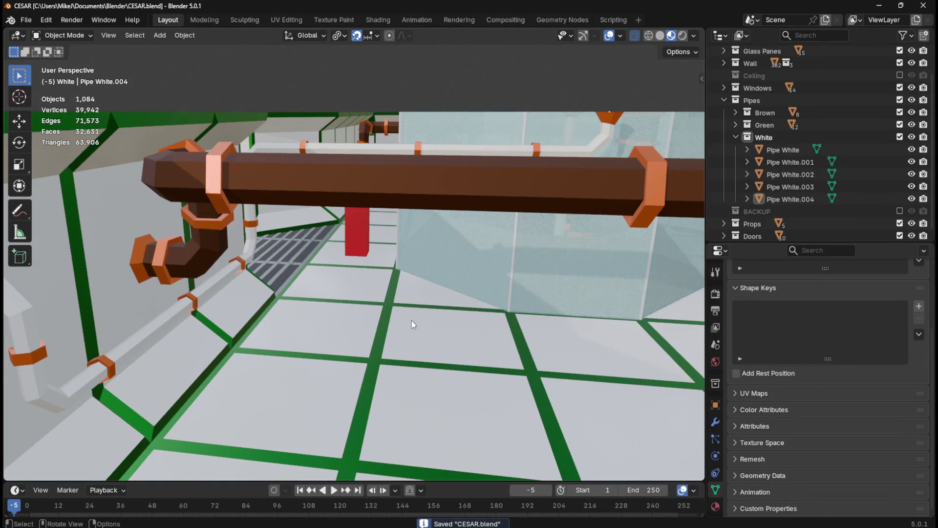
left_click(900, 75)
scroll(421, 374, "up", 6)
scroll(421, 374, "down", 4)
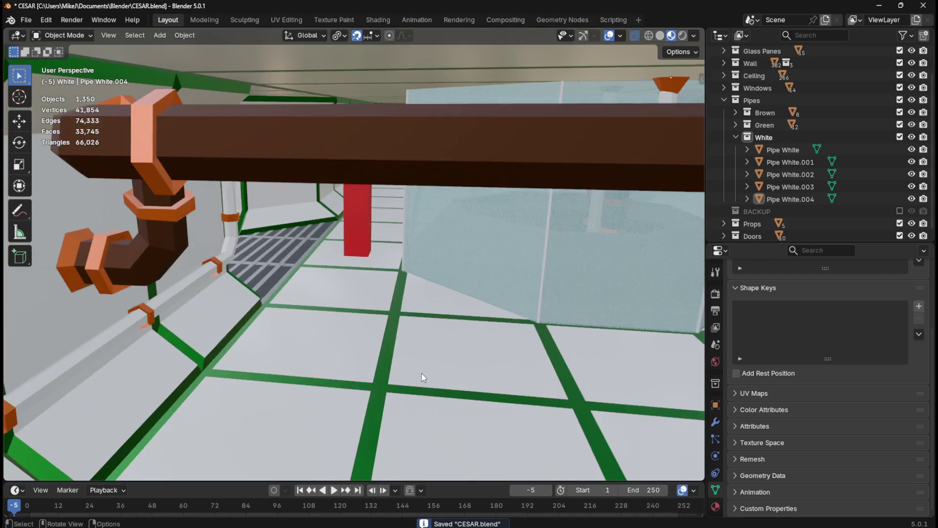
key("shift+grave")
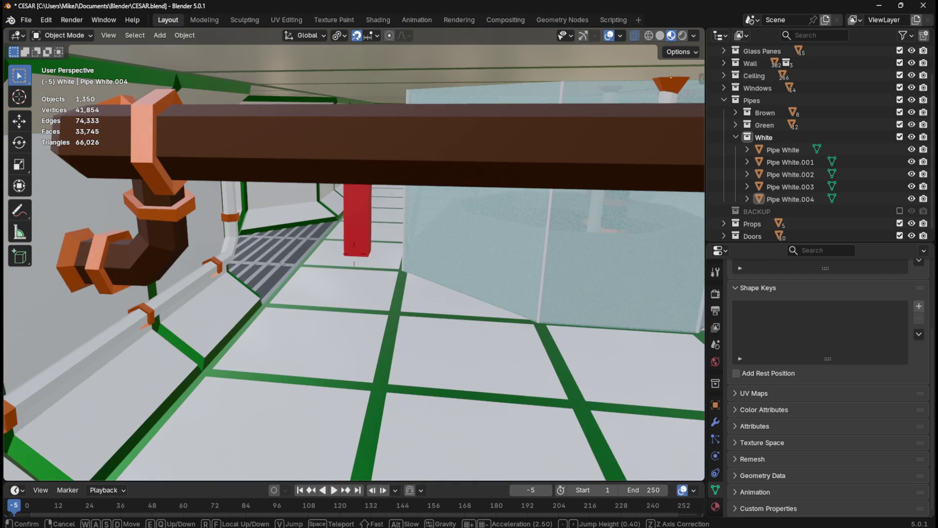
key("w")
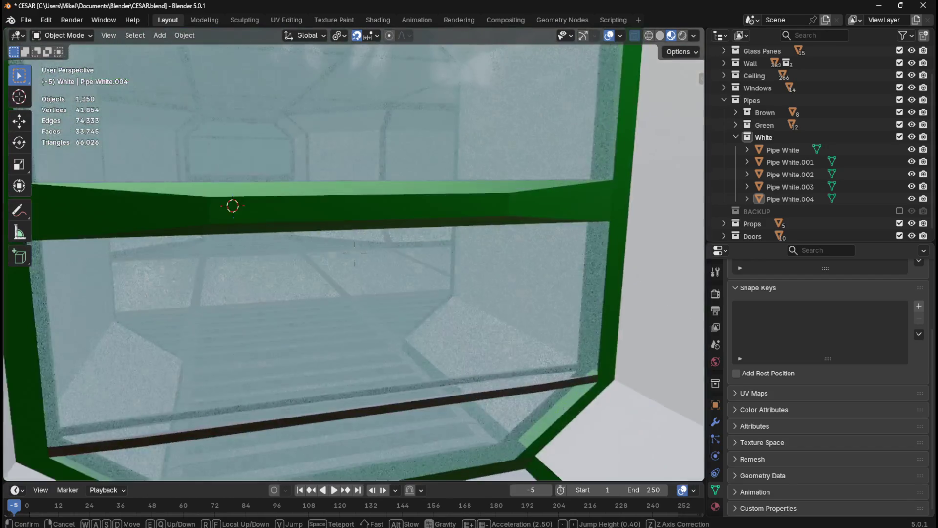
key("e")
key("q")
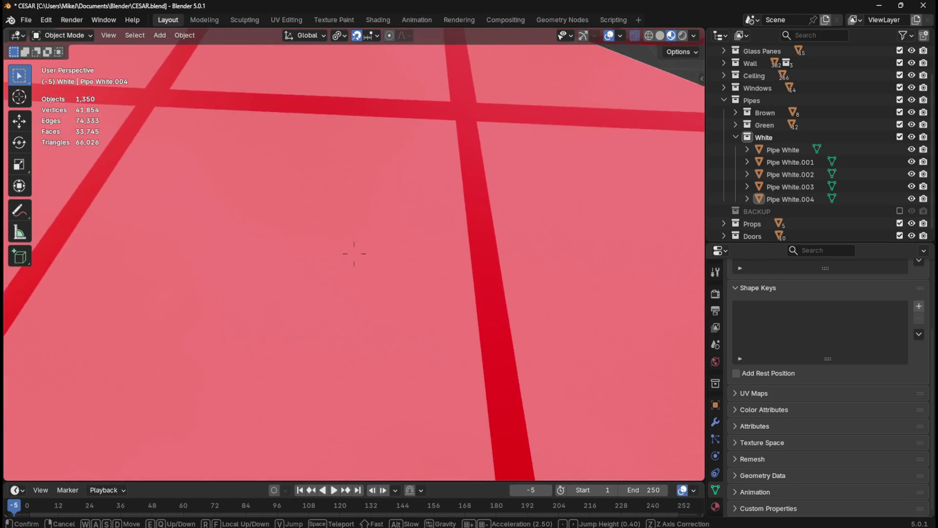
key("w")
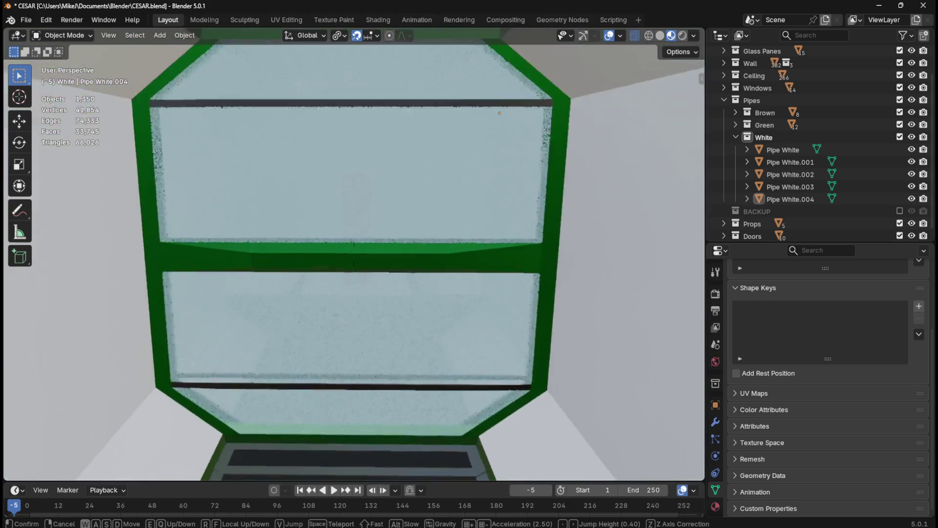
key("w")
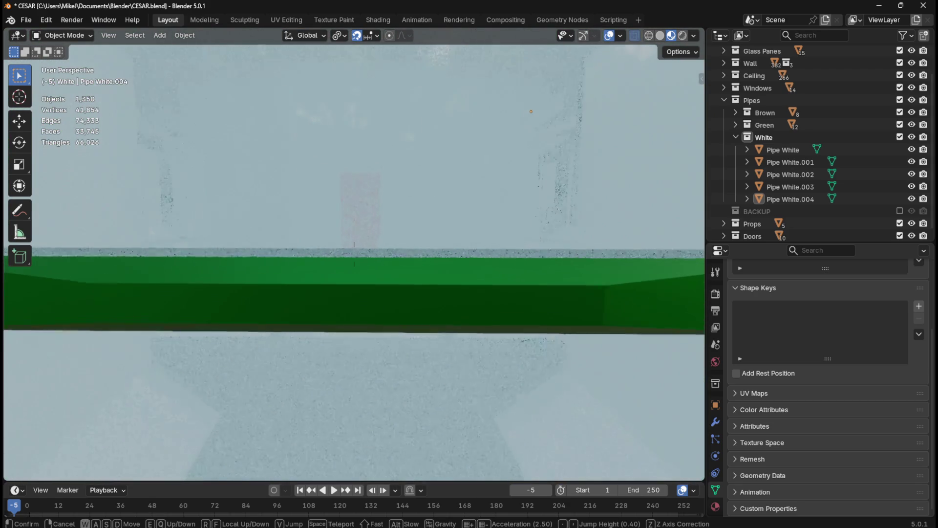
key("w")
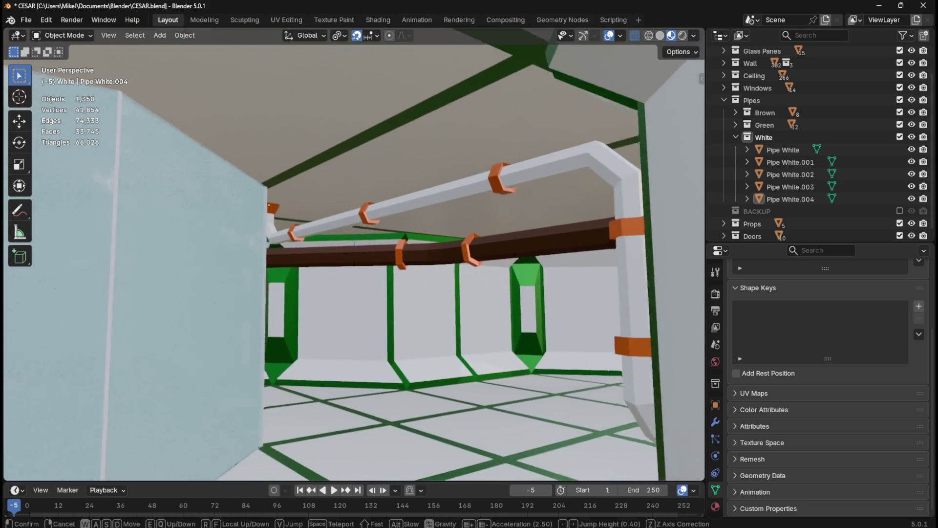
key("d")
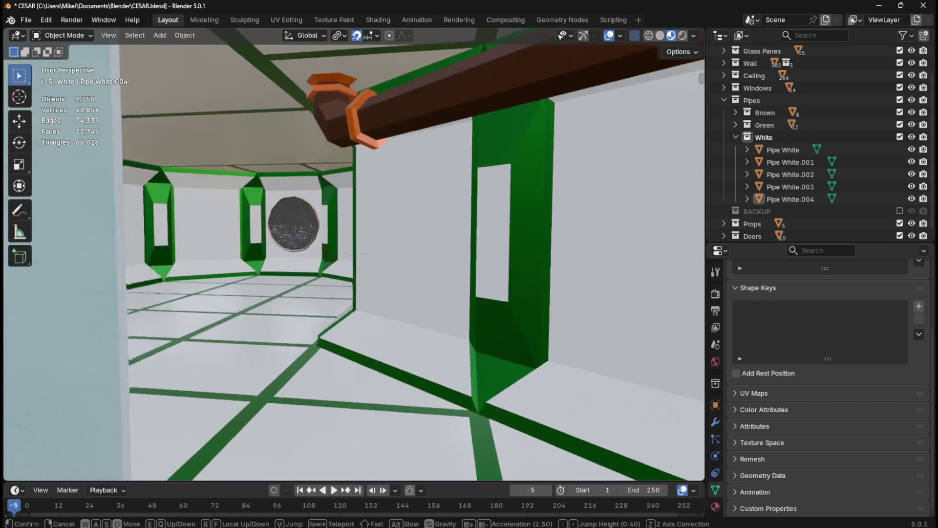
key("w")
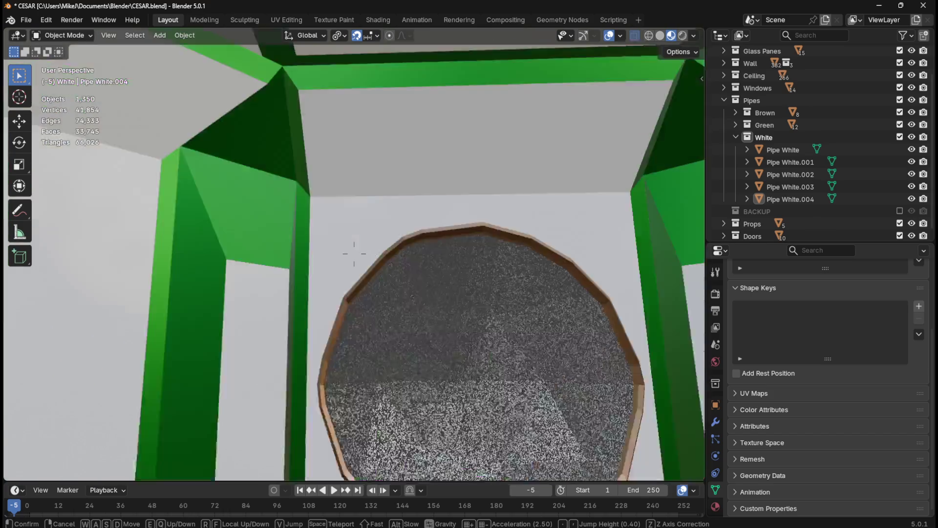
key("w")
key("a")
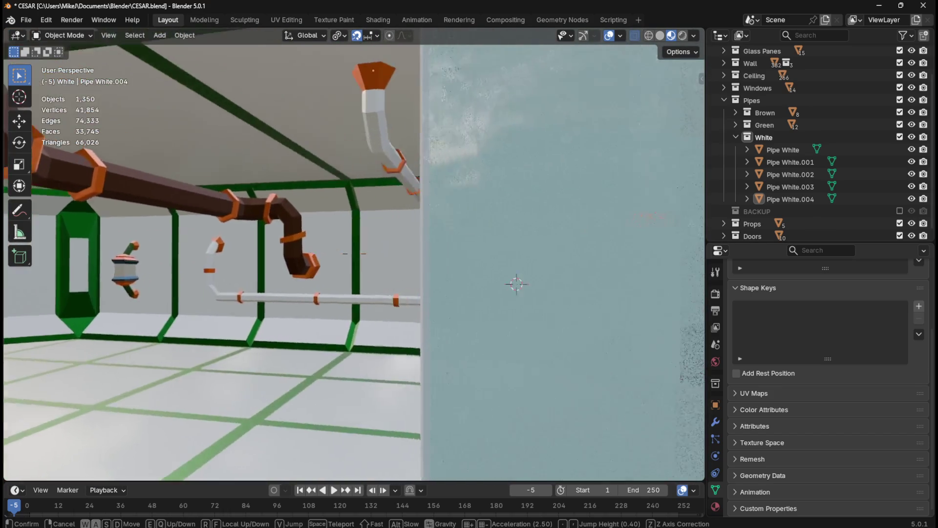
key("shift+a")
key("shift+w")
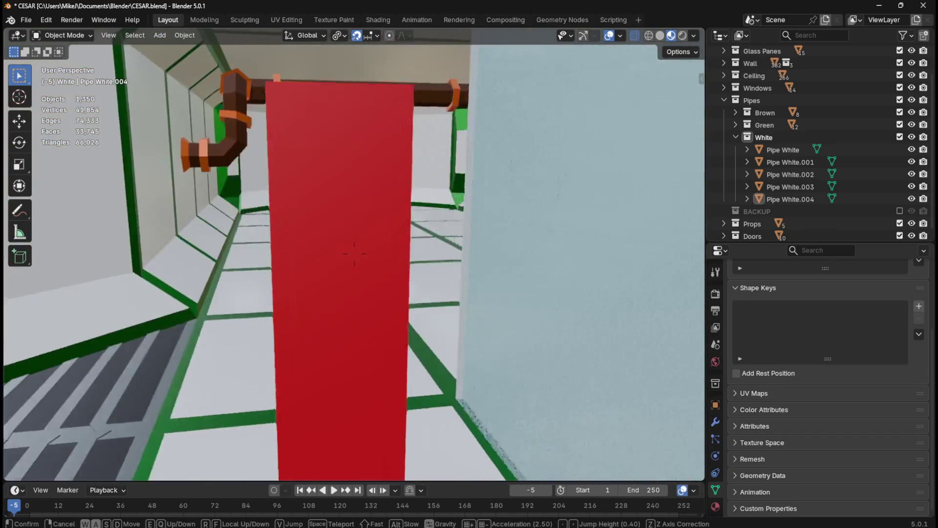
key("w")
key("a")
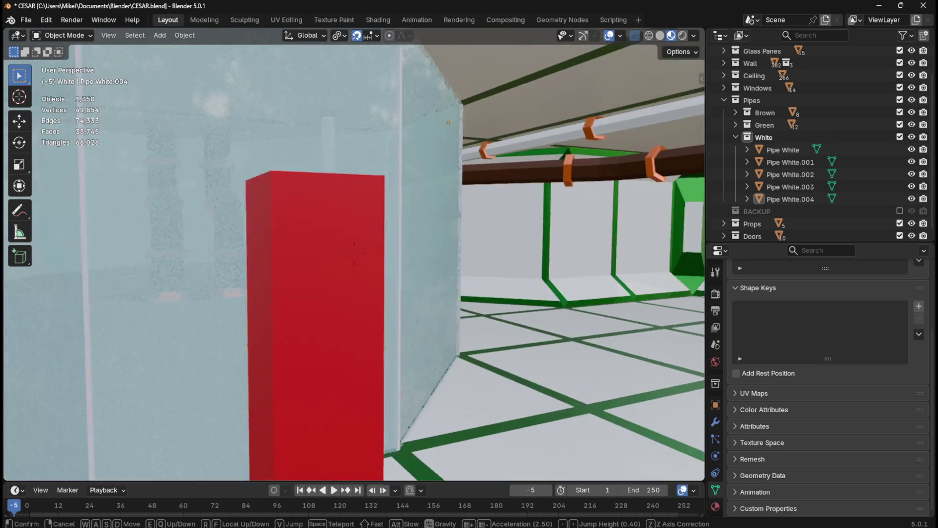
key("w")
key("d")
key("a")
key("d")
key("s")
key("a")
key("a")
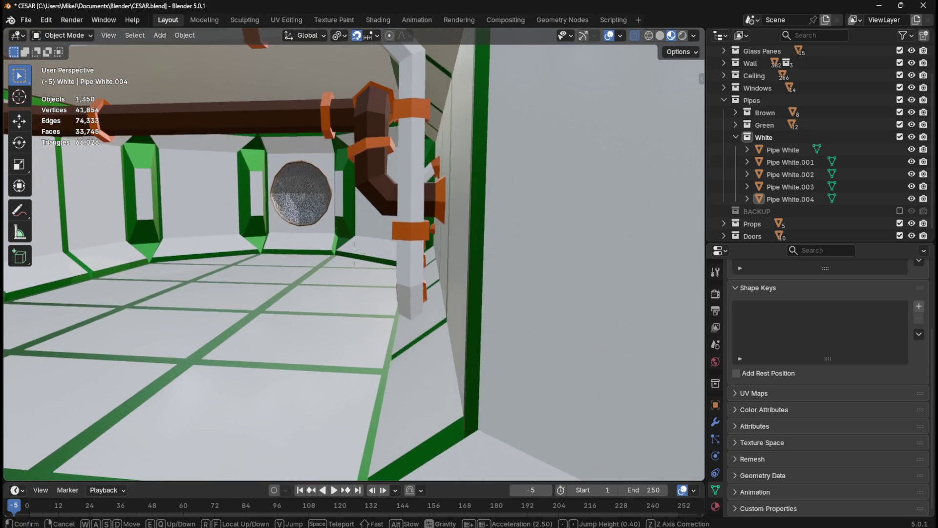
key("w")
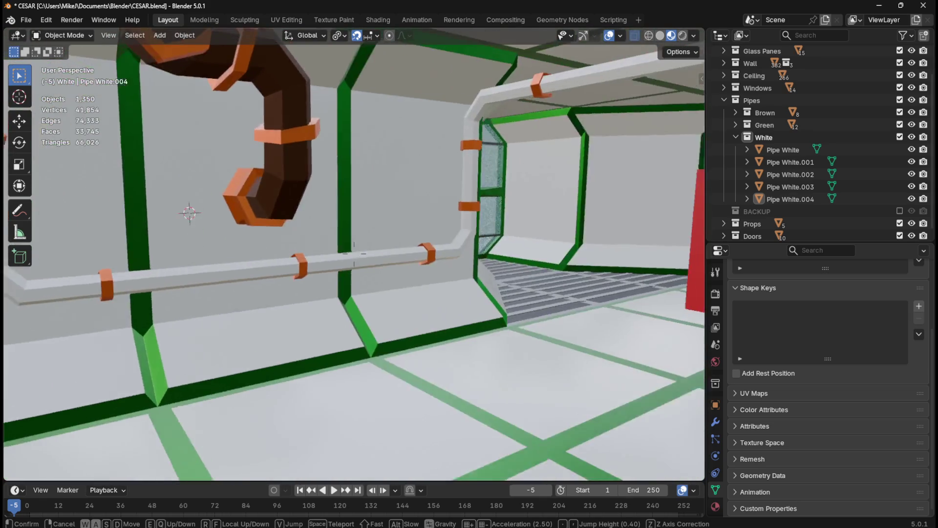
key("w")
key("a")
key("w")
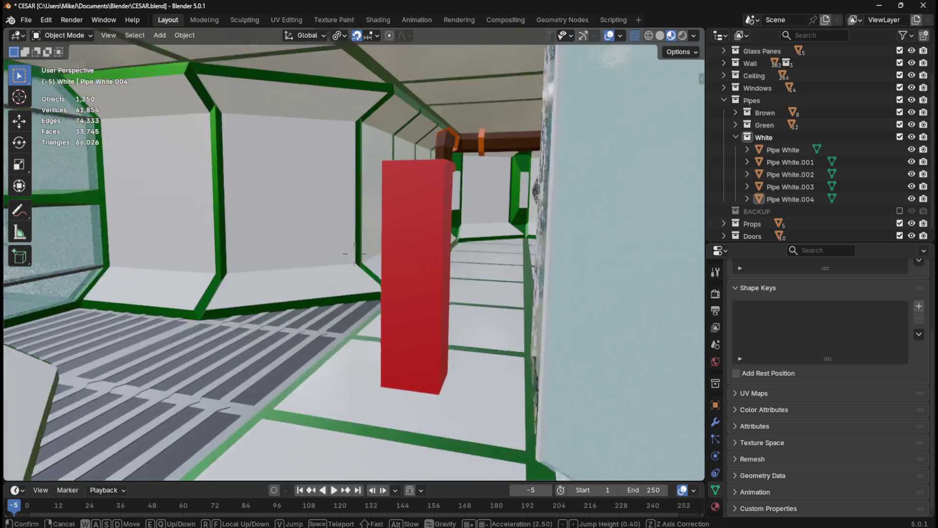
key("a")
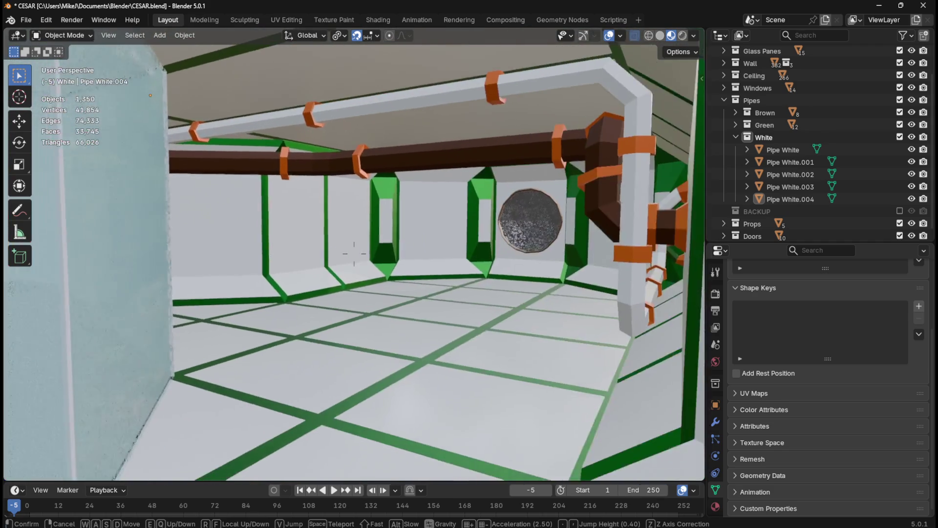
key("a")
key("w")
key("d")
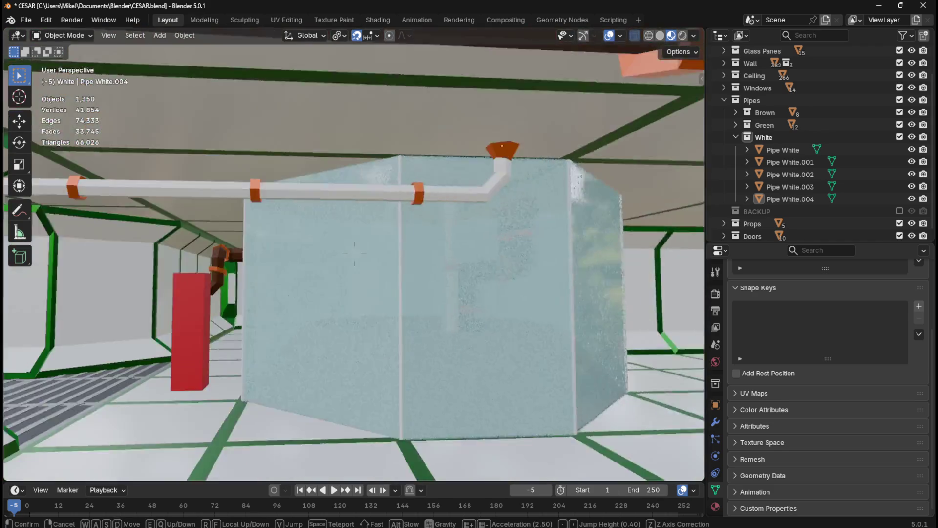
key("w")
key("w")
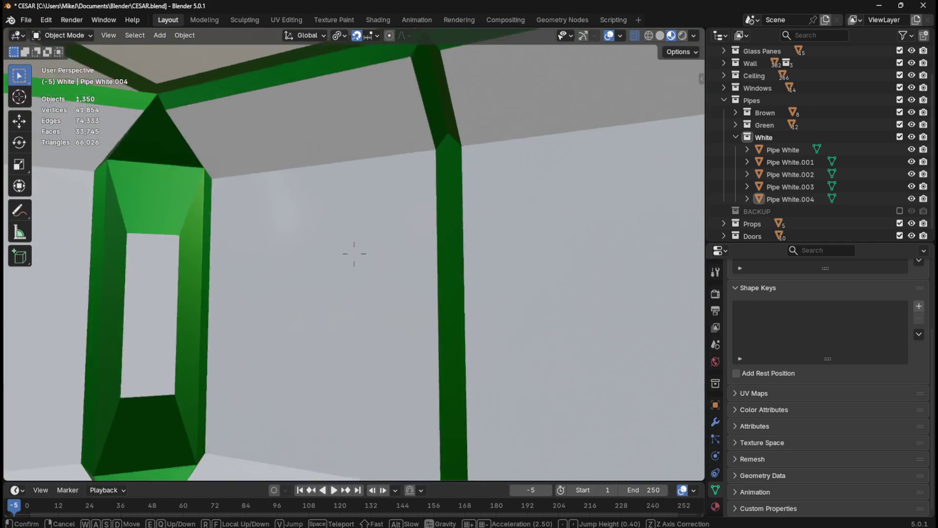
key("w")
key("w")
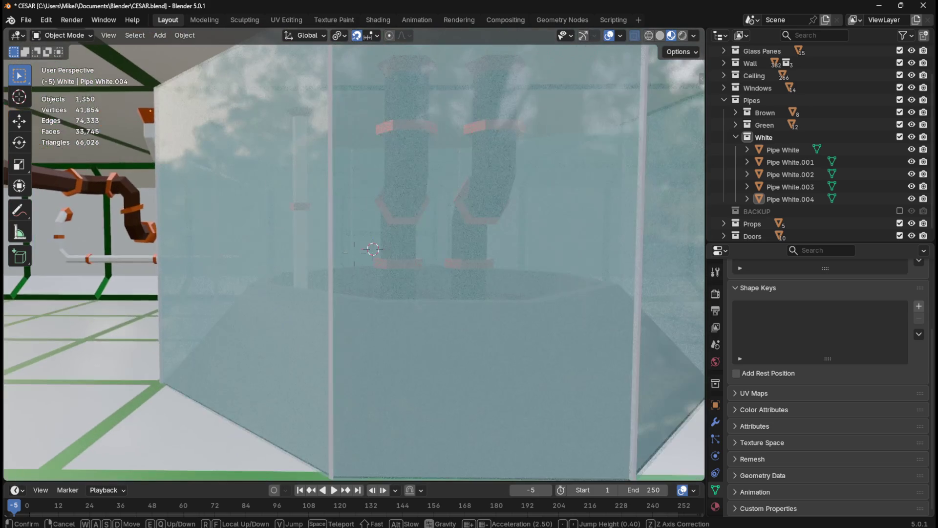
key("w")
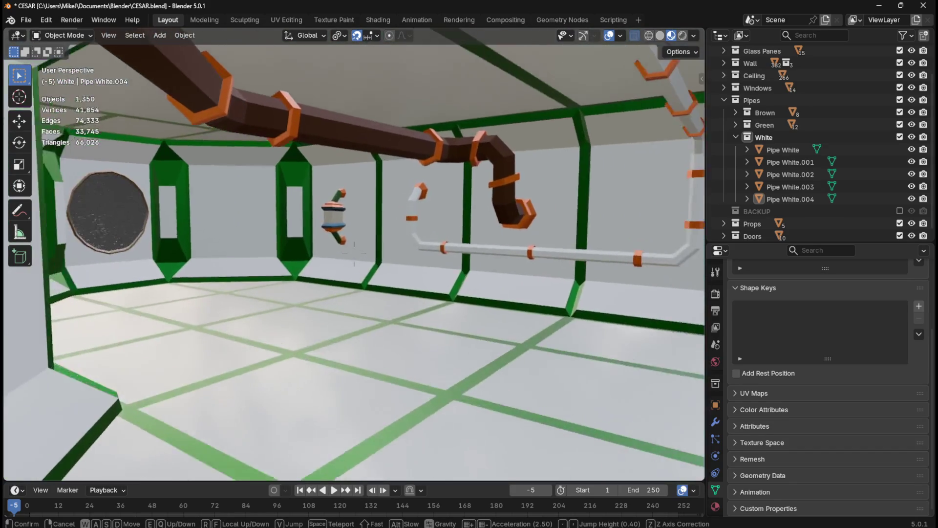
key("a")
key("w")
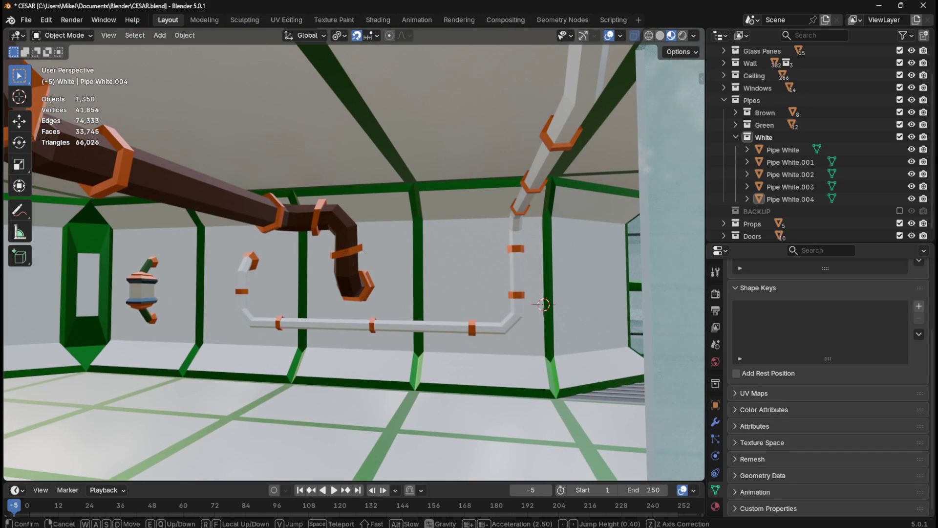
key("w")
key("a")
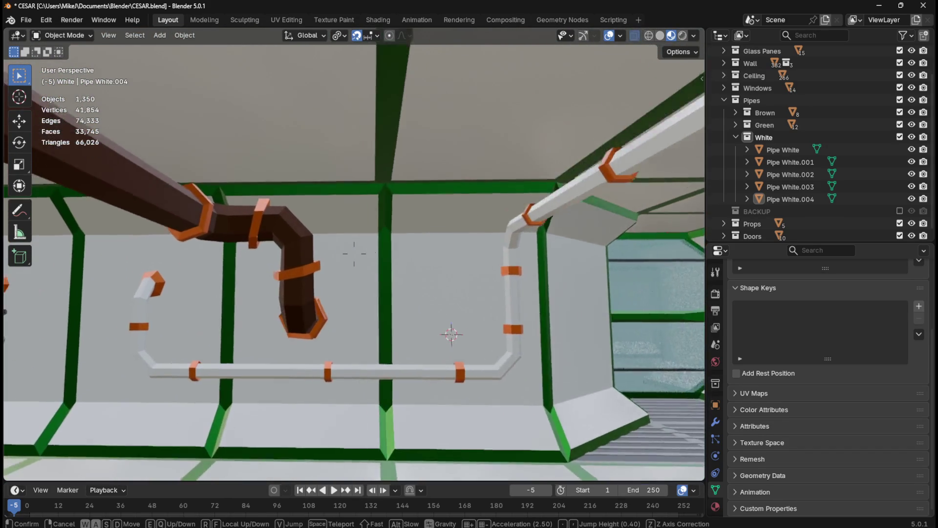
key("w")
key("a")
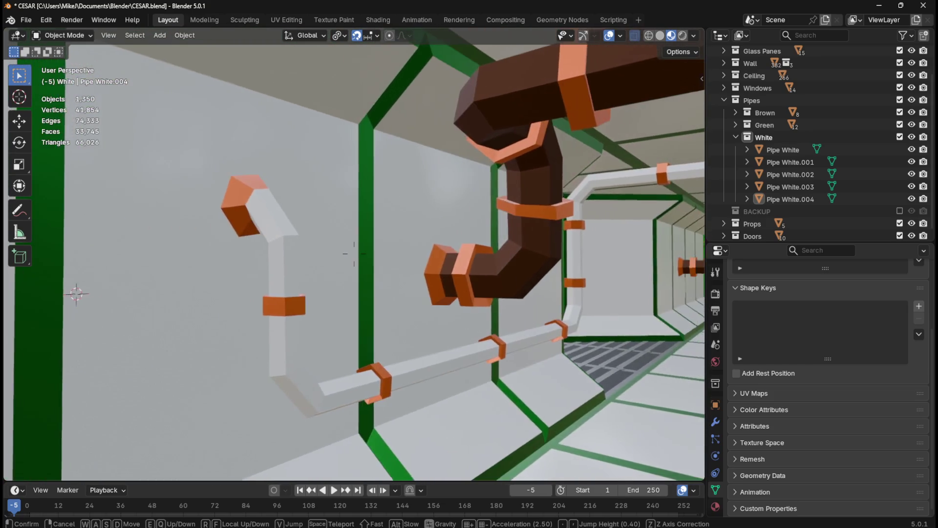
key("w")
key("d")
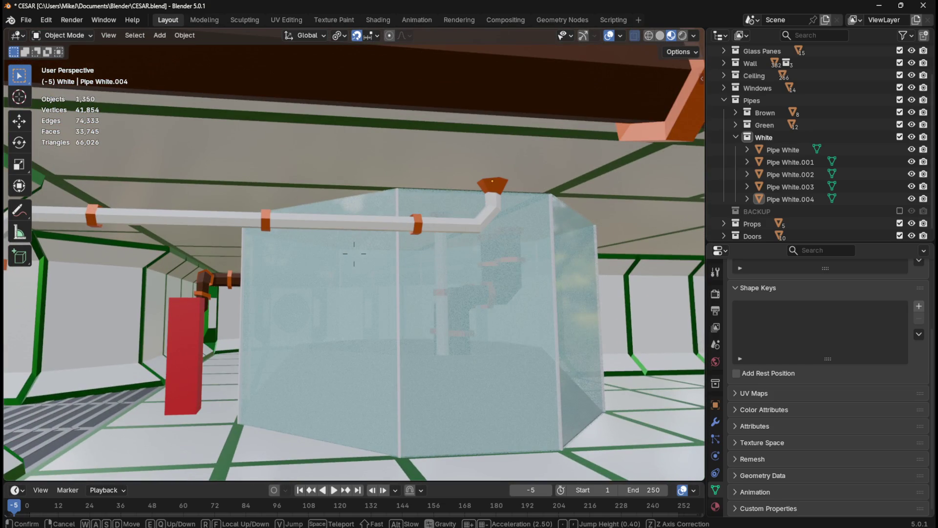
key("w")
key("a")
key("w")
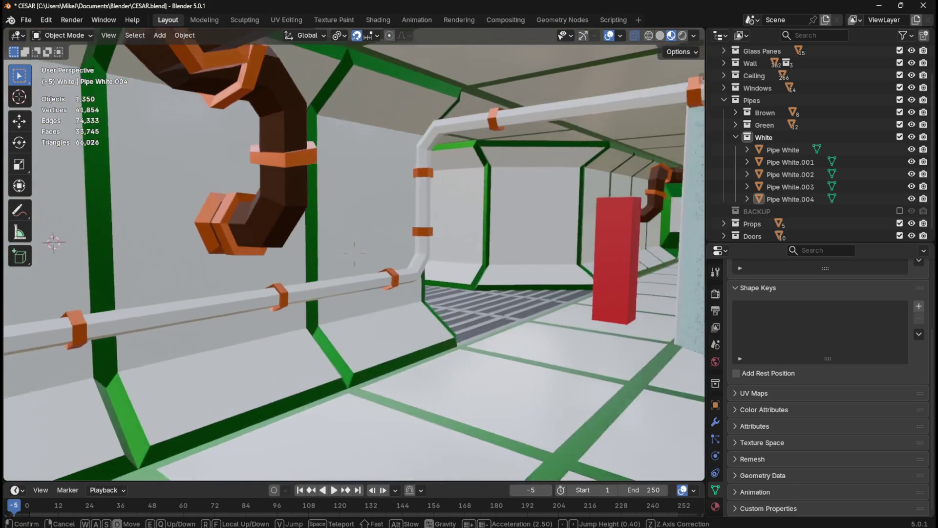
key("w")
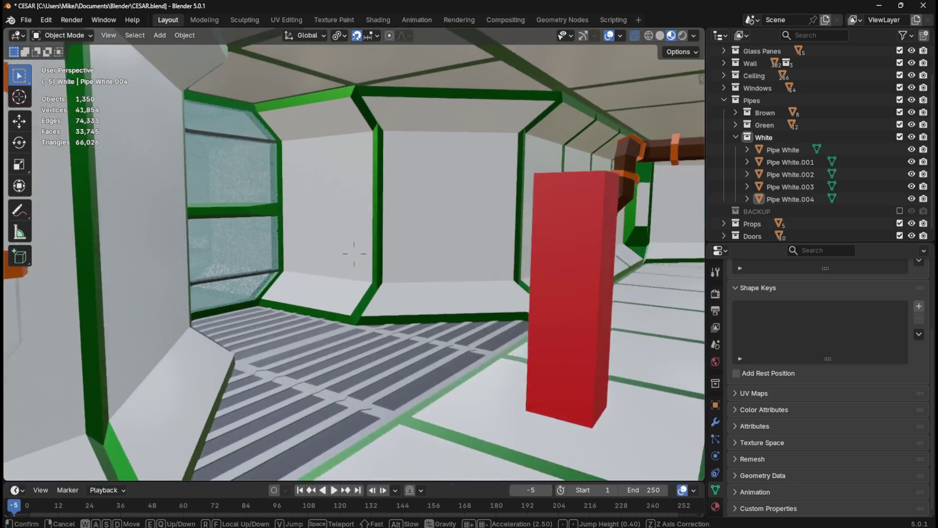
key("w")
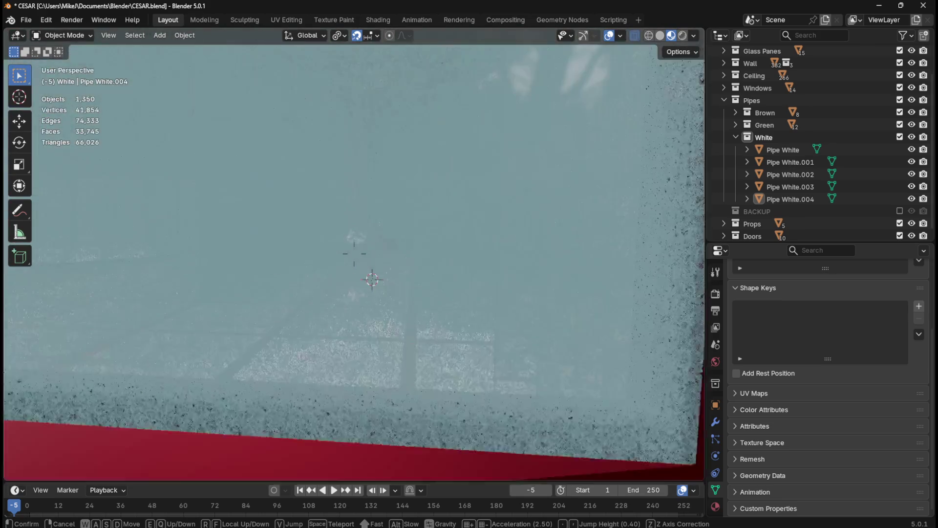
key("w")
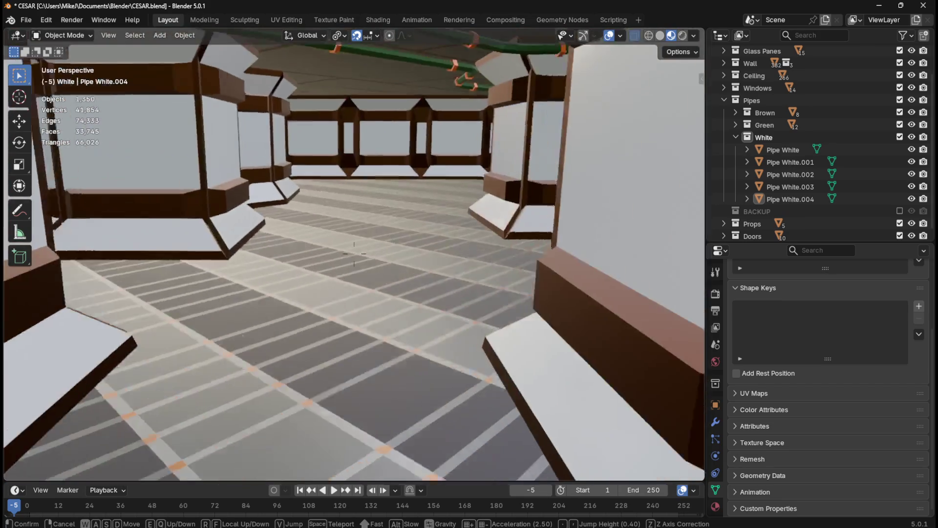
key("w")
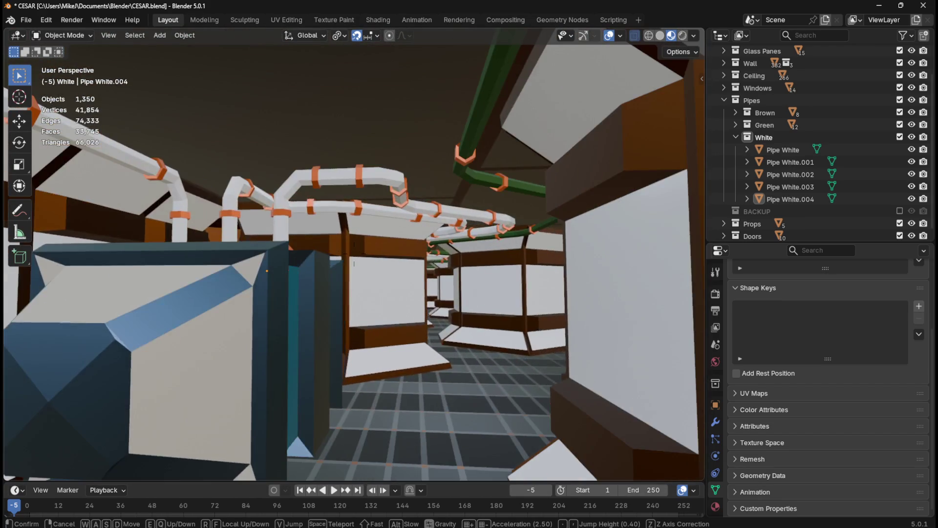
left_click(423, 378)
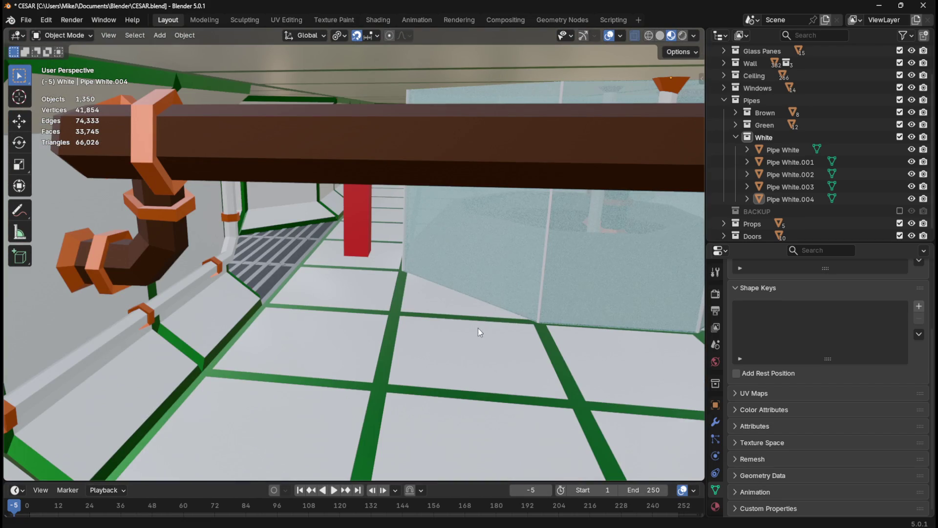
Step: Exclude the Ceiling collection, orbit out, and centre the station in top orthographic plan view
left_click(899, 75)
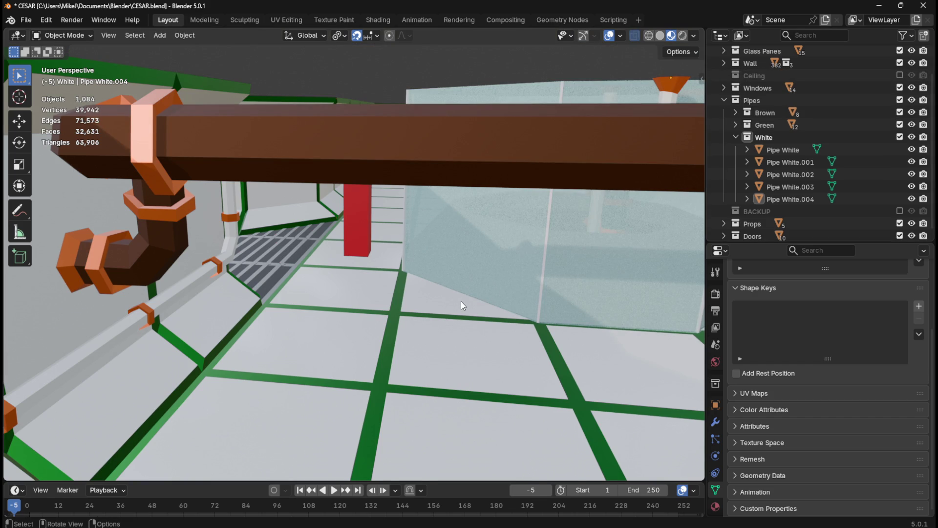
scroll(462, 302, "down", 2)
mouse_move(420, 243)
middle_mouse_down()
mouse_move(423, 328)
mouse_move(424, 319)
middle_mouse_up()
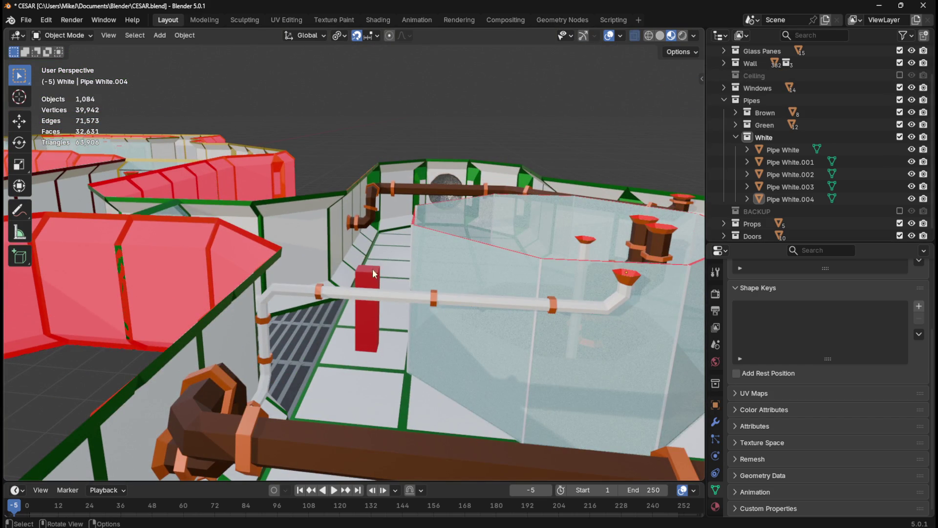
scroll(354, 308, "down", 2)
mouse_move(307, 191)
middle_mouse_down()
mouse_move(366, 175)
mouse_move(466, 253)
middle_mouse_up()
scroll(466, 253, "down", 4)
mouse_move(406, 334)
middle_mouse_down()
mouse_move(443, 338)
mouse_move(411, 292)
mouse_move(433, 279)
mouse_move(426, 263)
middle_mouse_up()
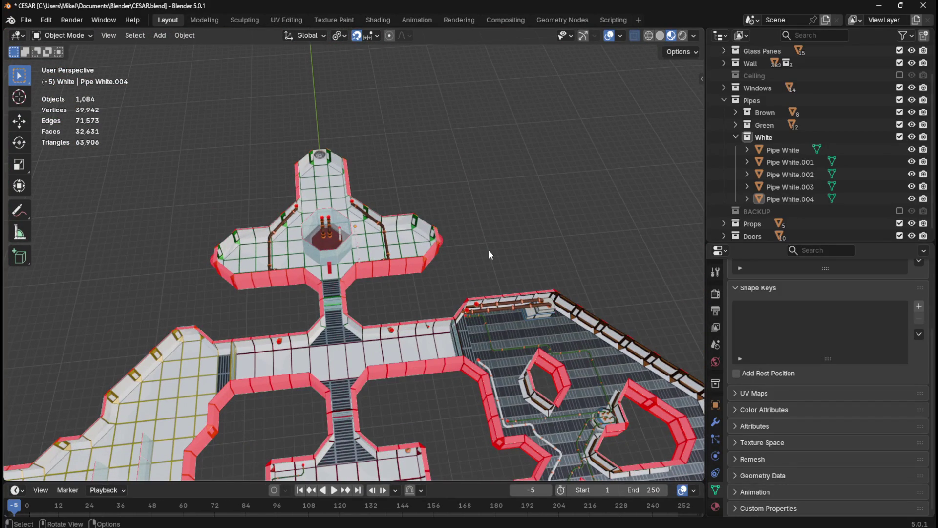
key("KP_7")
scroll(488, 250, "down", 3)
mouse_move(489, 249)
middle_mouse_down("ctrl")
mouse_move(416, 281)
mouse_move(408, 270)
middle_mouse_up("ctrl")
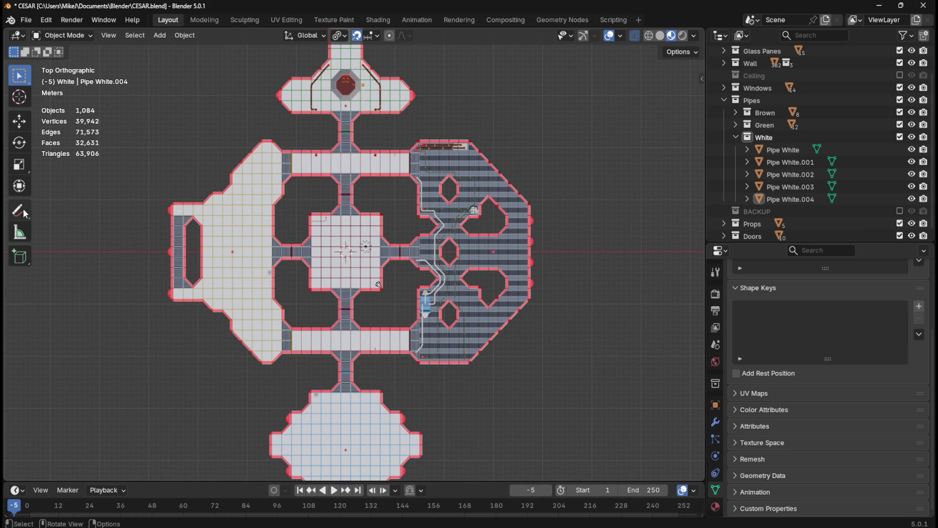
Step: Save CESAR.blend with the ceiling hidden and zoom onto the central room in plan
left_click(688, 53)
left_click(693, 55)
key("Tab")
key("Tab")
key("ctrl+s")
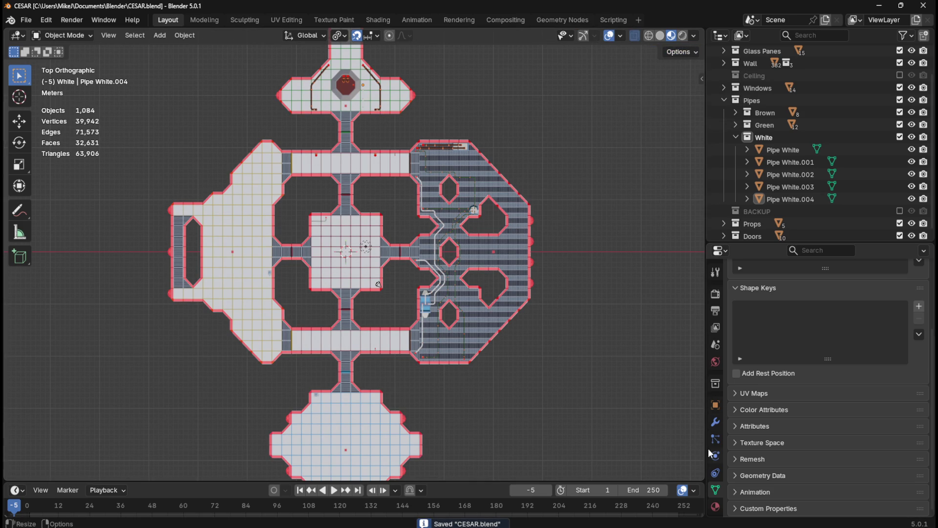
scroll(323, 176, "up", 4)
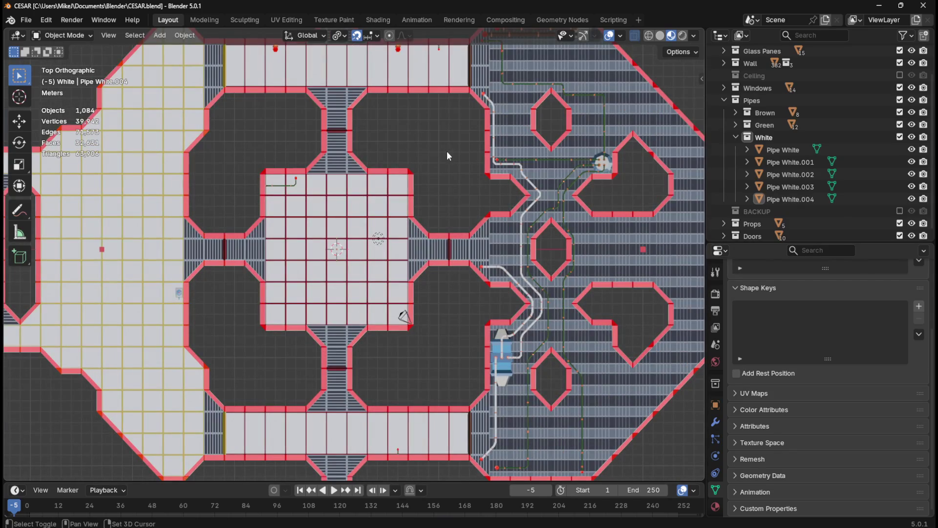
mouse_move(454, 348)
middle_mouse_down("shift")
mouse_move(436, 131)
mouse_move(500, 430)
mouse_move(501, 258)
mouse_move(474, 31)
middle_mouse_up("shift")
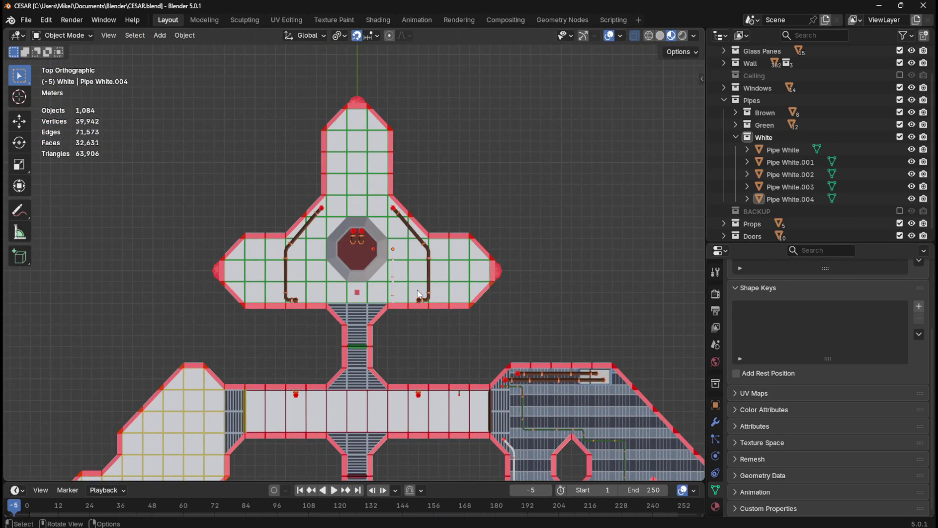
scroll(425, 294, "up", 3)
key("Tab")
key("Tab")
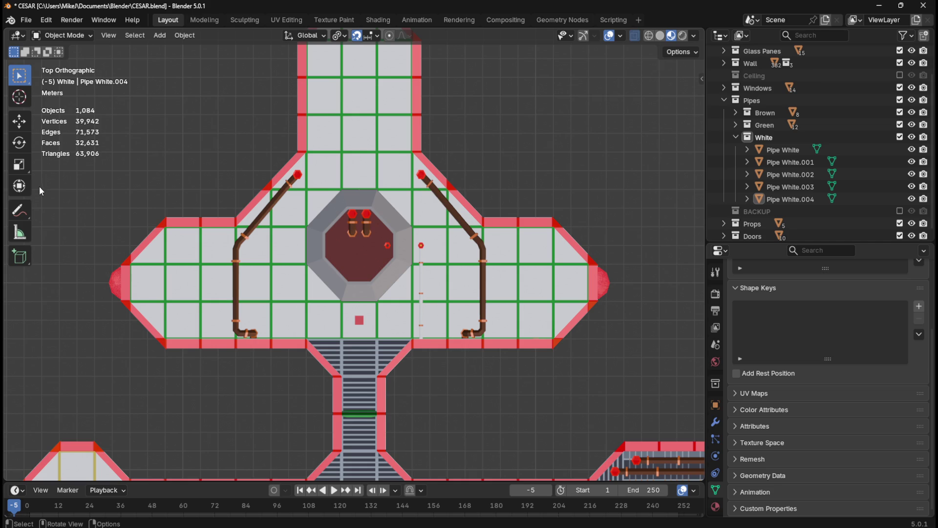
left_click(21, 217)
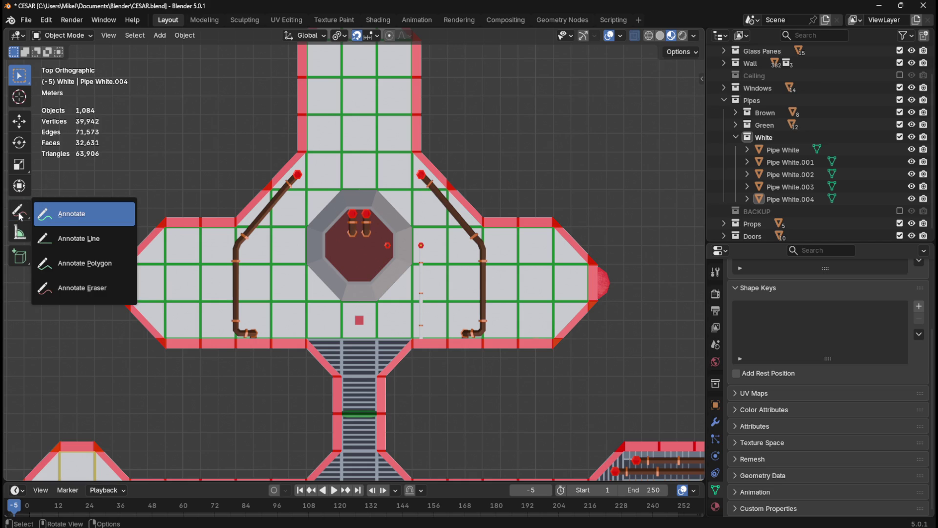
Step: Pick freehand annotation, then switch back to the Select tool
left_click(69, 216)
scroll(369, 226, "down", 7)
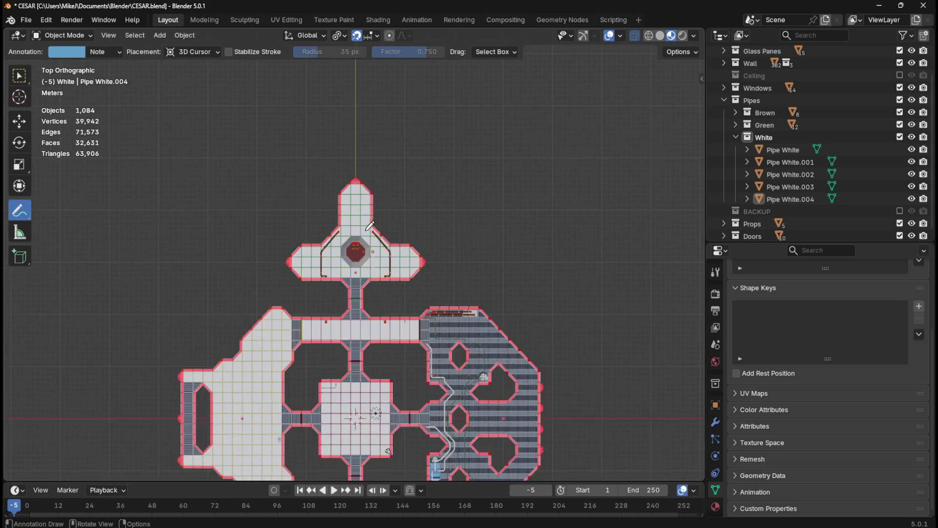
scroll(370, 226, "down", 3)
scroll(371, 226, "up", 5)
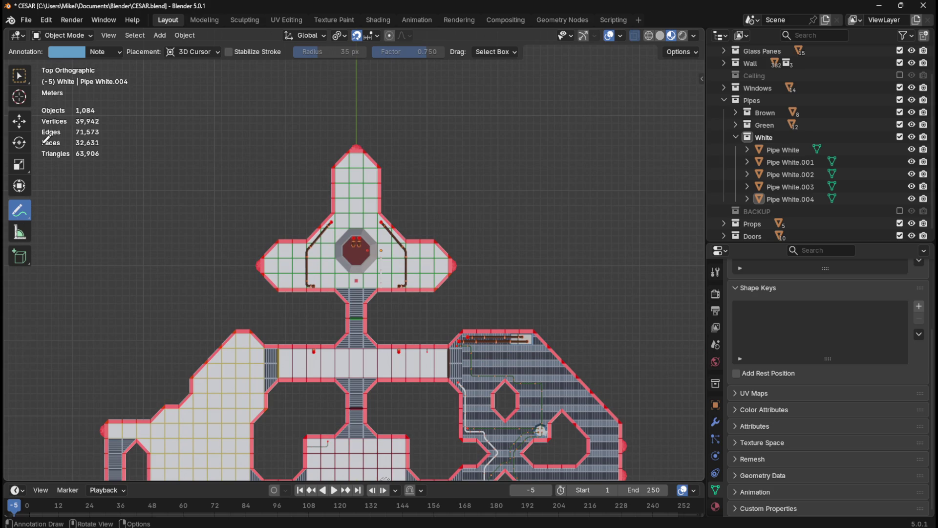
left_click(19, 79)
Step: Check the viewport shading settings and save CESAR.blend again
left_click(681, 52)
left_click(695, 35)
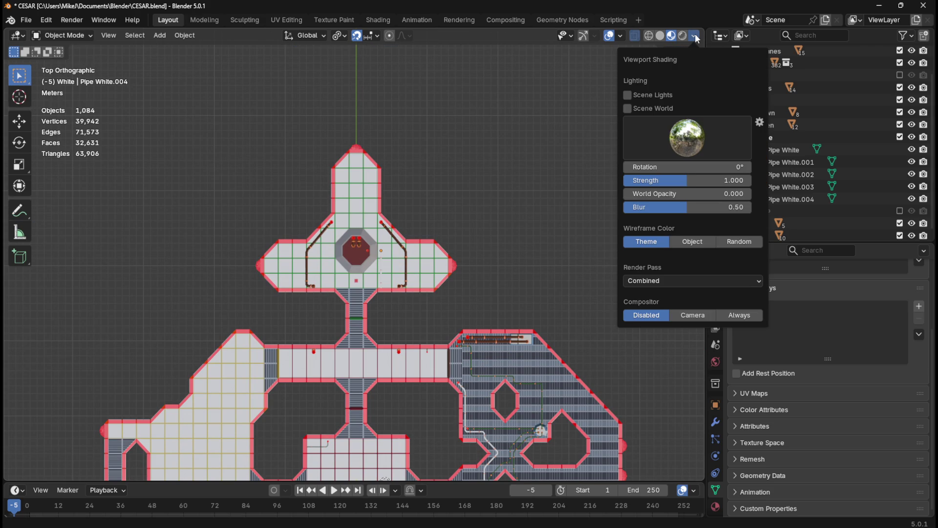
left_click(694, 35)
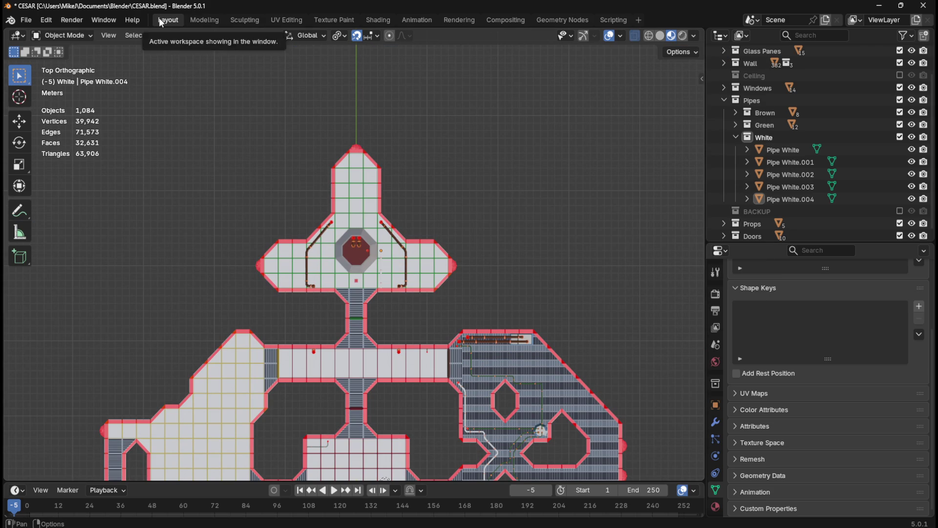
key("ctrl+s")
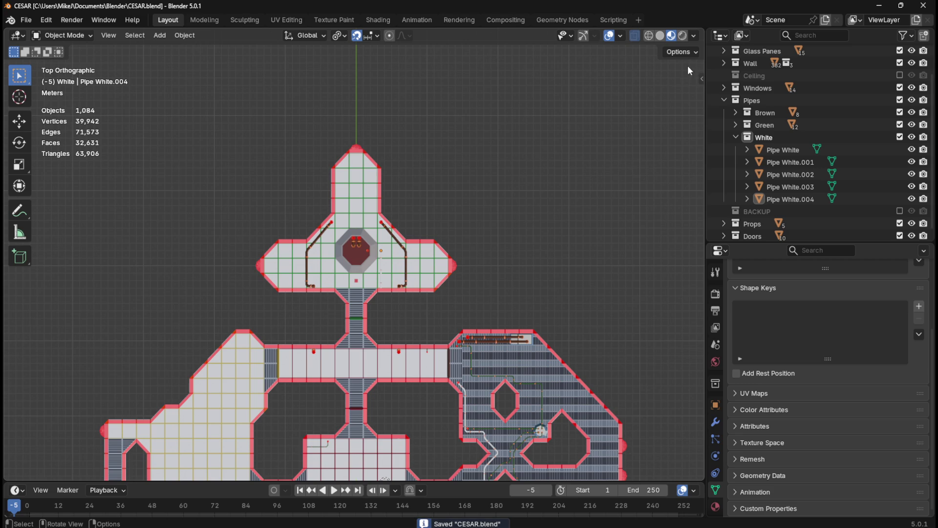
Step: In the sidebar's View tab, make both the Note and RulerData3D annotation layers visible
key("n")
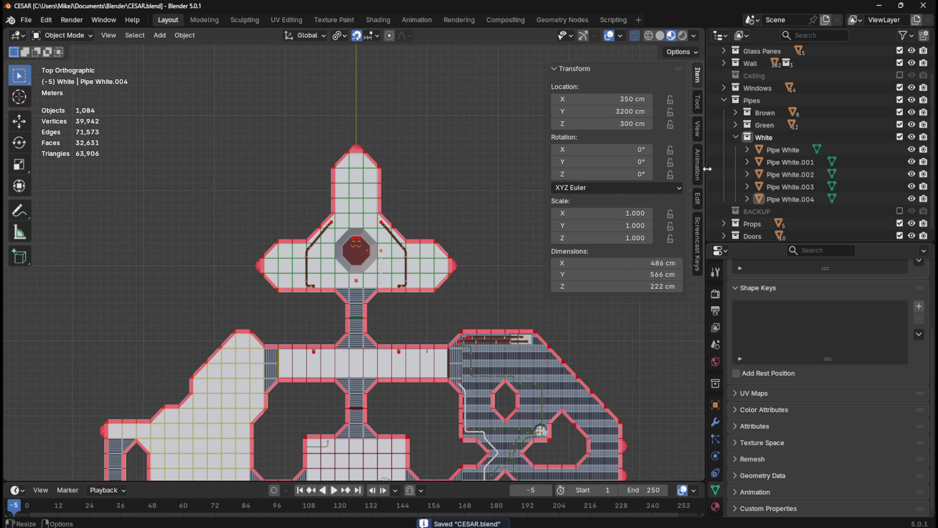
left_click(699, 130)
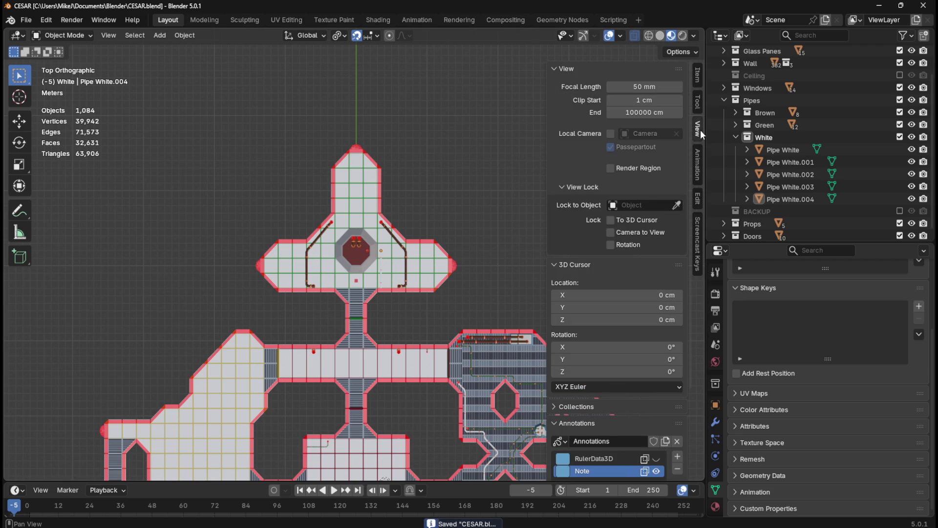
scroll(633, 347, "down", 5)
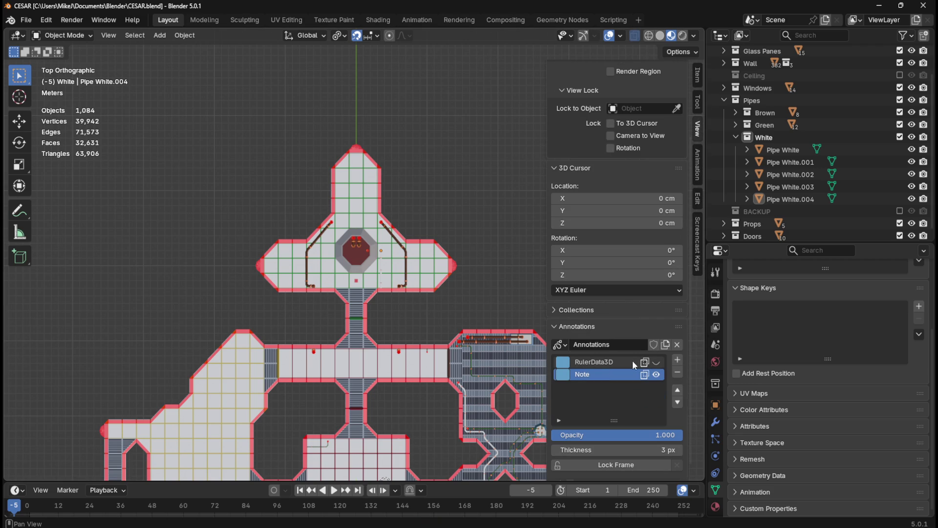
left_click(656, 362)
scroll(374, 306, "down", 4)
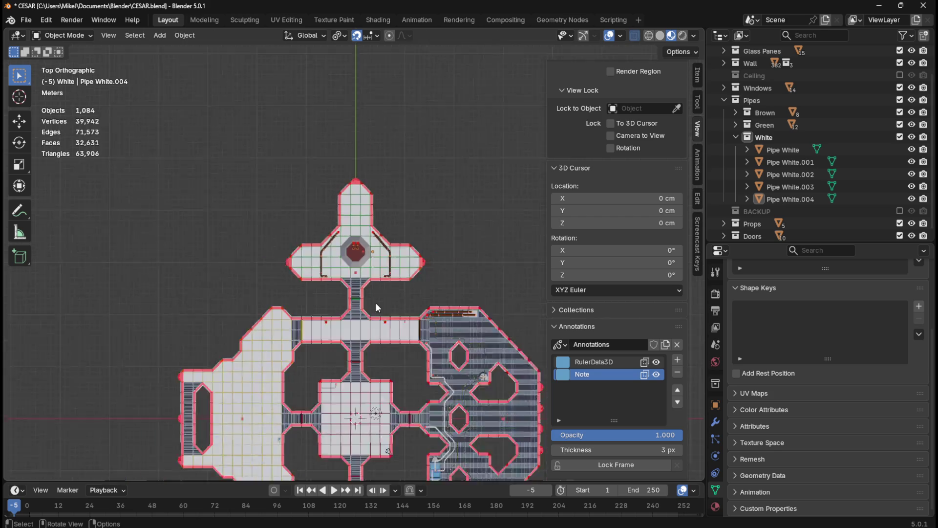
scroll(396, 382, "up", 2)
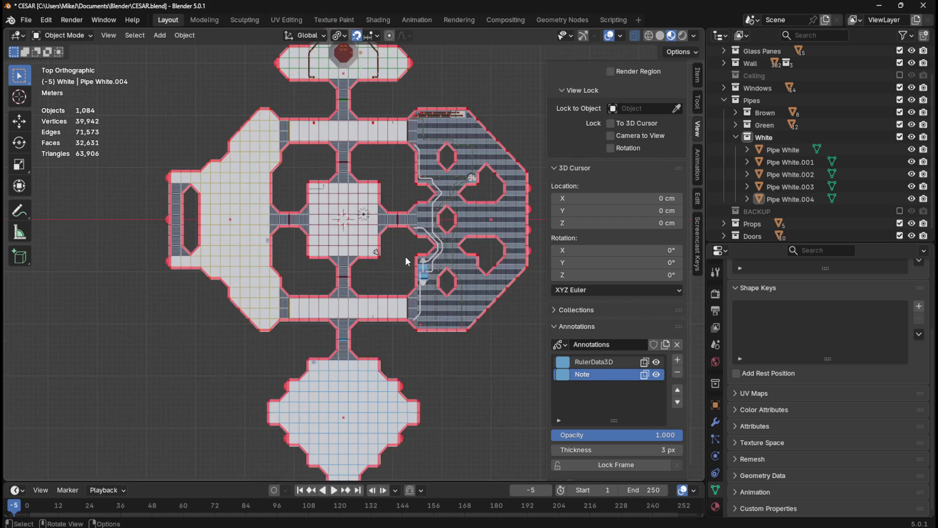
scroll(406, 256, "up", 2)
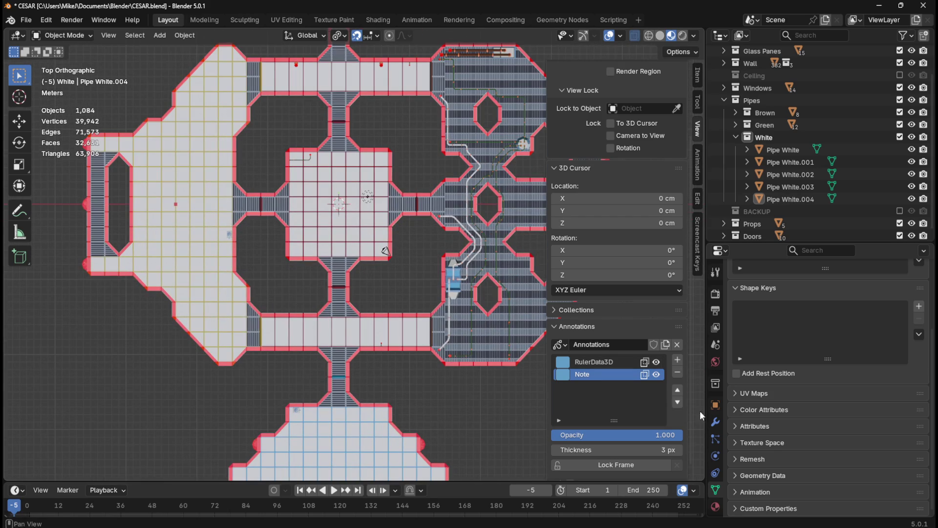
left_click(656, 374)
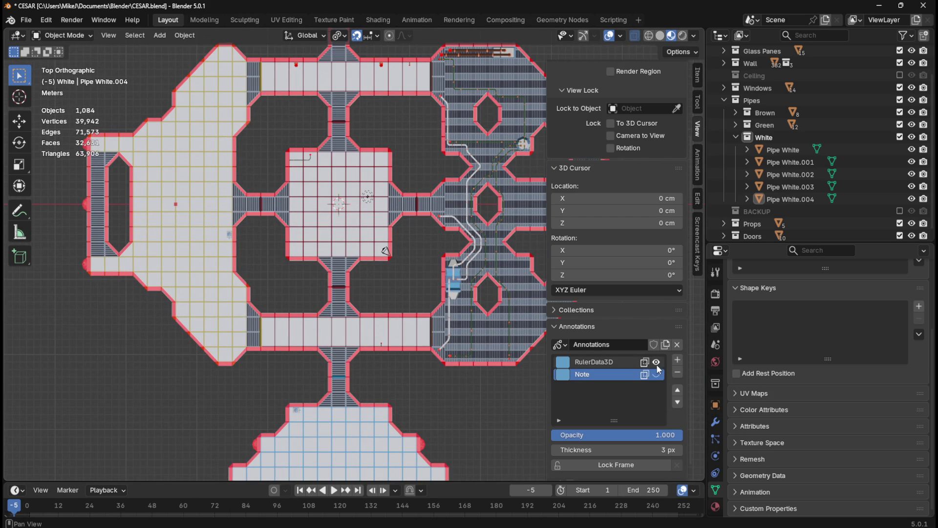
left_click(656, 362)
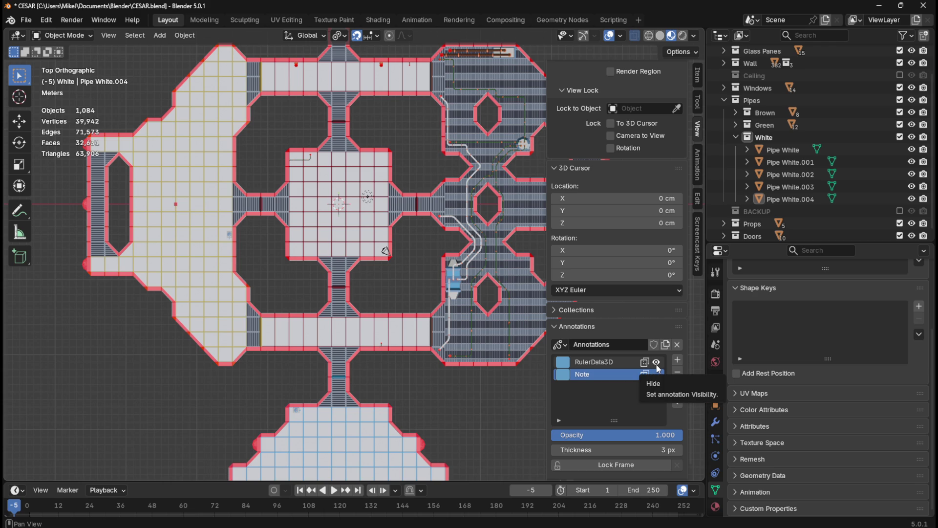
Step: Make Note the active annotation layer and move it above RulerData3D
middle_click_drag(539, 228, 532, 319, "shift")
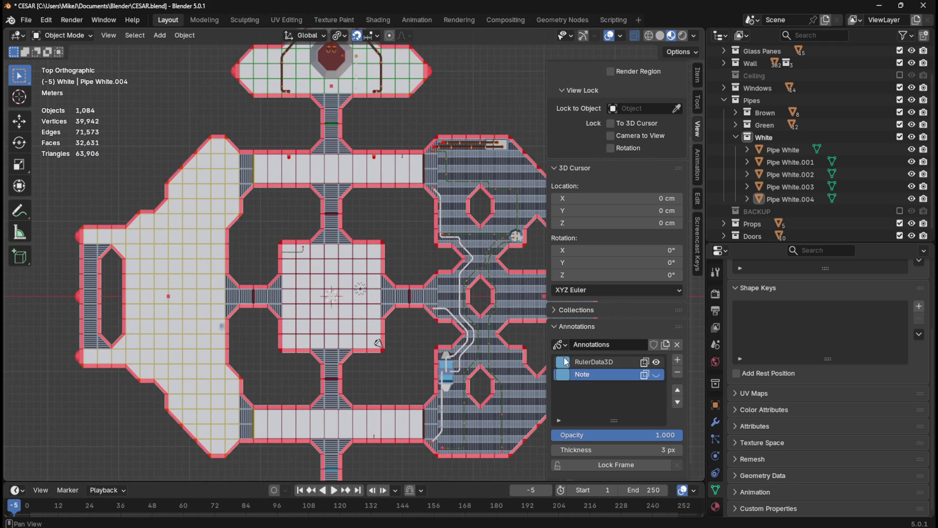
left_click(565, 361)
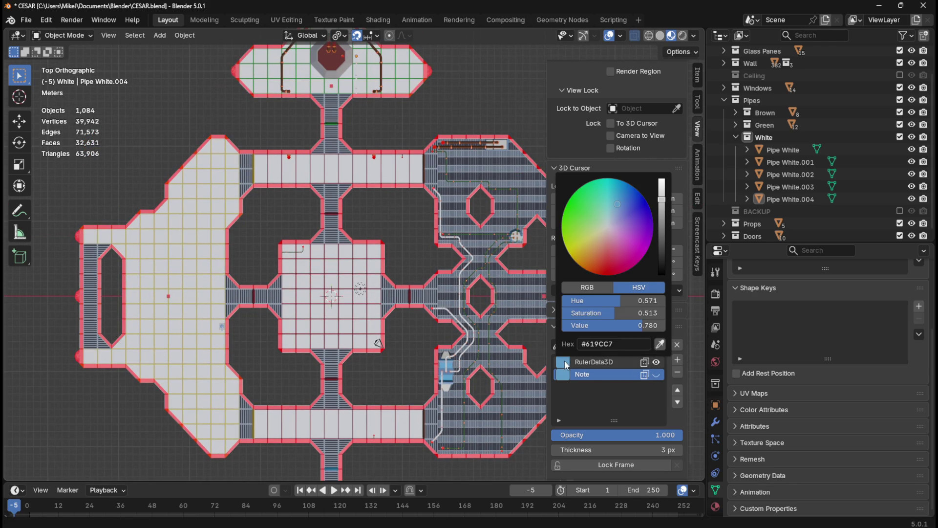
left_click(615, 363)
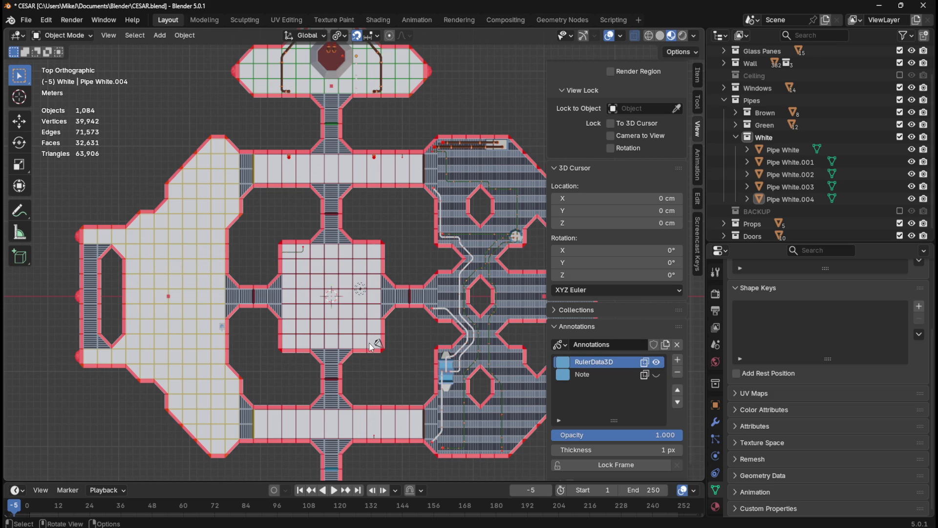
scroll(624, 397, "down", 2)
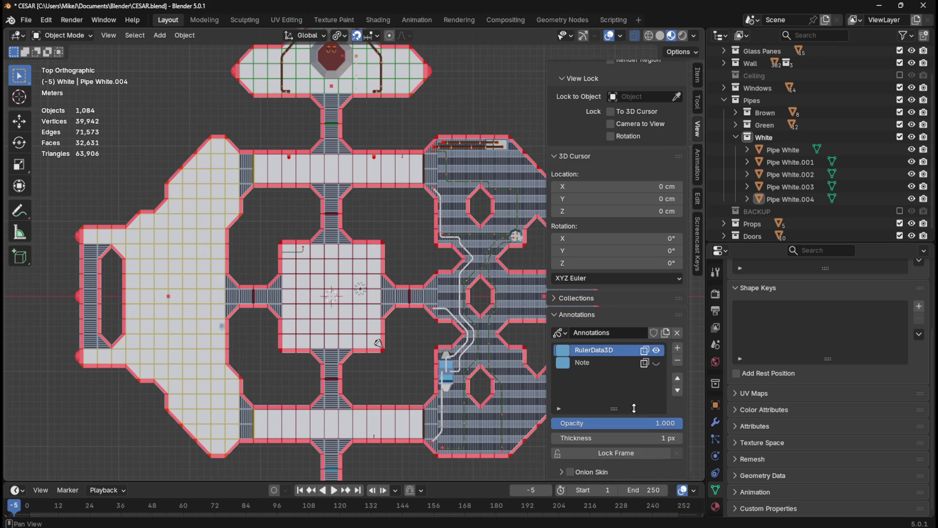
left_click(615, 363)
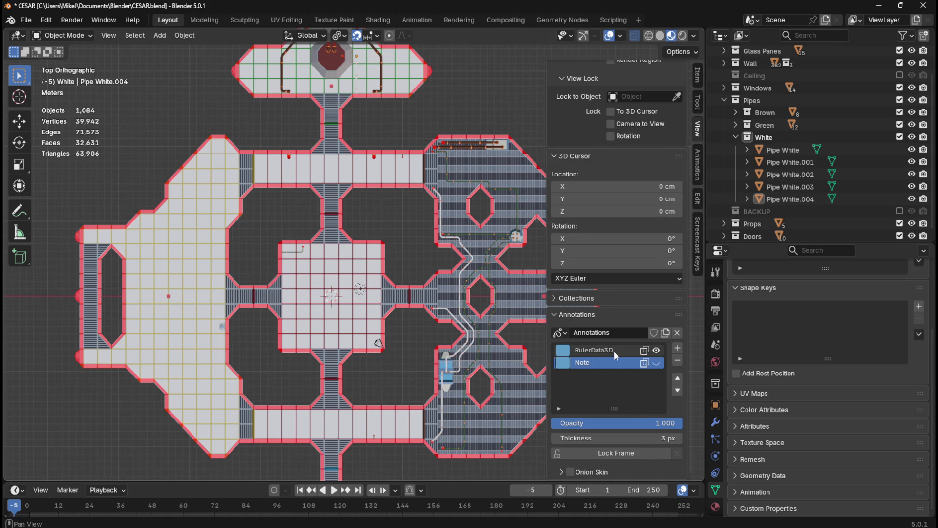
left_click(614, 351)
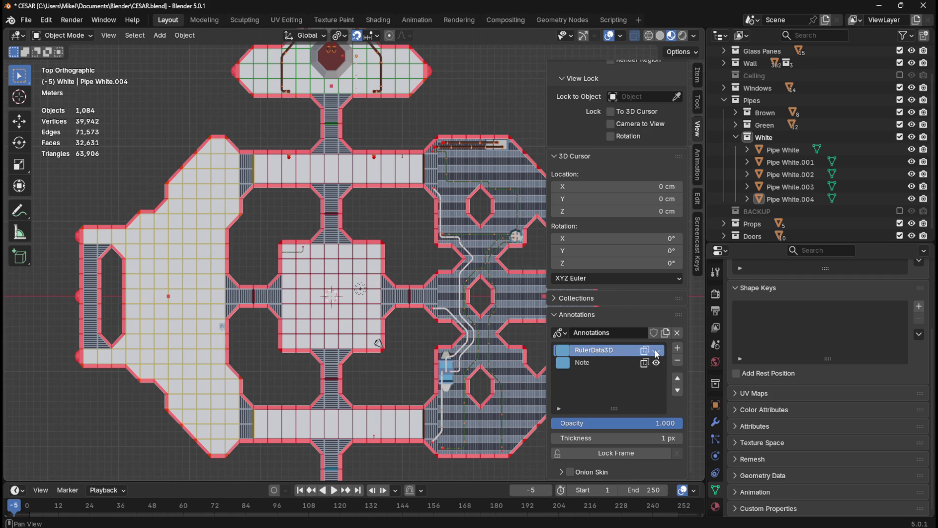
scroll(404, 268, "down", 4)
scroll(404, 268, "up", 3)
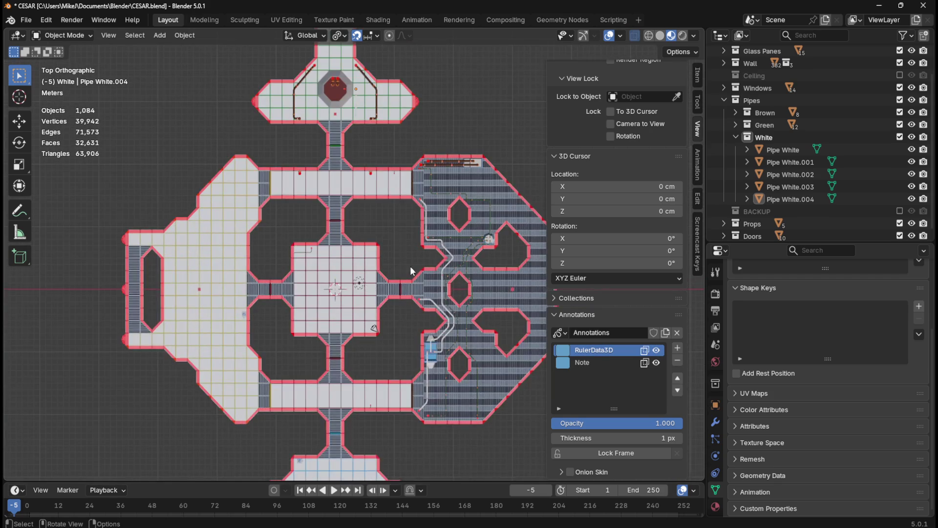
scroll(444, 260, "up", 1)
left_click(611, 362)
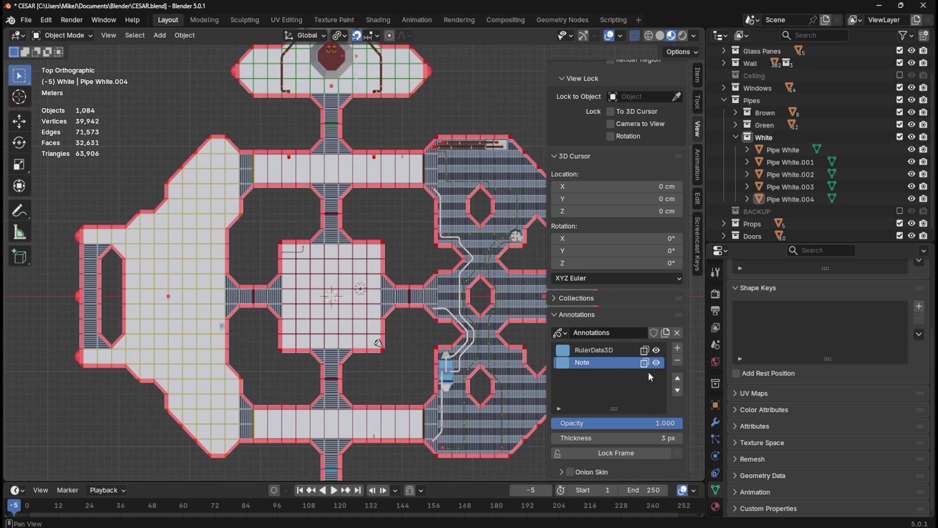
left_click(677, 378)
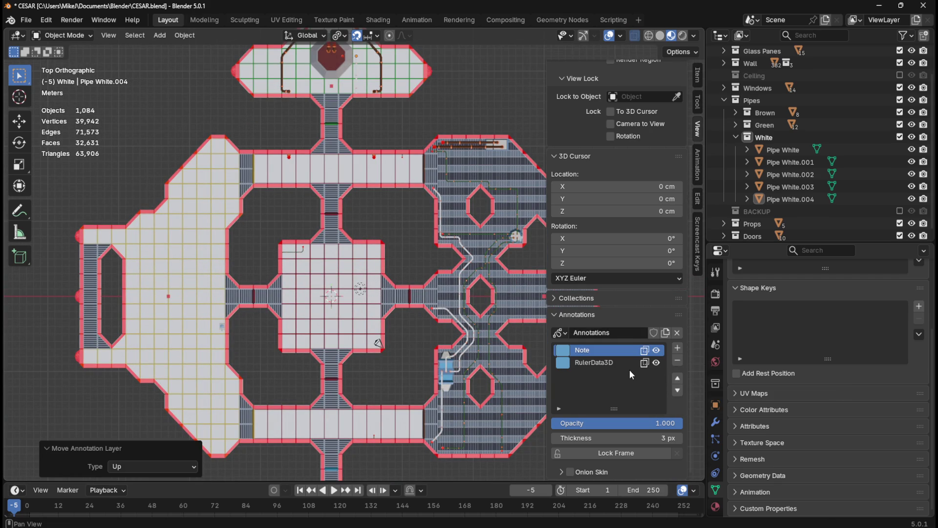
Step: Reselect the Note layer, orbit to inspect the rooms, and return to the top plan view
left_click(614, 353)
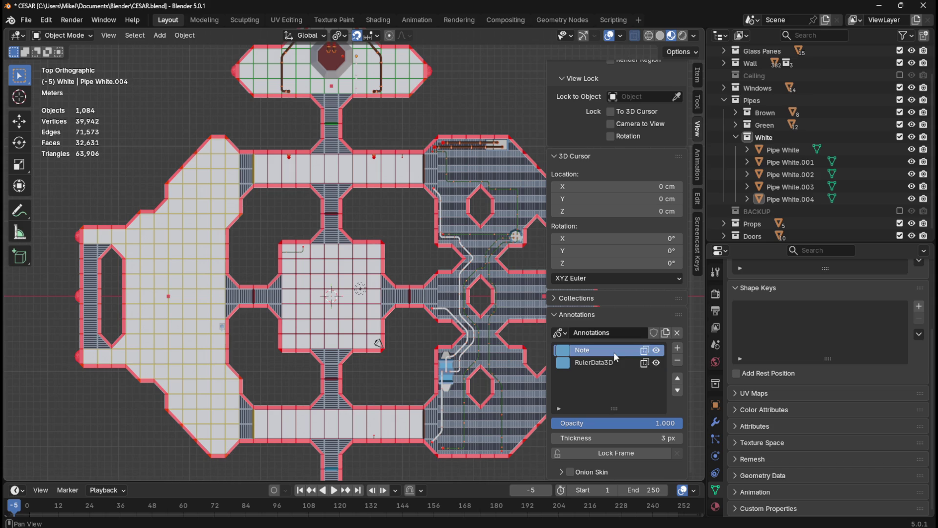
scroll(391, 295, "down", 3)
scroll(391, 251, "up", 4)
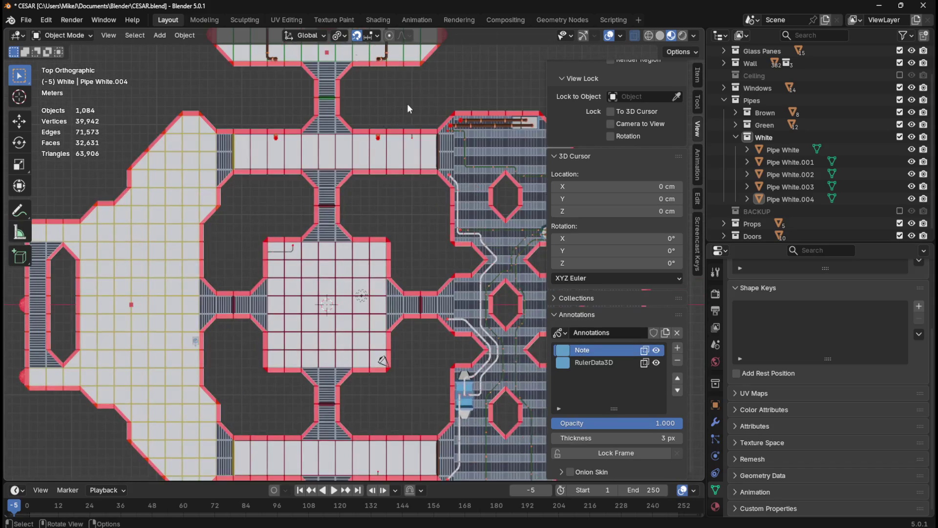
middle_click_drag(402, 113, 421, 298, "shift")
scroll(394, 240, "up", 3)
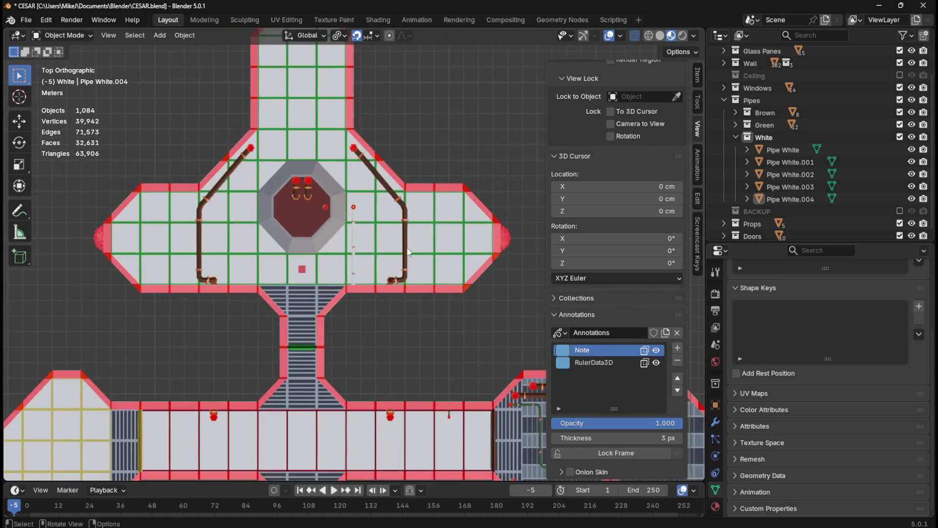
scroll(407, 240, "up", 4)
mouse_move(408, 240)
middle_mouse_down()
mouse_move(484, 280)
mouse_move(491, 267)
mouse_move(515, 287)
mouse_move(467, 298)
mouse_move(359, 291)
mouse_move(410, 272)
mouse_move(424, 238)
mouse_move(369, 318)
mouse_move(349, 263)
mouse_move(369, 306)
mouse_move(363, 272)
middle_mouse_up()
scroll(358, 291, "down", 8)
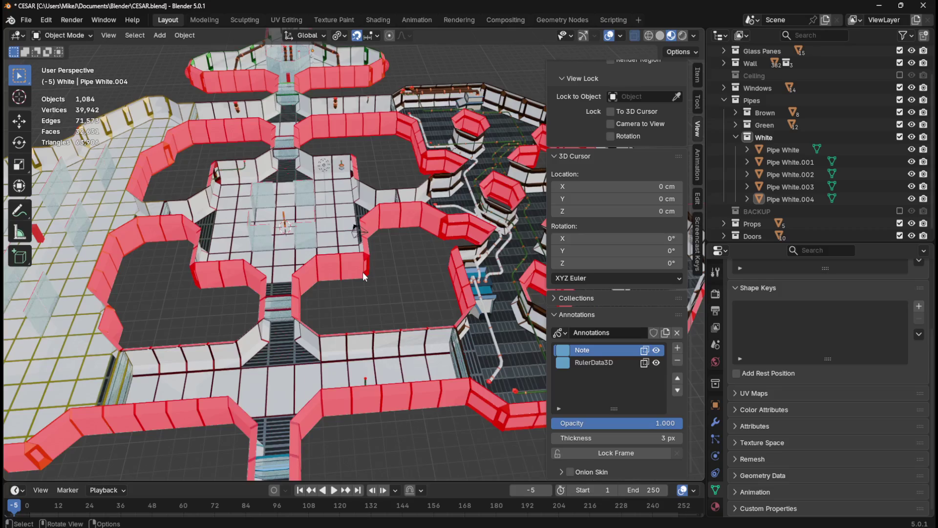
key("KP_7")
mouse_move(384, 417)
middle_mouse_down("shift")
mouse_move(430, 240)
mouse_move(398, 299)
middle_mouse_up("shift")
left_click(560, 332)
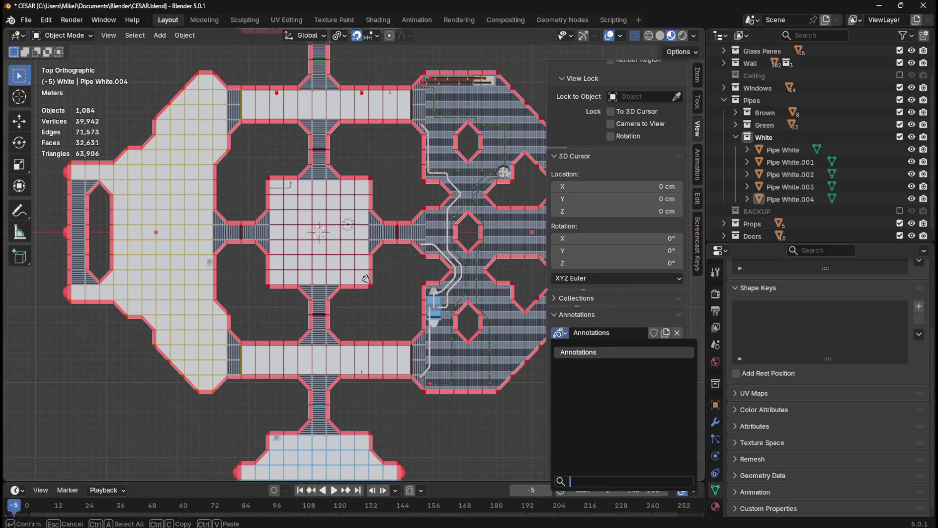
Step: Assign the Annotations data-block to the view and make RulerData3D the active layer
left_click(636, 352)
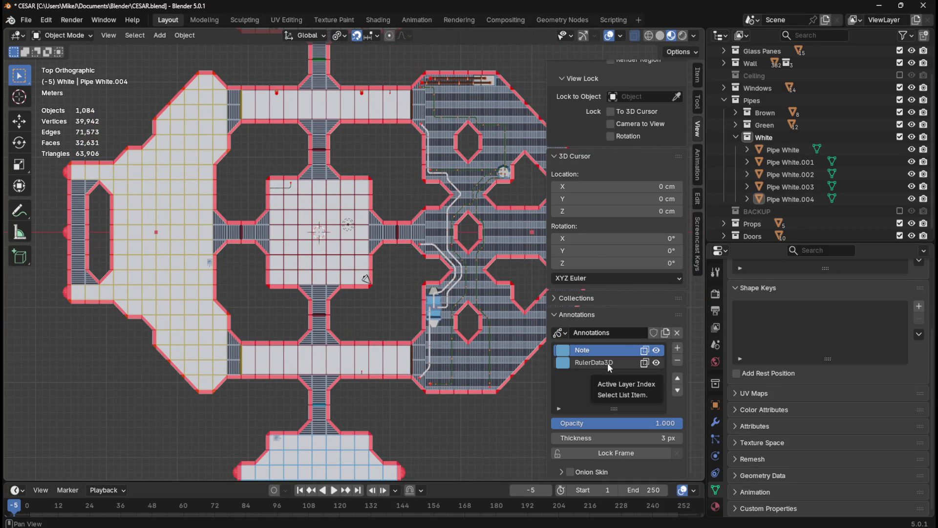
left_click(559, 409)
left_click(559, 409)
left_click(585, 363)
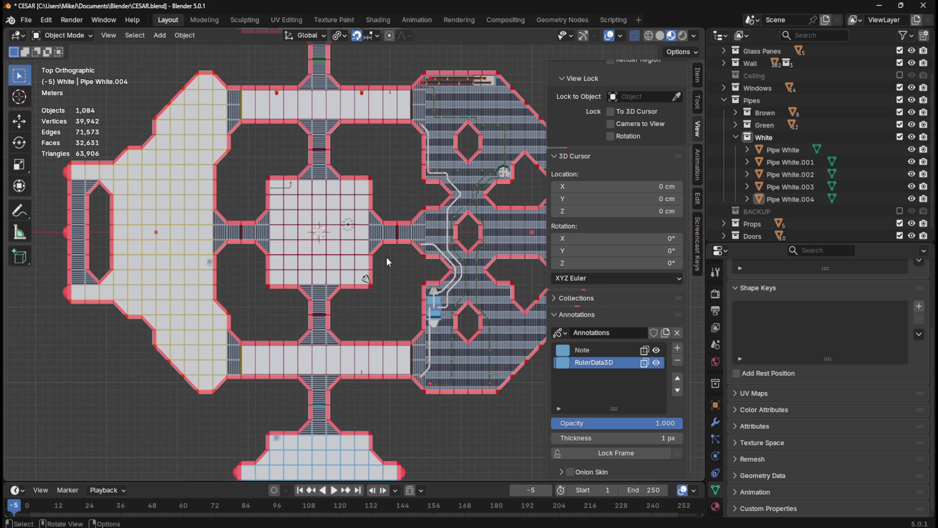
scroll(387, 256, "down", 3)
scroll(364, 213, "up", 1)
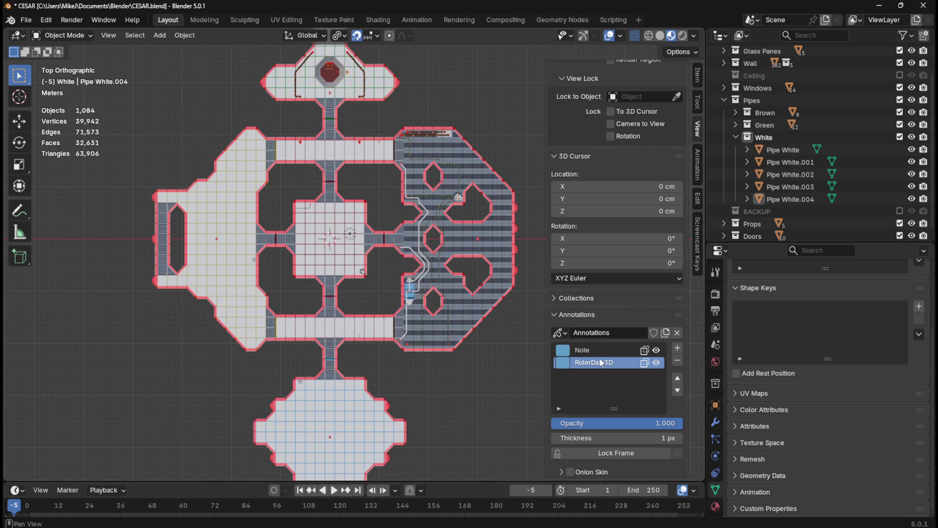
scroll(799, 147, "down", 1)
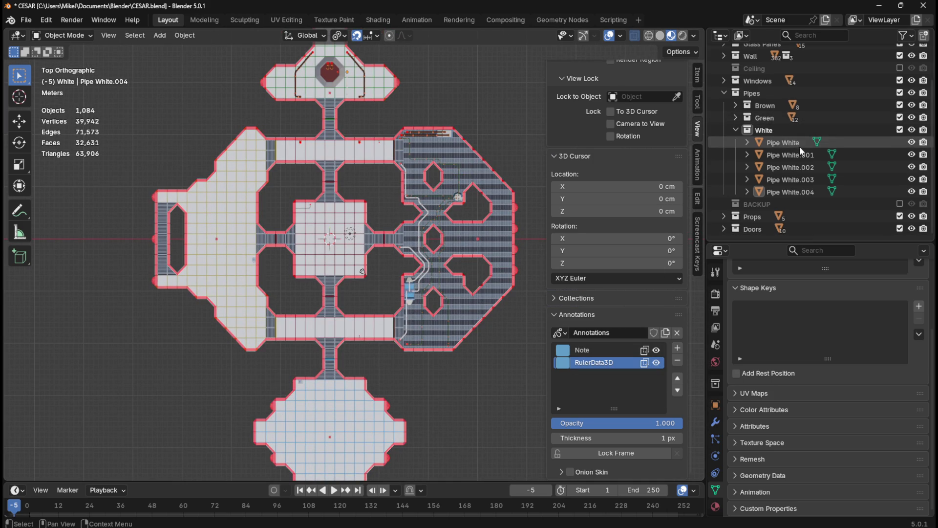
scroll(800, 147, "up", 4)
scroll(407, 177, "up", 2)
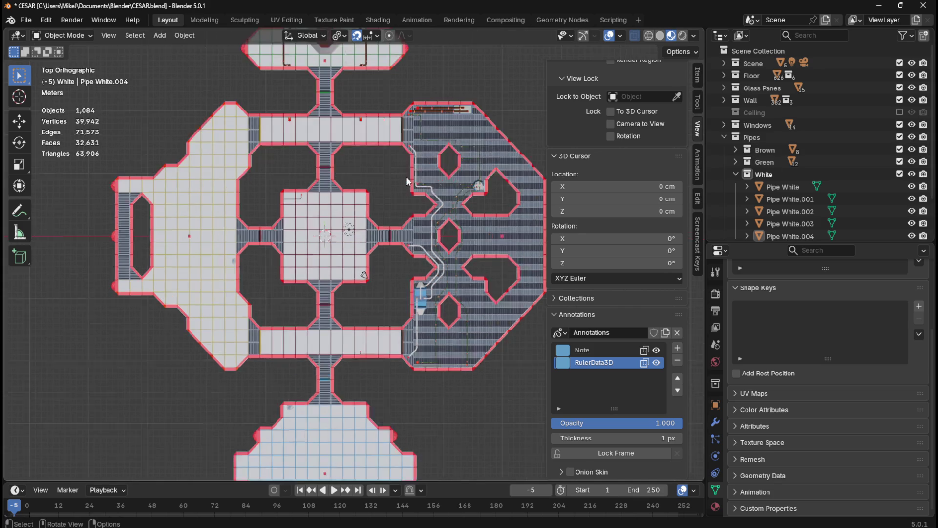
Step: Change the timeline's current frame from −5 to 0
key("n")
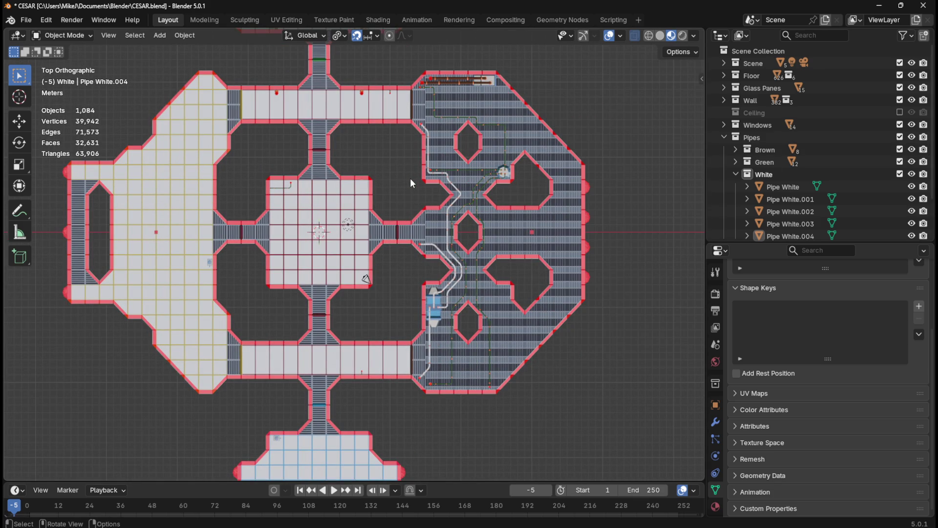
mouse_move(416, 179)
middle_mouse_down("shift")
mouse_move(457, 353)
mouse_move(399, 172)
middle_mouse_up("shift")
scroll(462, 233, "up", 3)
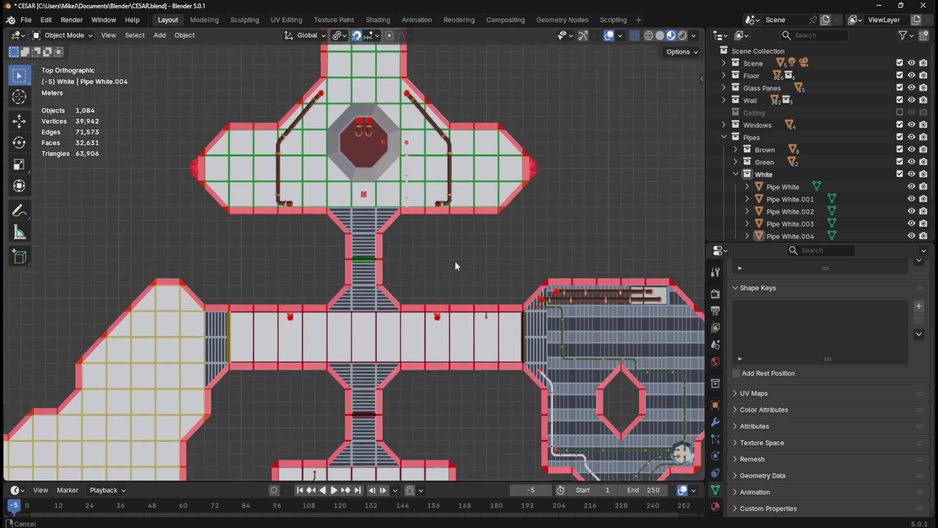
scroll(462, 277, "down", 2)
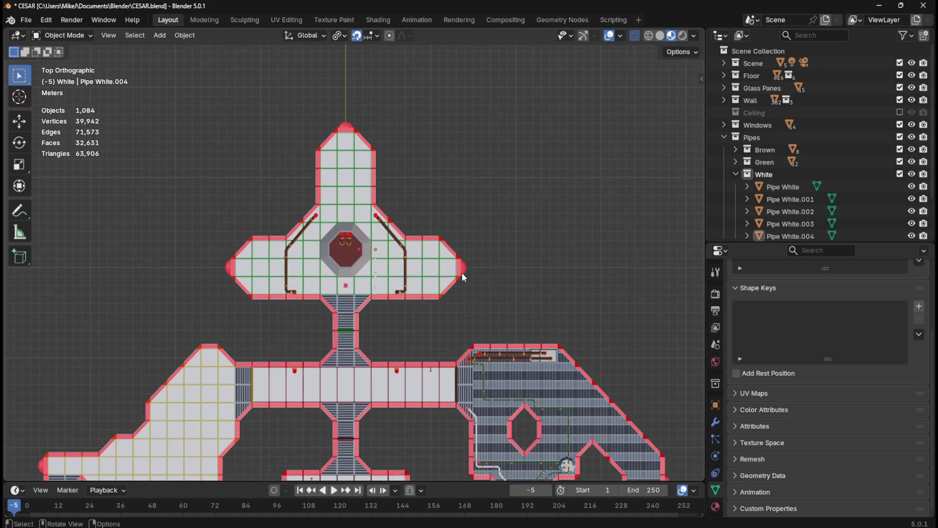
key("n")
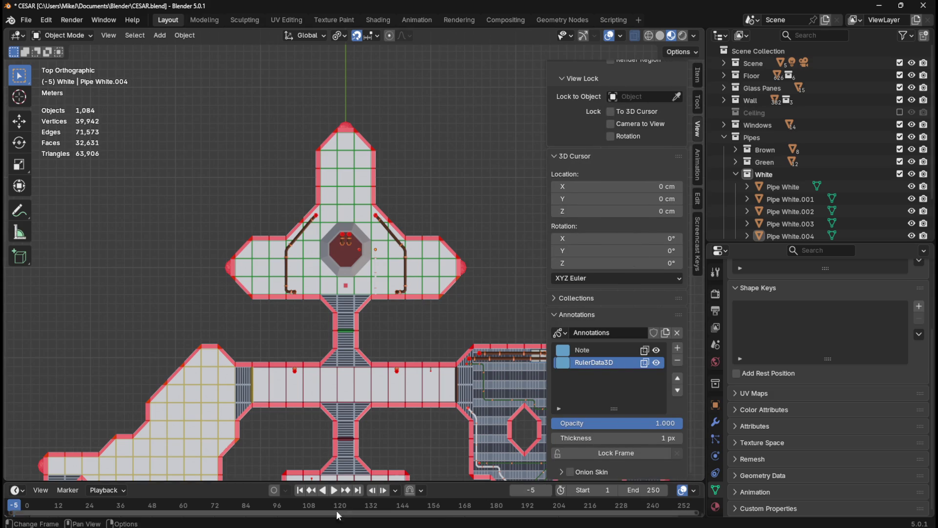
left_click(540, 490)
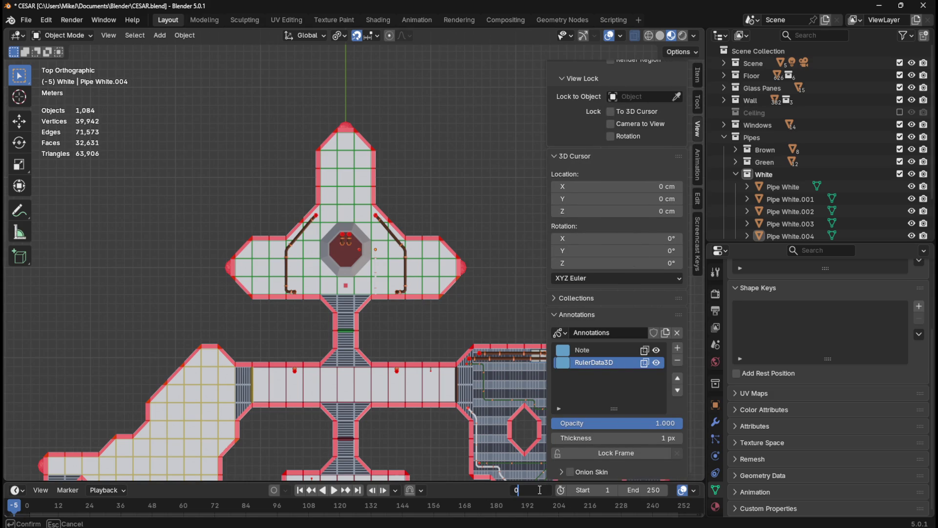
key("Return")
scroll(394, 426, "down", 4)
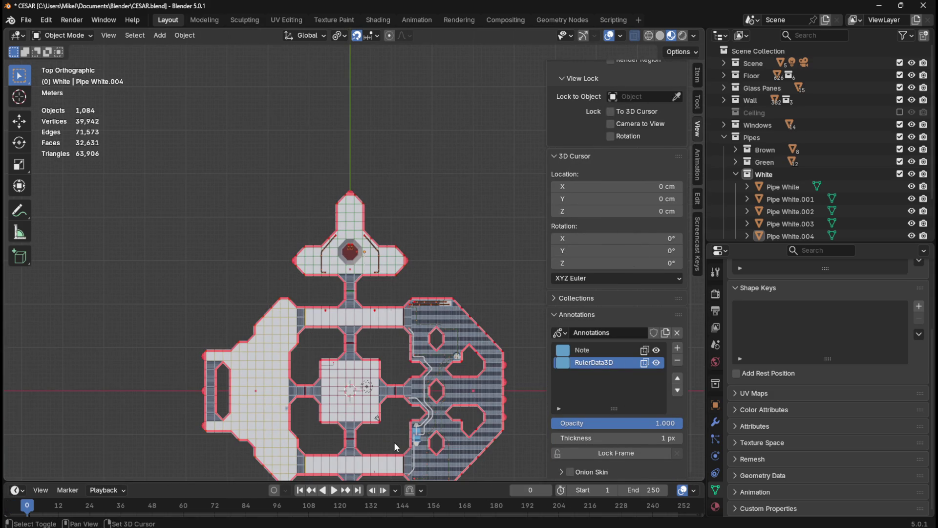
scroll(391, 415, "up", 4)
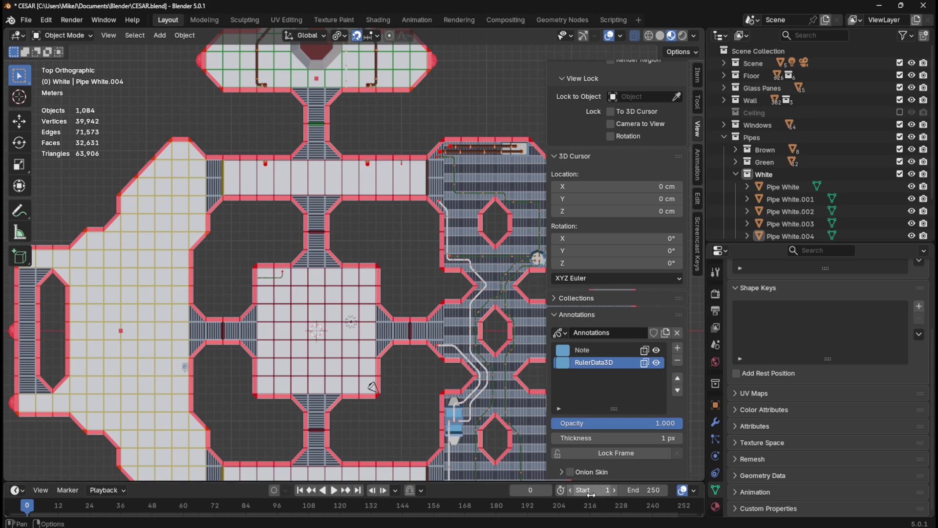
Step: Make Note the active annotation layer with both Note and RulerData3D visible
left_click(602, 350)
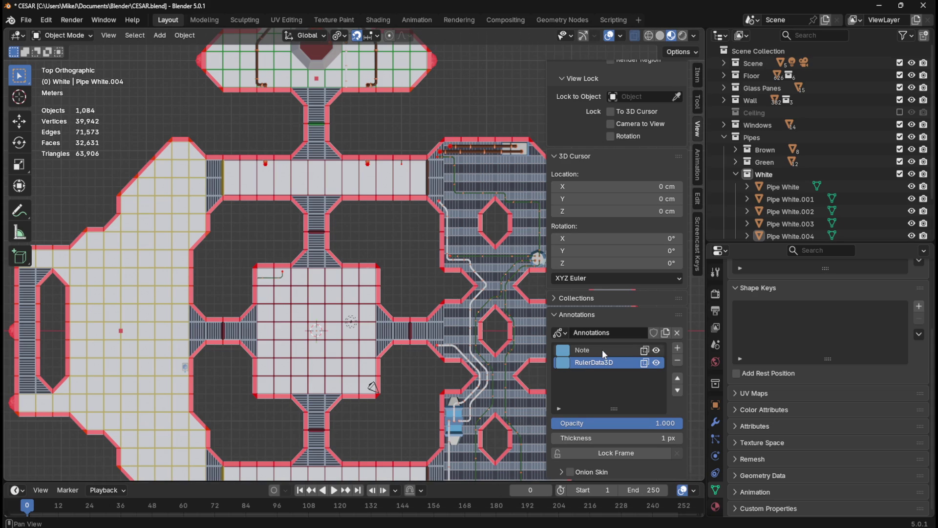
left_click(656, 363)
left_click(657, 351)
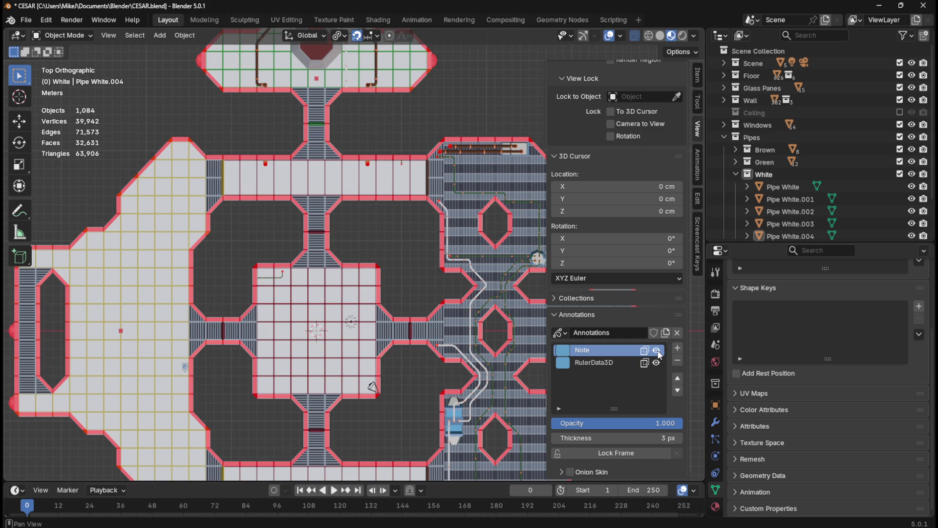
left_click(658, 351)
left_click(657, 351)
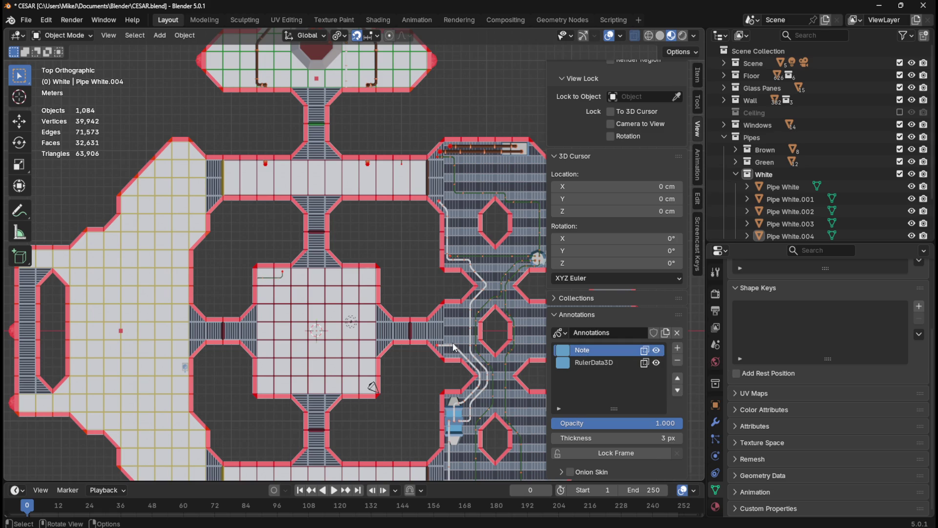
Step: Drag the viewport/timeline border upward to enlarge the timeline
scroll(454, 343, "down", 2)
scroll(390, 398, "up", 2)
mouse_move(291, 484)
left_mouse_down()
mouse_move(312, 377)
mouse_move(322, 373)
mouse_move(361, 439)
mouse_move(404, 433)
left_mouse_up()
scroll(406, 503, "down", 2)
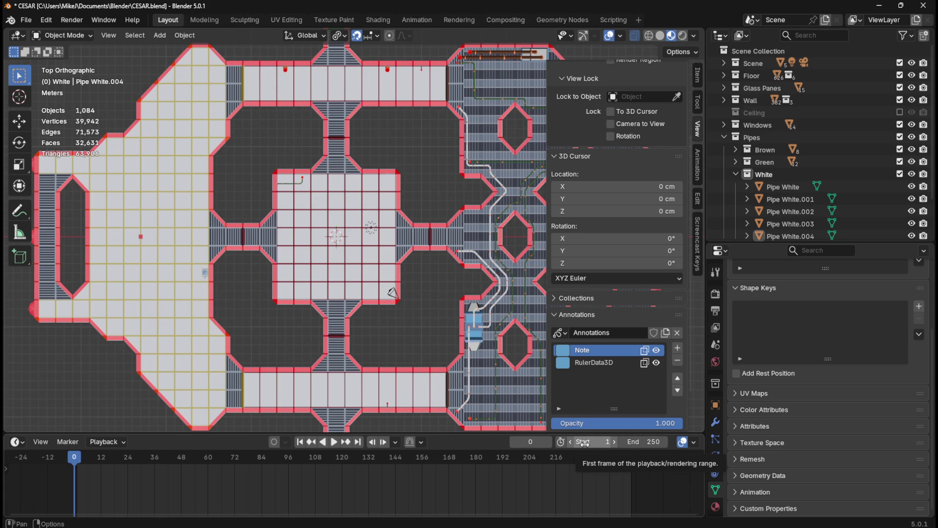
Step: Set the animation start frame to 0
left_click(572, 443)
left_click(613, 442)
left_click(613, 442)
left_click(615, 443)
left_click(615, 443)
left_click(614, 443)
left_click(614, 443)
left_click(615, 443)
left_click(614, 443)
left_click(570, 443)
left_click(570, 443)
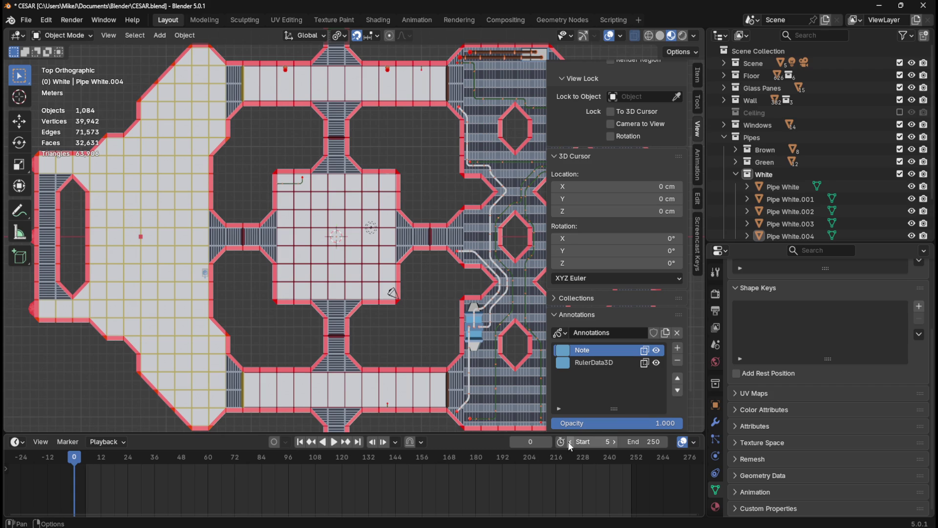
left_click(569, 443)
left_click(569, 443)
left_click(569, 442)
left_click(569, 443)
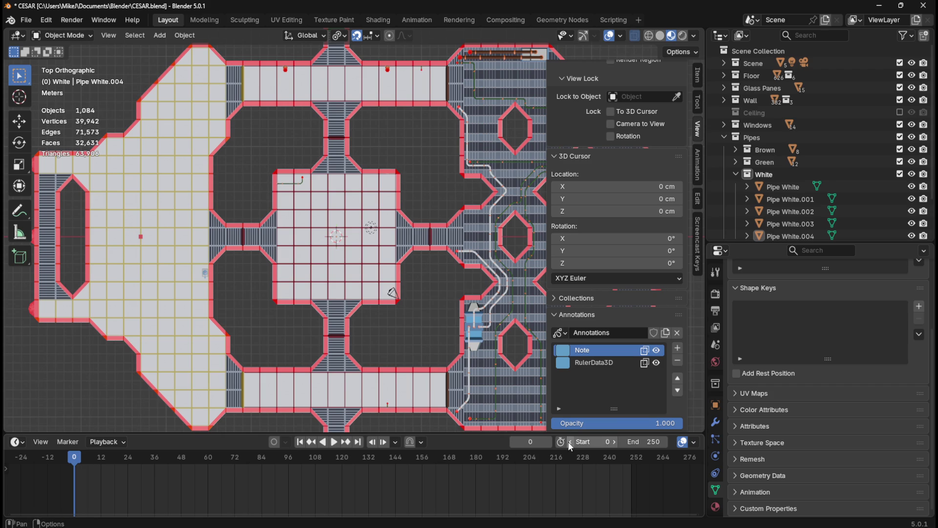
left_click(569, 442)
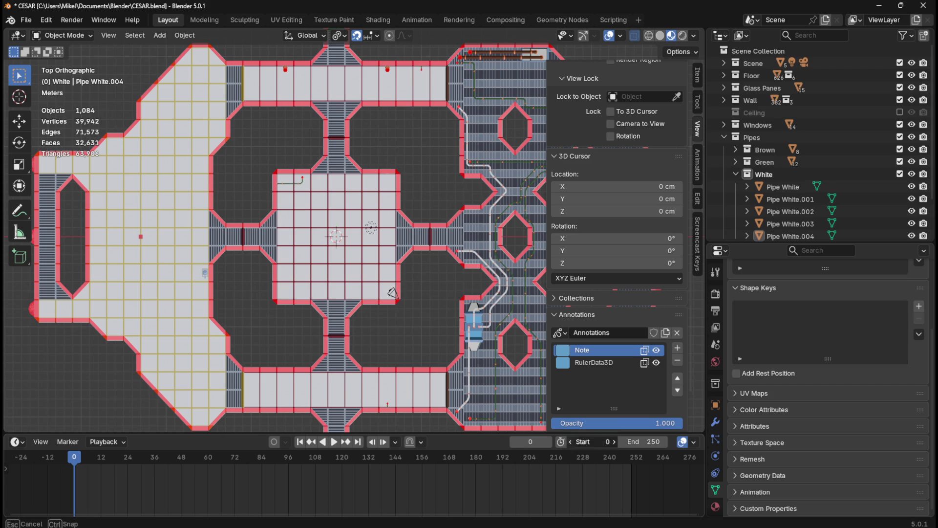
left_click(569, 442)
left_click(569, 442)
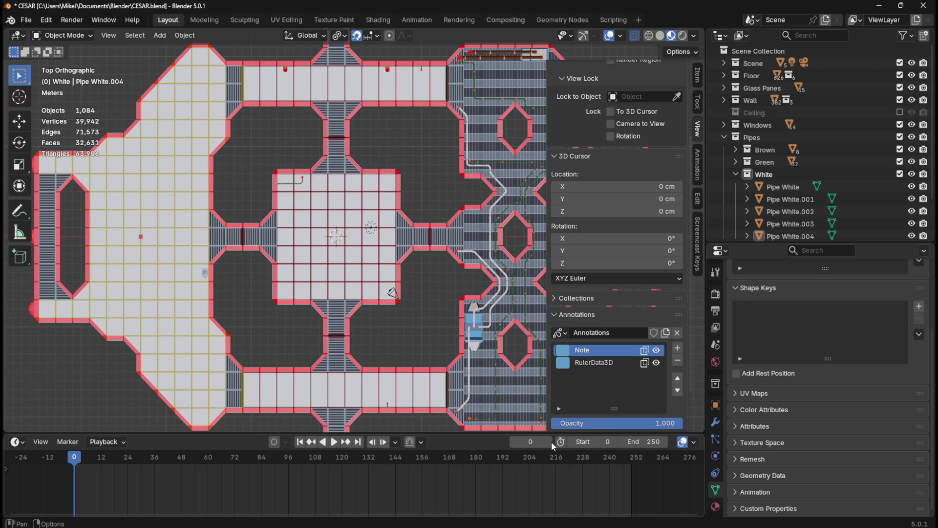
Step: Step the current frame to 1, where the blue note stroke appears
left_click(515, 442)
left_click(514, 441)
left_click(515, 442)
left_click(514, 442)
left_click(514, 442)
left_click(514, 442)
left_click(514, 442)
left_click(514, 442)
left_click(515, 442)
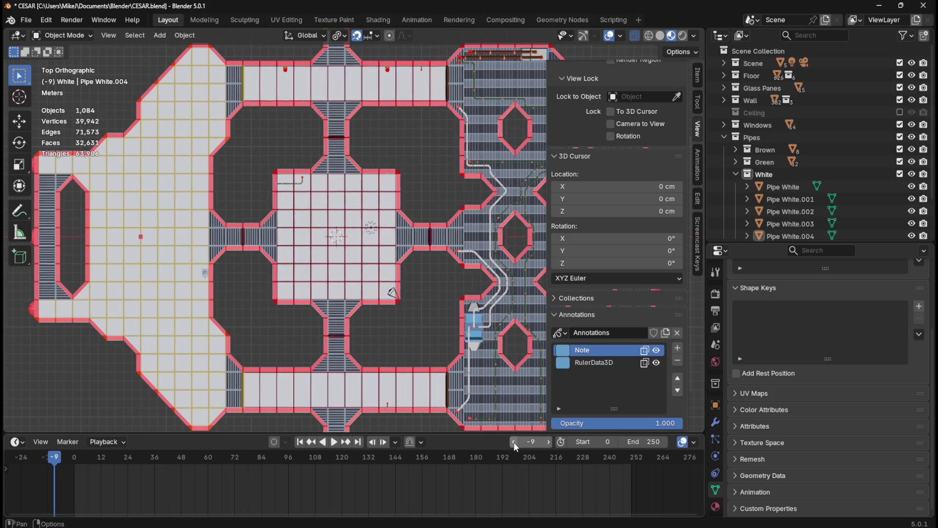
left_click(514, 442)
left_click(548, 442)
left_click(548, 442)
left_click(548, 442)
left_click(548, 442)
left_click(547, 443)
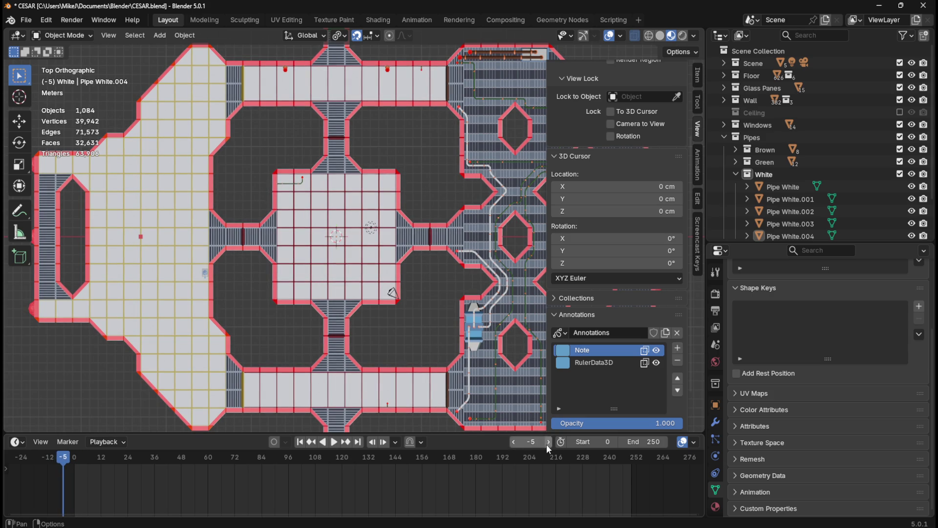
left_click(548, 442)
left_click(547, 442)
left_click(547, 443)
left_click(547, 442)
left_click(548, 443)
left_click(548, 443)
left_click(547, 443)
left_click(513, 442)
left_click(513, 442)
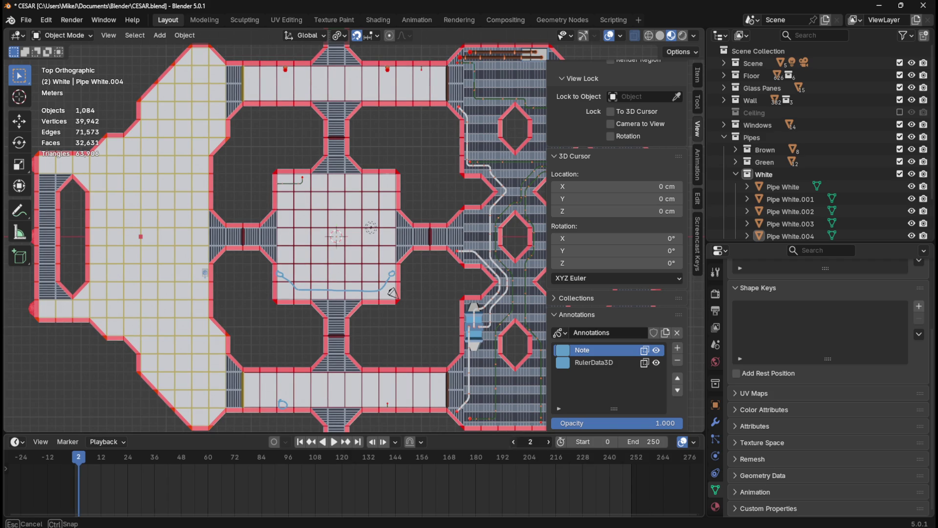
left_click(546, 442)
left_click(547, 442)
left_click(513, 441)
left_click(513, 442)
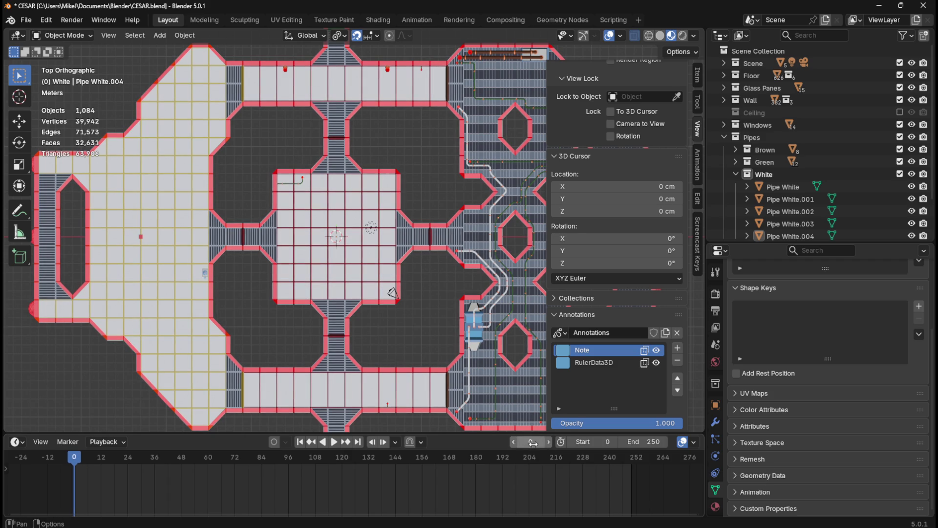
left_click(547, 442)
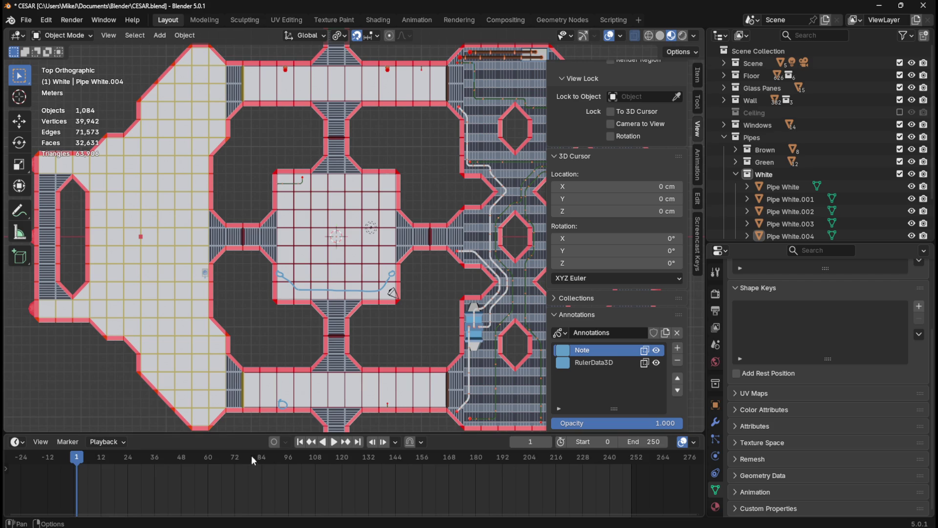
Step: Show and select the RulerData3D annotation layer, then delete it
scroll(215, 482, "down", 4)
scroll(239, 492, "up", 2)
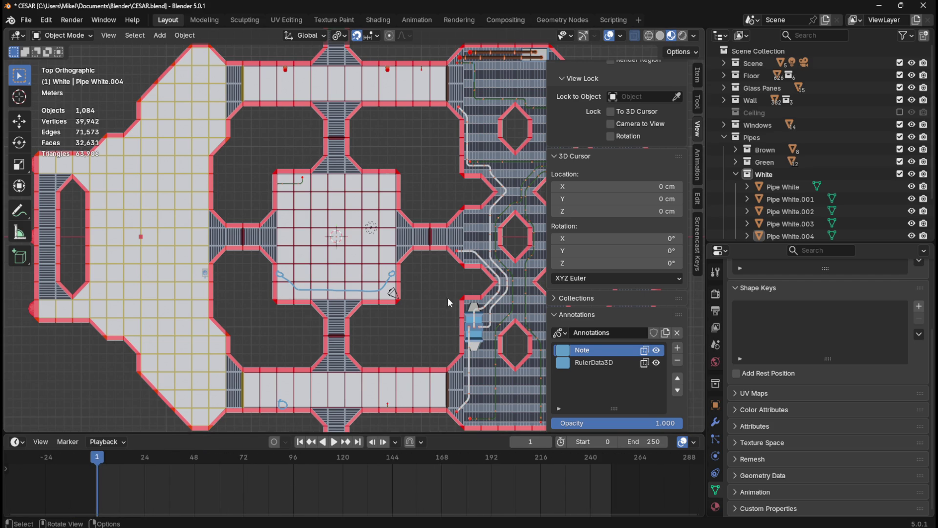
left_click(656, 364)
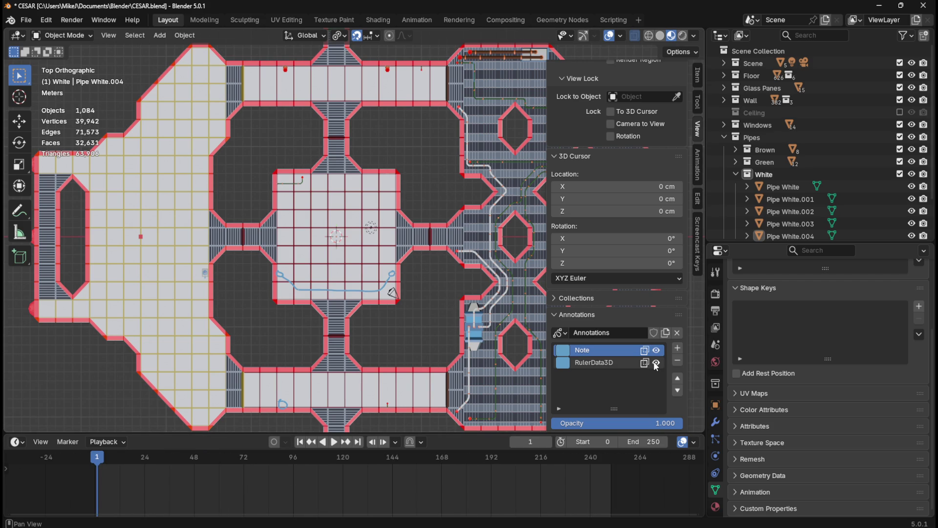
left_click(599, 364)
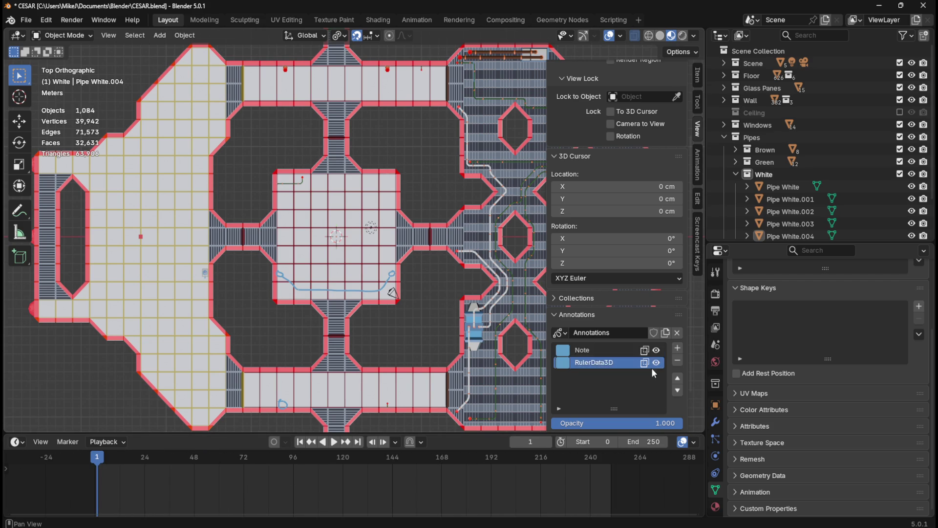
left_click(678, 360)
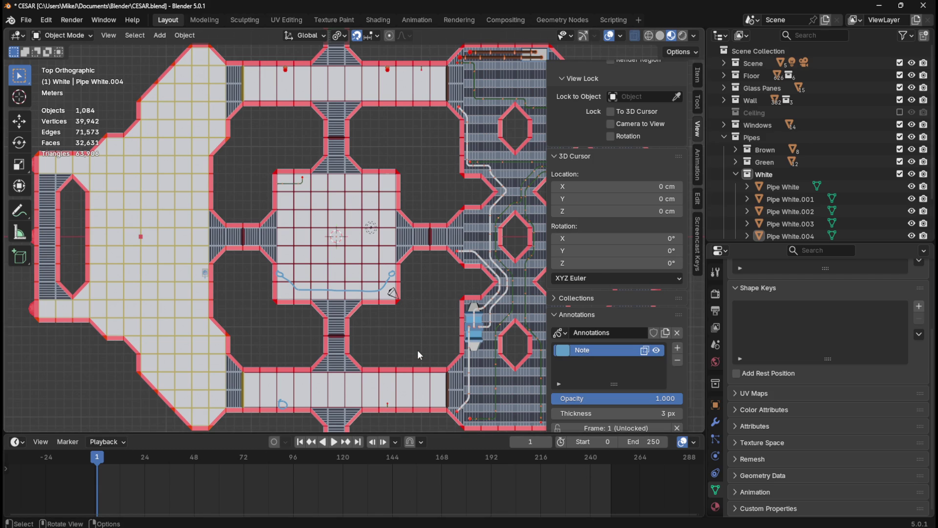
Step: Close the sidebar, merge the timeline into the viewport, and save CESAR.blend
key("n")
left_click_drag(702, 430, 699, 446)
scroll(398, 381, "up", 3)
scroll(436, 403, "down", 1)
key("ctrl+s")
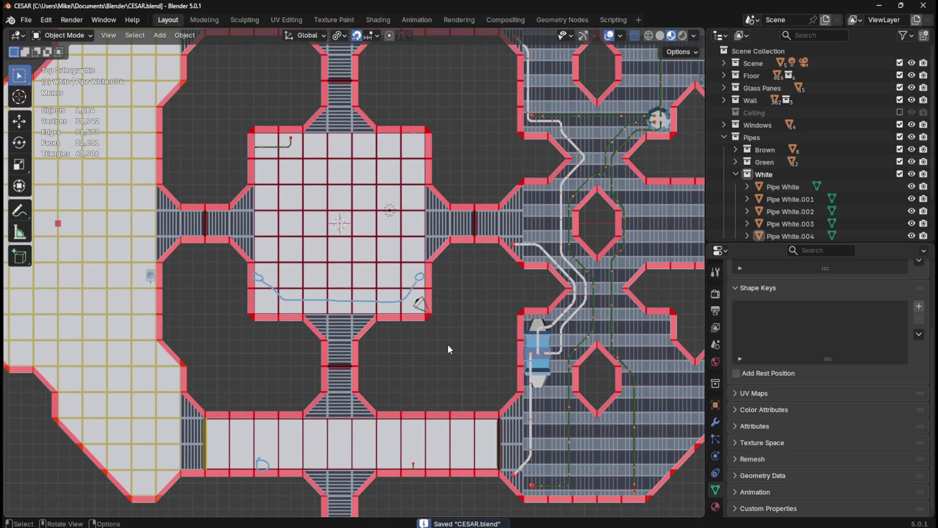
Step: Erase the stray blue annotation loops in the upper cross-shaped room with the Annotate eraser
scroll(447, 347, "down", 5)
scroll(424, 175, "up", 1)
middle_click_drag(424, 175, 439, 407, "shift")
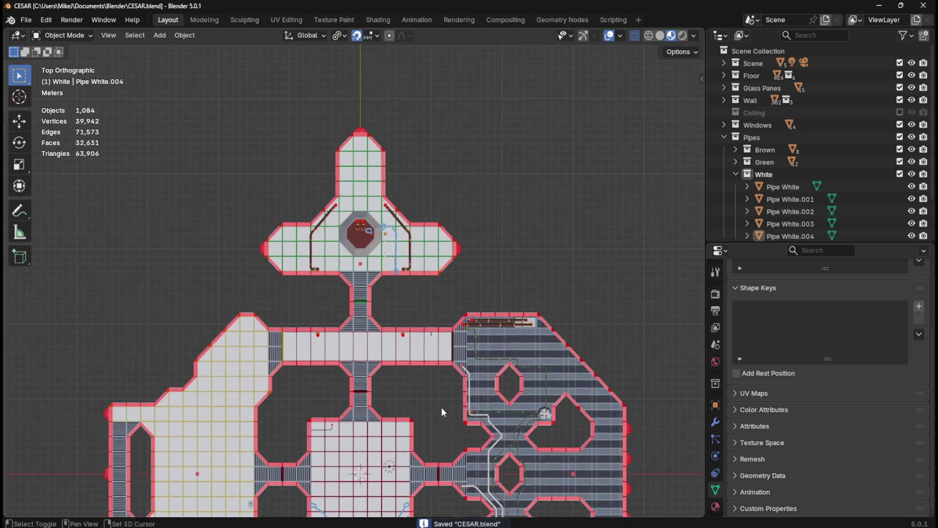
scroll(421, 206, "up", 2)
scroll(421, 206, "up", 2)
scroll(473, 271, "up", 1)
scroll(476, 279, "up", 1)
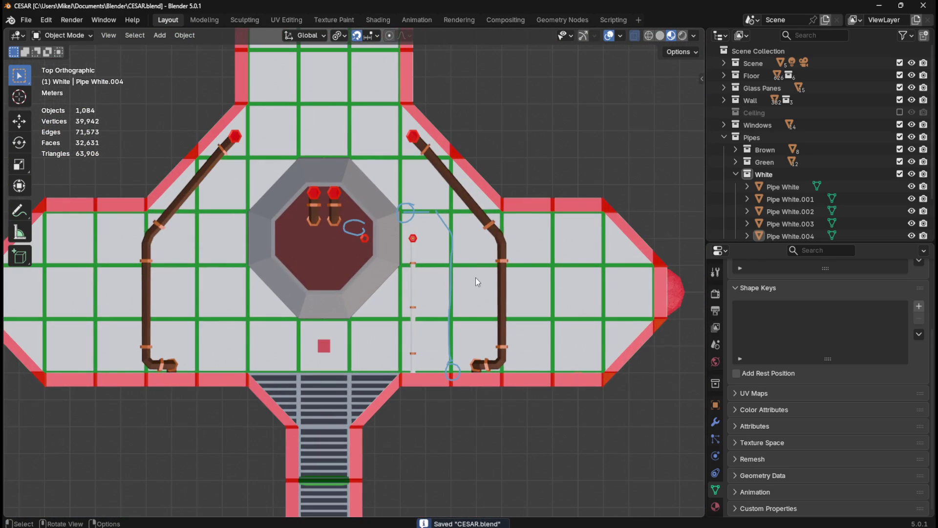
mouse_move(19, 211)
left_mouse_down()
mouse_move(65, 276)
mouse_move(49, 213)
left_mouse_up()
mouse_move(361, 222)
right_mouse_down()
mouse_move(356, 230)
mouse_move(406, 209)
mouse_move(452, 242)
mouse_move(454, 360)
right_mouse_up()
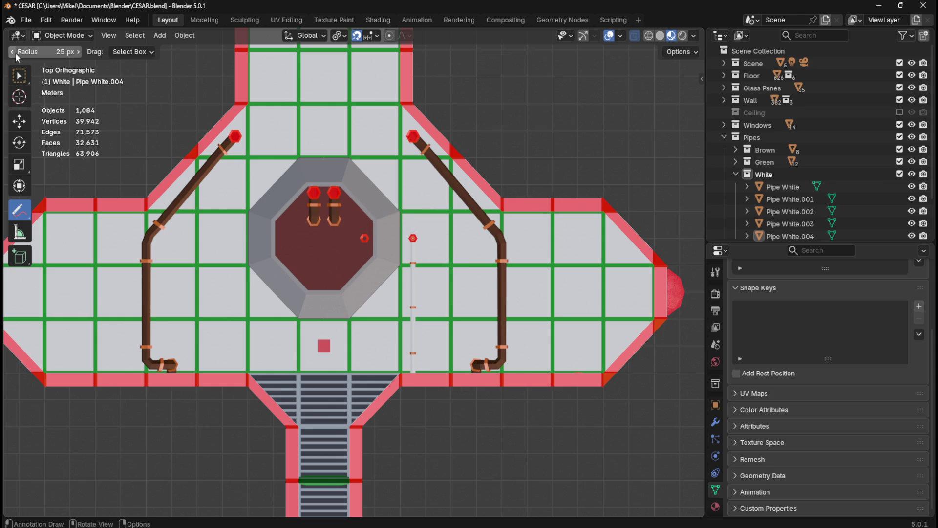
key("w")
Step: Save CESAR.blend again and pan across the plan to check the rooms
key("ctrl+s")
scroll(440, 239, "down", 8)
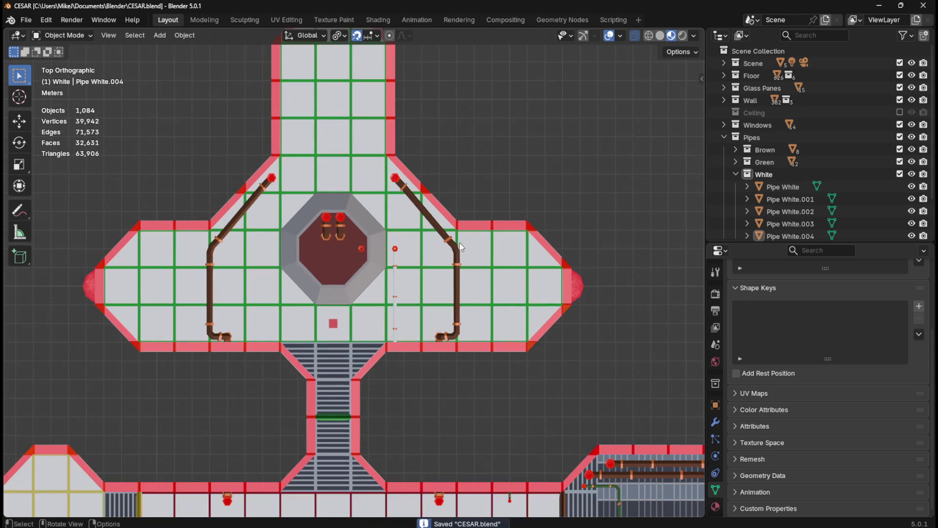
scroll(398, 337, "down", 3)
mouse_move(401, 508)
middle_mouse_down("shift")
mouse_move(402, 381)
mouse_move(421, 219)
middle_mouse_up("shift")
scroll(436, 388, "up", 4)
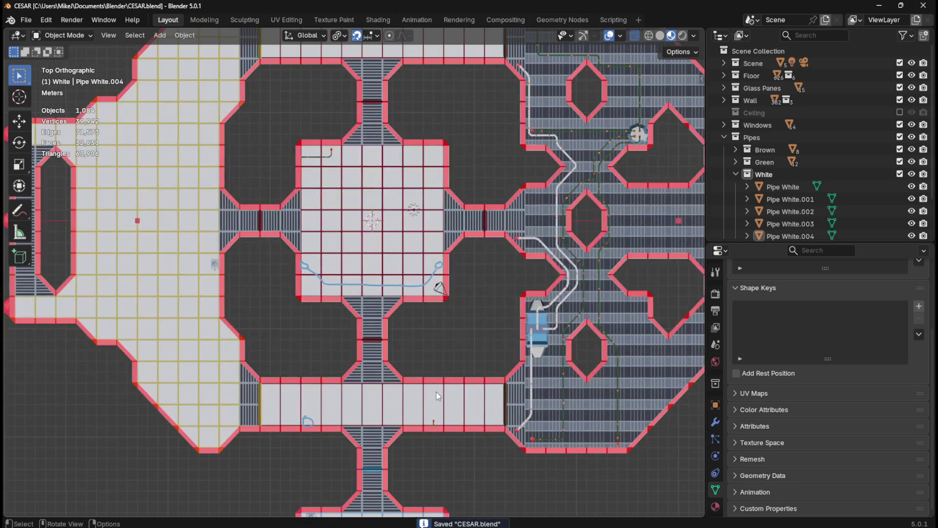
scroll(489, 369, "down", 1)
middle_click_drag(447, 458, 435, 362, "shift")
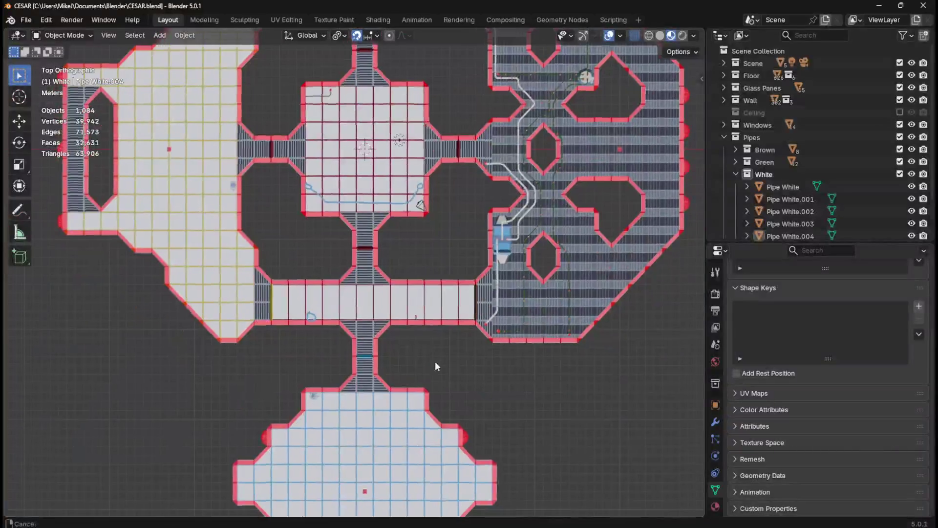
mouse_move(459, 217)
middle_mouse_down("shift")
mouse_move(438, 409)
mouse_move(460, 439)
middle_mouse_up("shift")
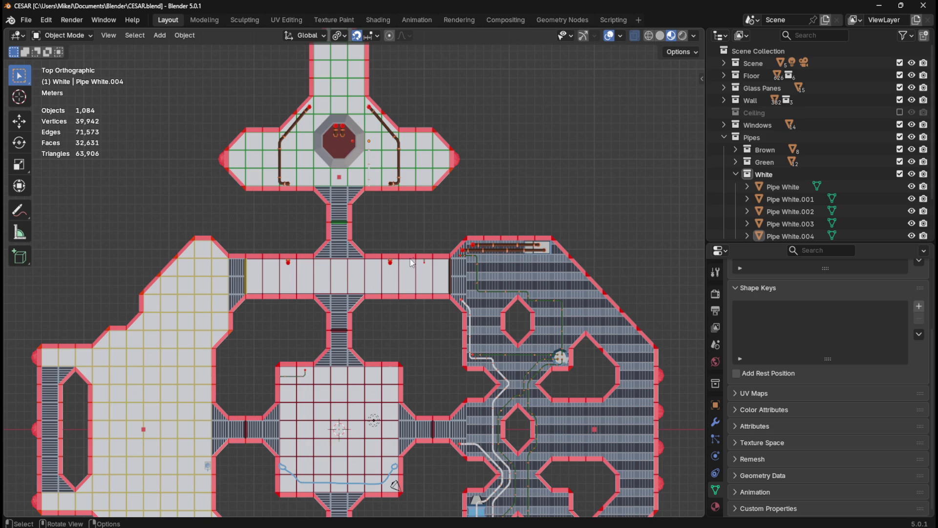
middle_click_drag(434, 397, 458, 170, "shift")
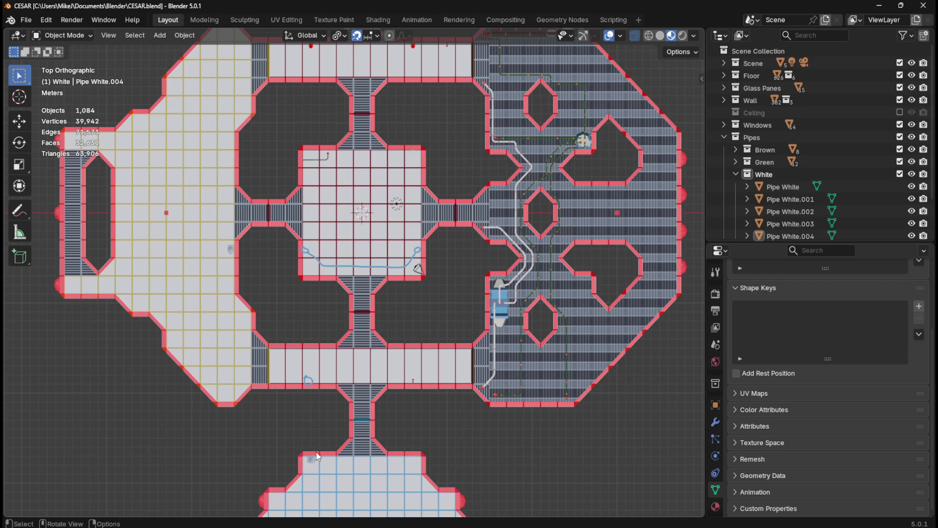
Step: Survey the space-station level from perspective and top view, then save CESAR.blend
mouse_move(440, 416)
middle_mouse_down()
mouse_move(419, 339)
mouse_move(424, 374)
mouse_move(435, 341)
mouse_move(454, 324)
mouse_move(444, 349)
middle_mouse_up()
scroll(373, 324, "up", 2)
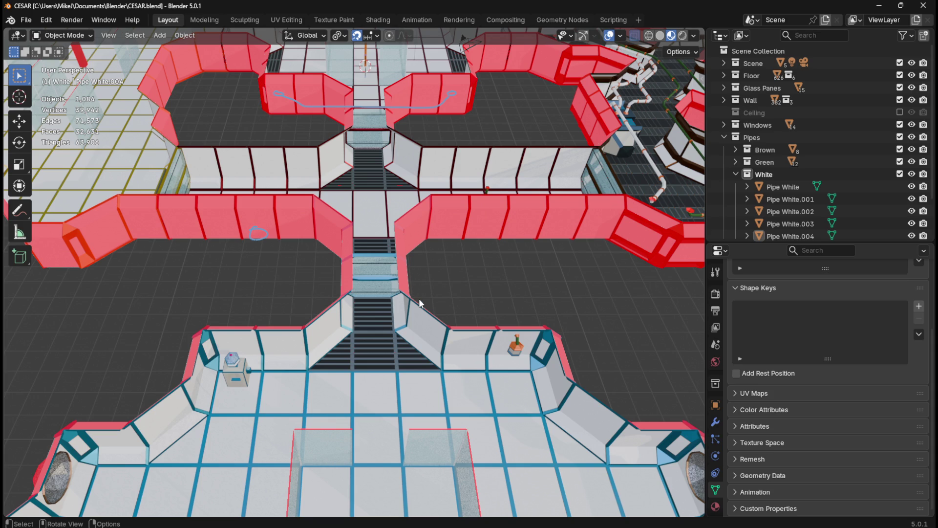
mouse_move(283, 284)
middle_mouse_down()
mouse_move(322, 238)
mouse_move(314, 265)
mouse_move(293, 265)
mouse_move(286, 277)
mouse_move(274, 335)
middle_mouse_up()
key("KP_7")
scroll(274, 335, "down", 5)
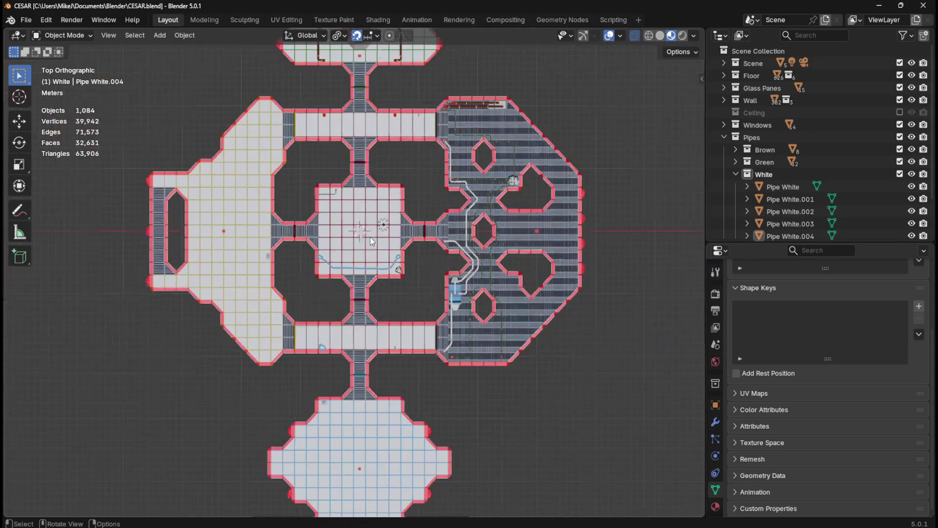
middle_click_drag(416, 167, 406, 263, "shift")
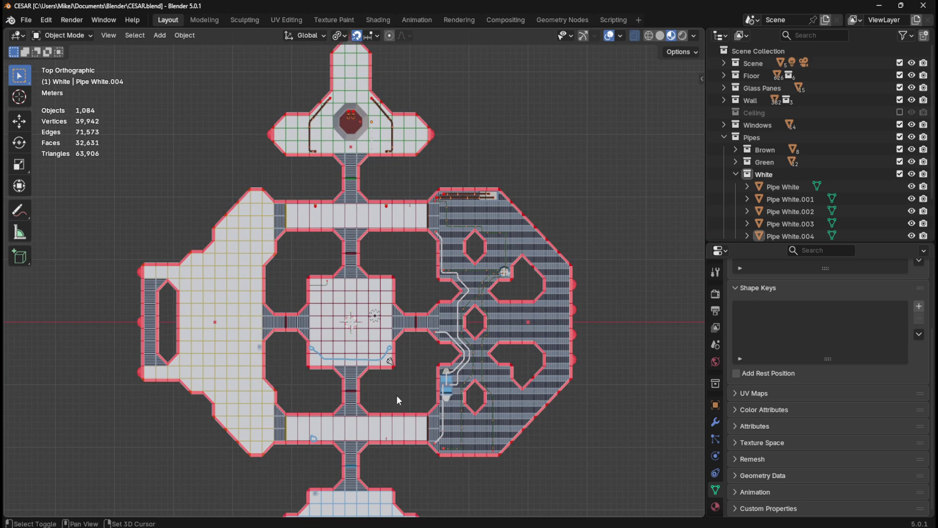
middle_click_drag(397, 395, 411, 311, "shift")
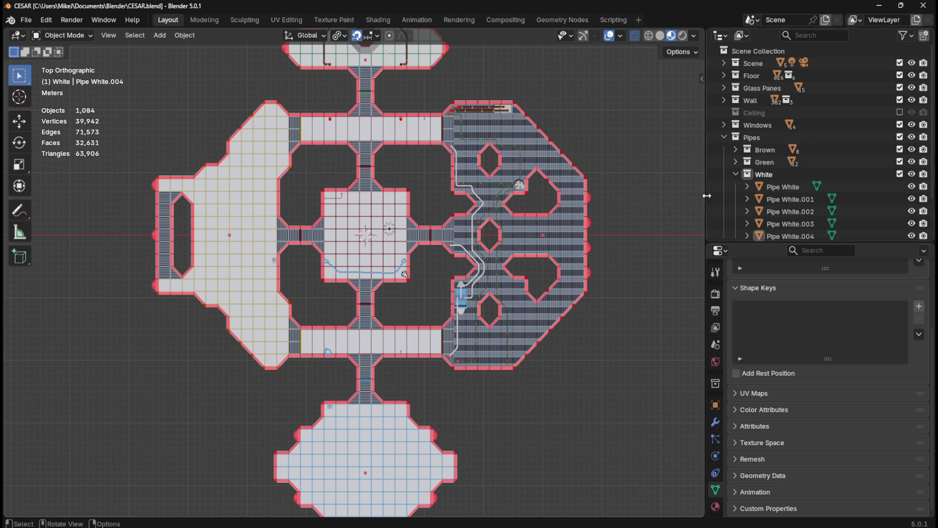
scroll(792, 176, "down", 3)
key("ctrl+s")
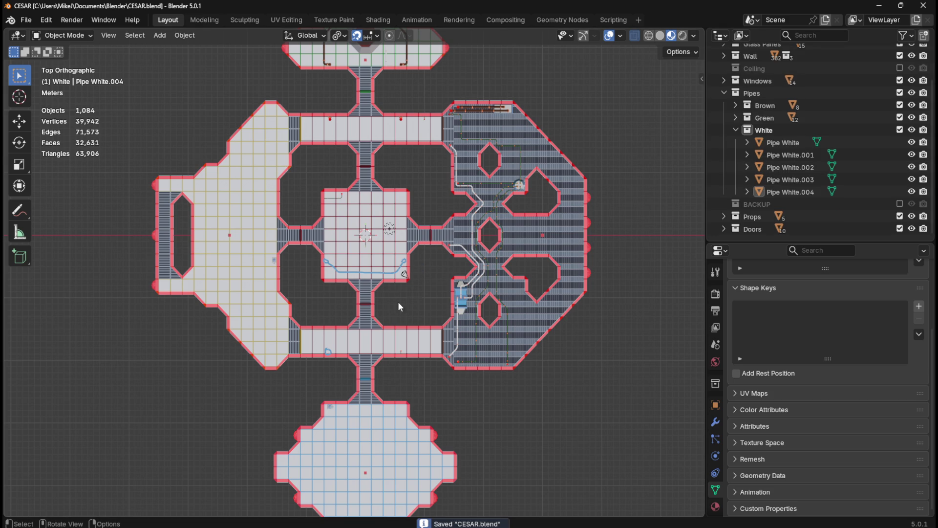
Step: Bring the upper room into view and select the Pipe White.004 object
scroll(428, 89, "up", 2)
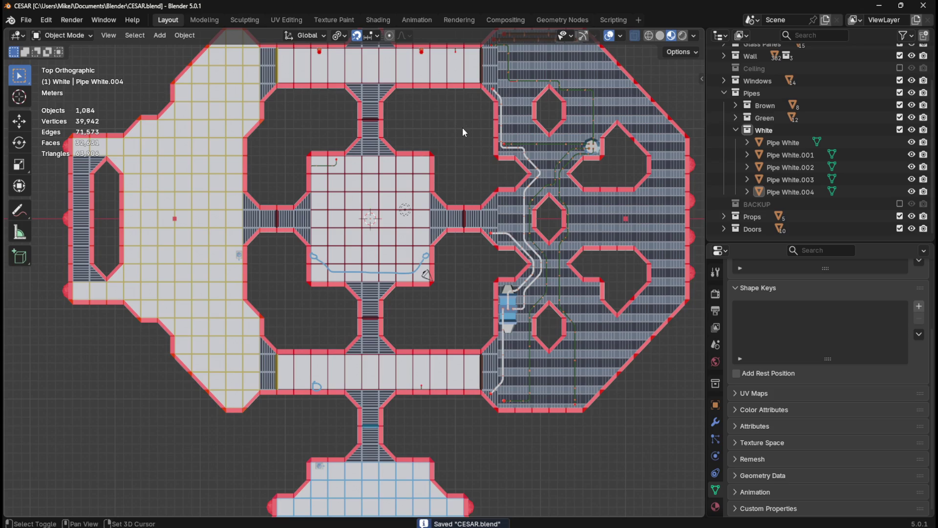
middle_click_drag(462, 128, 447, 171, "shift")
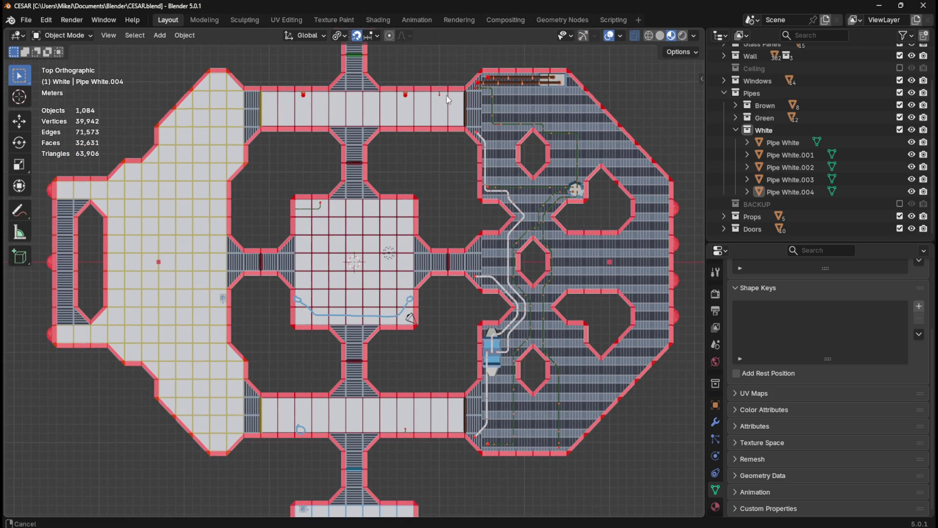
middle_click_drag(447, 95, 421, 236, "shift")
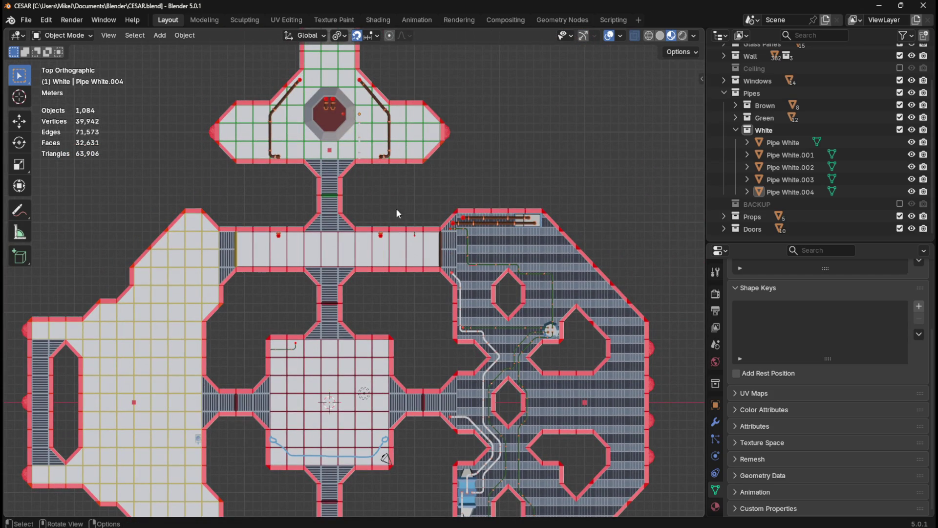
middle_click_drag(428, 160, 401, 215, "shift")
left_click(780, 192)
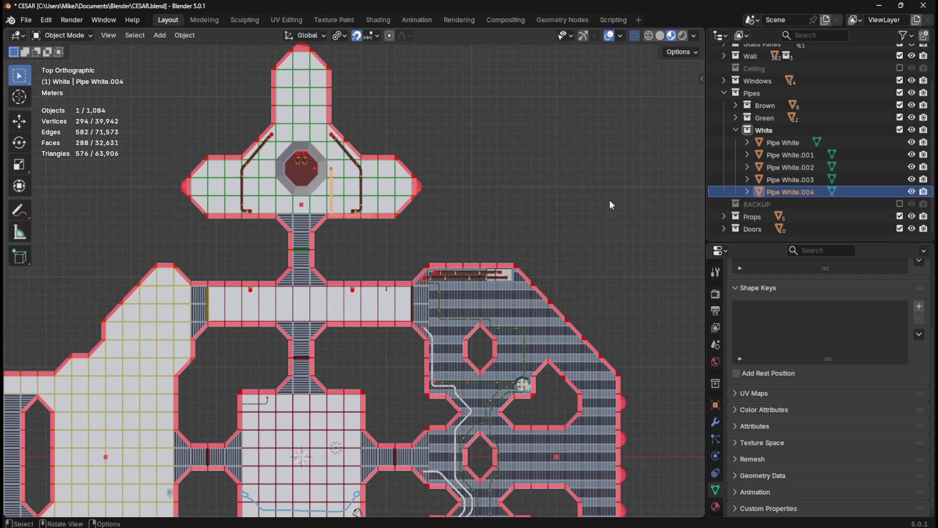
Step: Deselect Pipe White.004 and make the White collection active for new objects
scroll(392, 173, "up", 5)
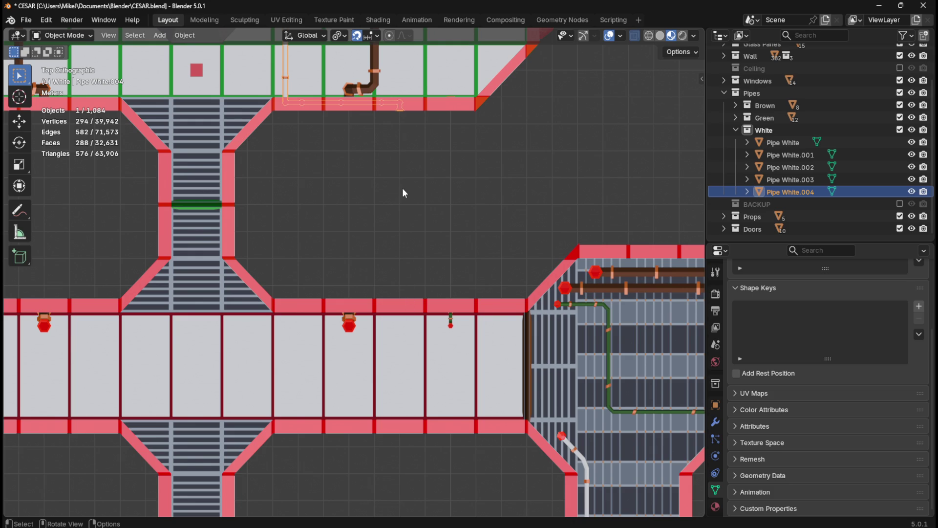
scroll(403, 189, "down", 2)
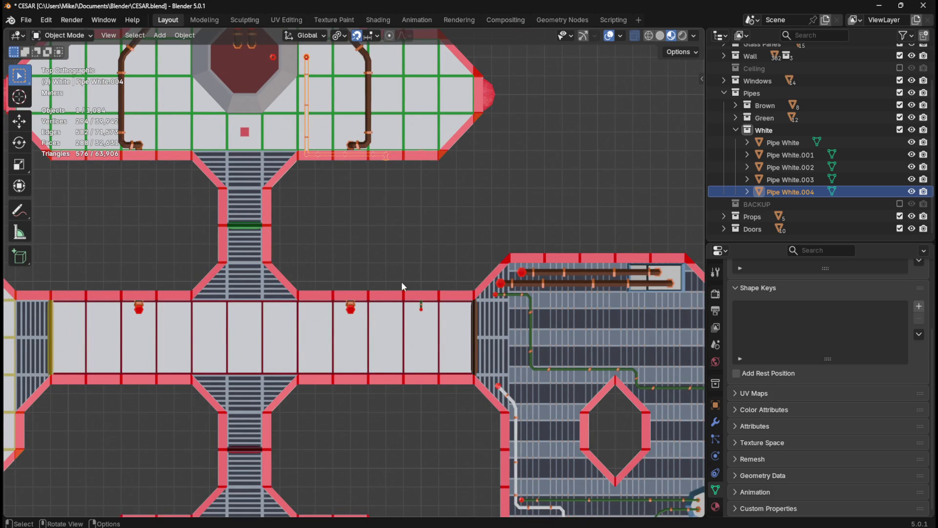
mouse_move(409, 228)
middle_mouse_down()
mouse_move(440, 189)
mouse_move(470, 171)
mouse_move(471, 181)
mouse_move(459, 172)
mouse_move(474, 133)
mouse_move(395, 233)
middle_mouse_up()
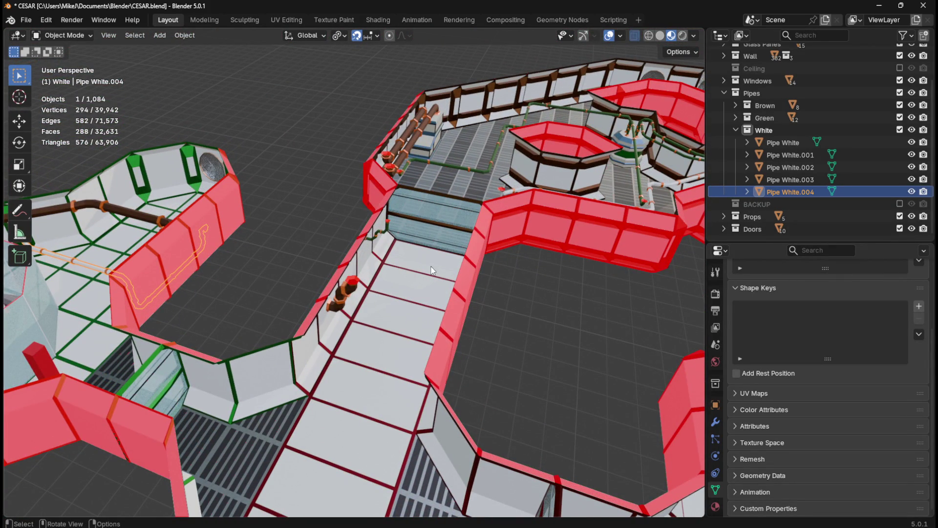
left_click(549, 339)
left_click(774, 130)
Step: Save CESAR.blend again and bring up the Add menu over the level
key("ctrl+s")
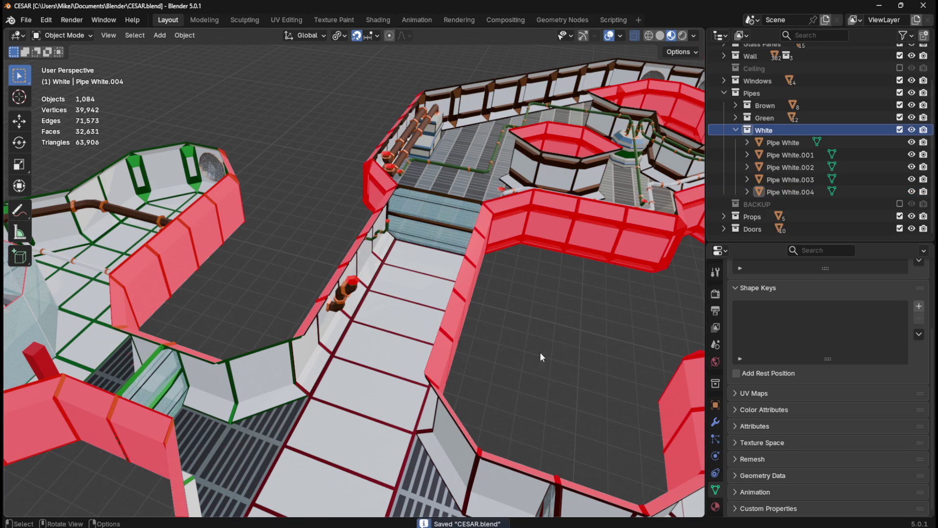
scroll(547, 345, "down", 5)
middle_click_drag(509, 368, 368, 386)
key("shift+a")
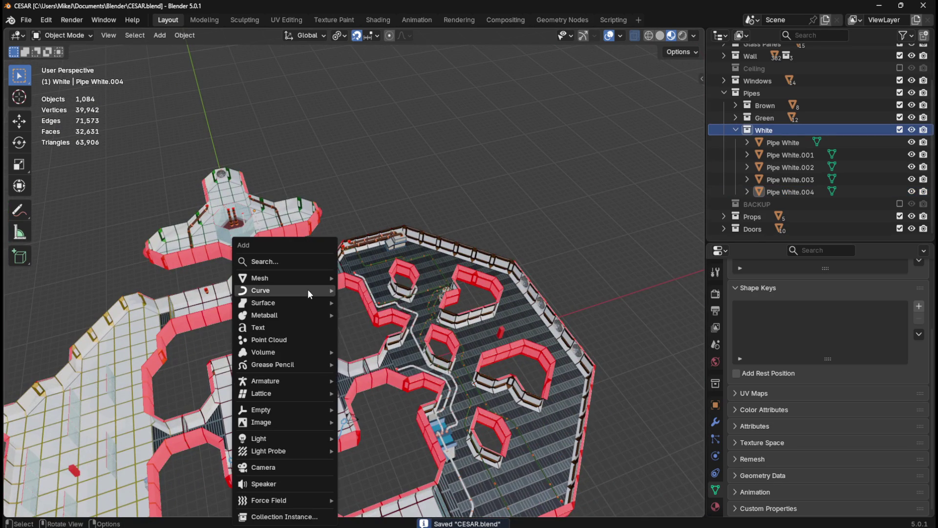
Step: Add a plane and merge its vertices into a single vertex at the centre
mouse_move(314, 279)
left_click(349, 279)
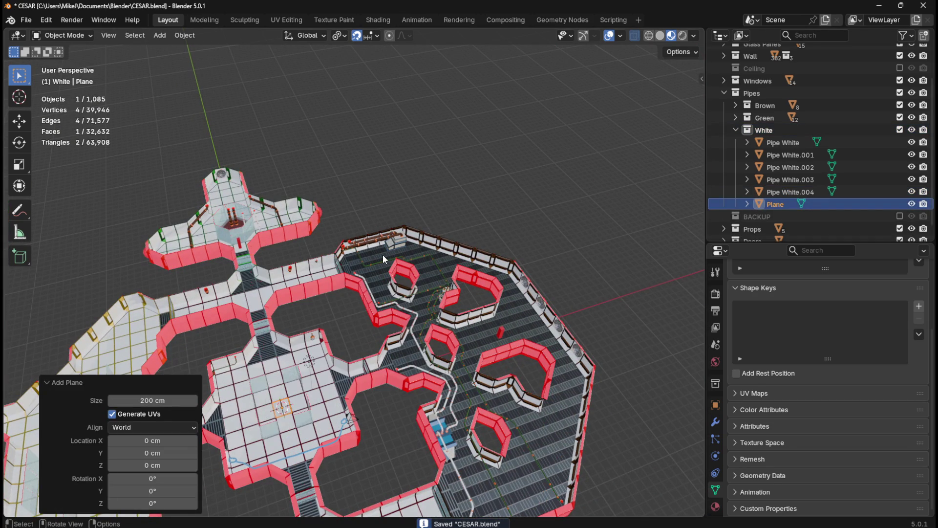
key("Tab")
key("m")
left_click(385, 254)
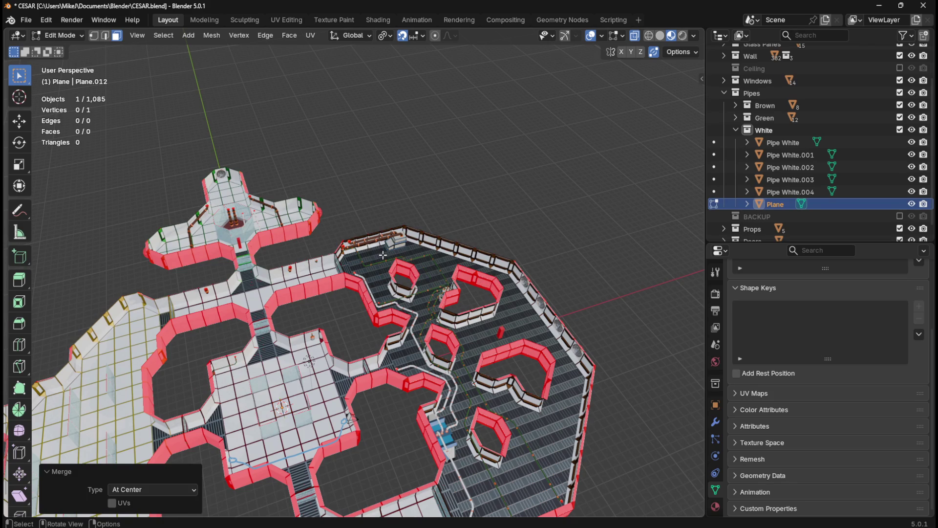
key("KP_7")
key("Tab")
Step: Move the single-vertex plane 800 cm along X and 1900 cm along Y
key("g")
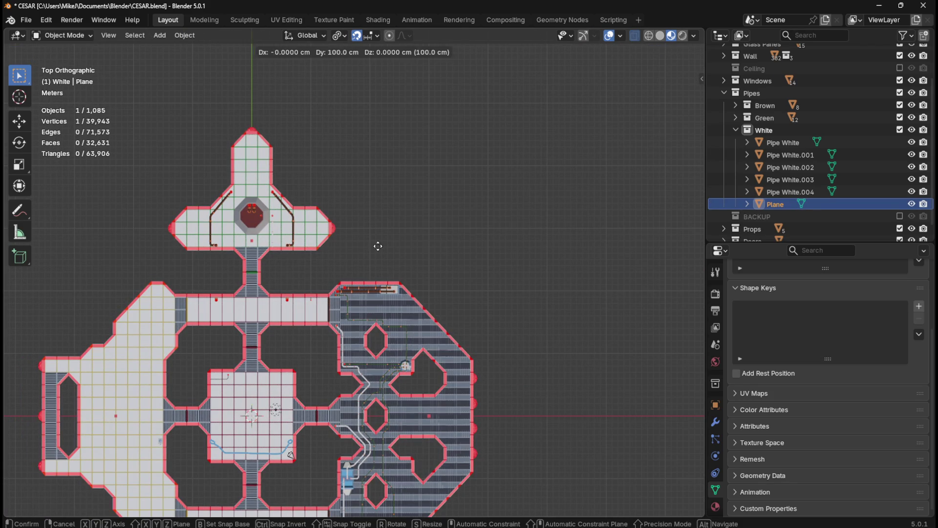
left_click(429, 139)
mouse_move(300, 248)
middle_mouse_down()
mouse_move(344, 184)
mouse_move(325, 218)
middle_mouse_up()
scroll(324, 216, "up", 3)
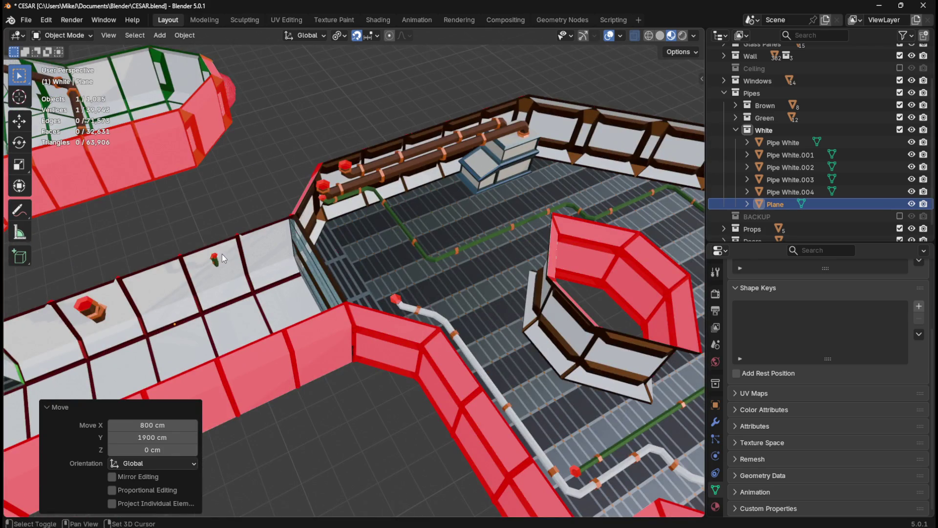
scroll(222, 255, "up", 2)
scroll(321, 240, "up", 2)
key("KP_7")
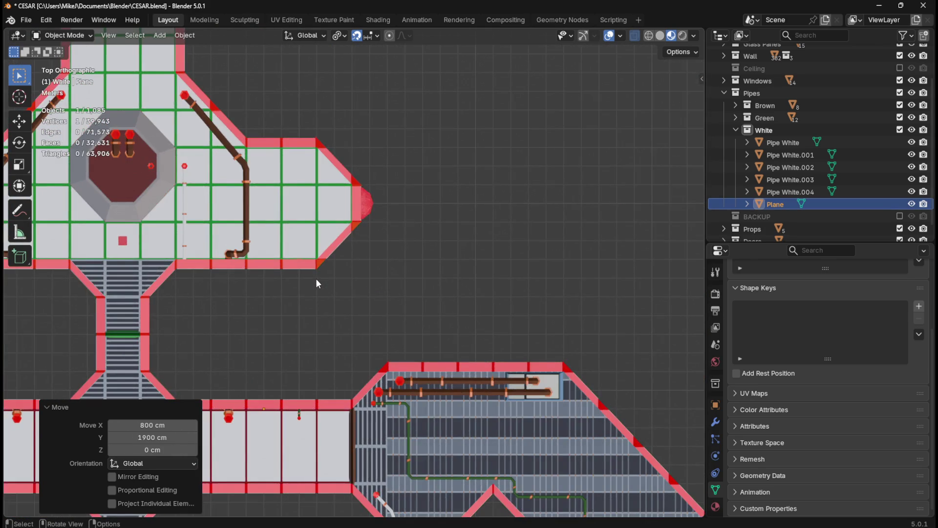
mouse_move(277, 301)
middle_mouse_down()
mouse_move(444, 272)
mouse_move(503, 248)
mouse_move(509, 229)
mouse_move(496, 241)
mouse_move(323, 206)
mouse_move(432, 207)
mouse_move(361, 213)
mouse_move(462, 214)
mouse_move(363, 214)
mouse_move(492, 224)
mouse_move(332, 218)
middle_mouse_up()
key("Tab")
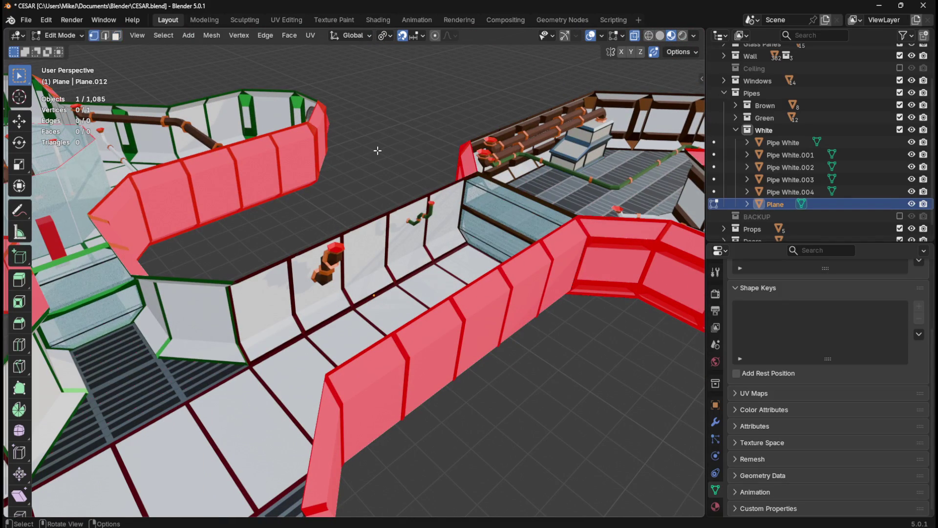
Step: Raise the single-vertex plane 100 cm along Z
key("Tab")
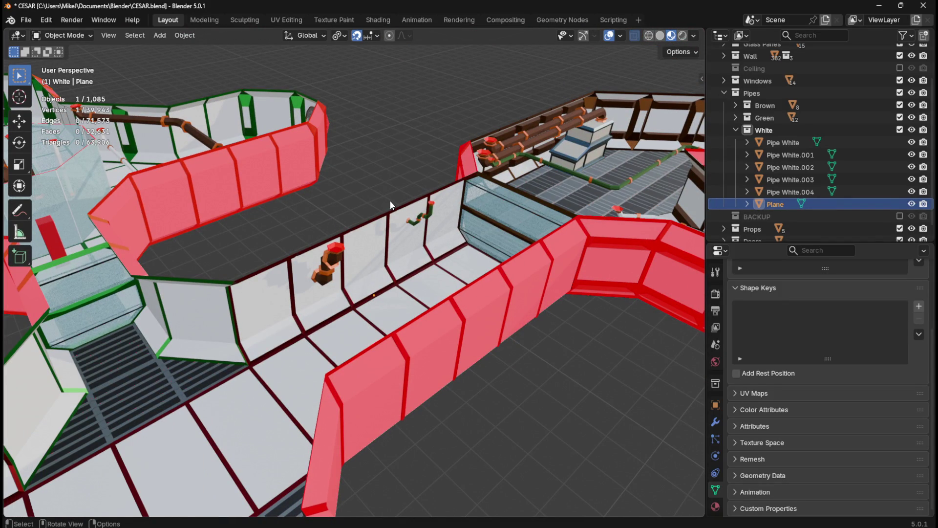
key("g")
key("z")
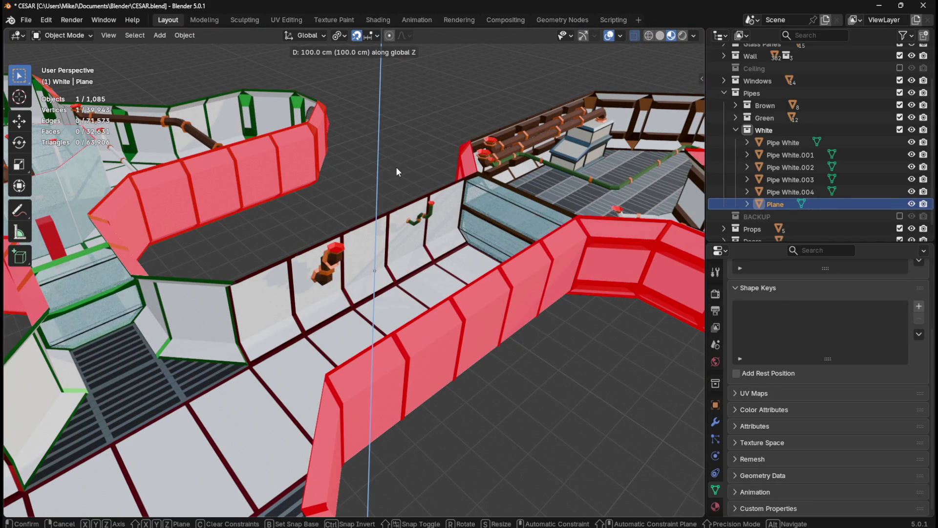
key("Return")
mouse_move(365, 170)
middle_mouse_down()
mouse_move(389, 160)
mouse_move(441, 185)
mouse_move(506, 175)
mouse_move(520, 186)
mouse_move(441, 328)
mouse_move(416, 339)
mouse_move(443, 272)
middle_mouse_up()
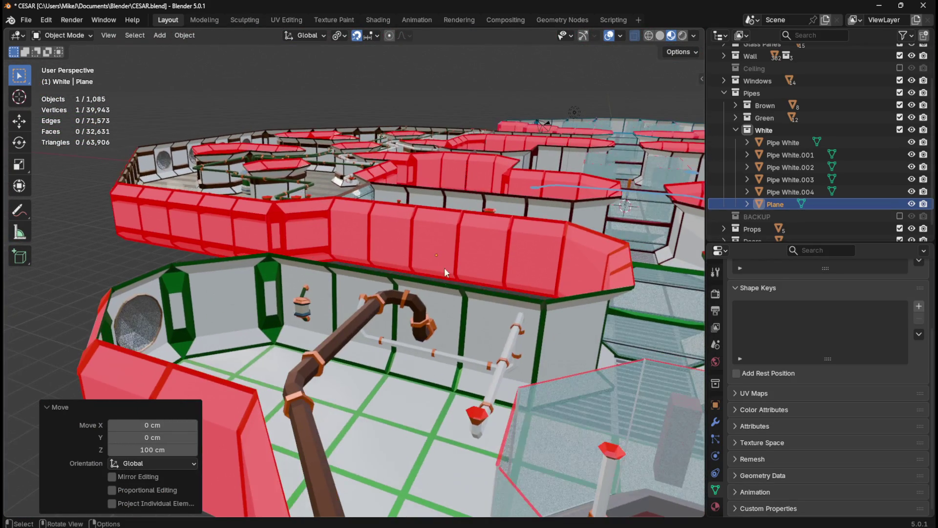
key("g")
key("z")
left_click(380, 260)
mouse_move(379, 260)
middle_mouse_down()
mouse_move(377, 251)
mouse_move(397, 250)
mouse_move(401, 261)
mouse_move(456, 260)
mouse_move(322, 264)
middle_mouse_up()
Step: Set the snap target to Face and shift the plane 50 cm along Y
left_click(373, 36)
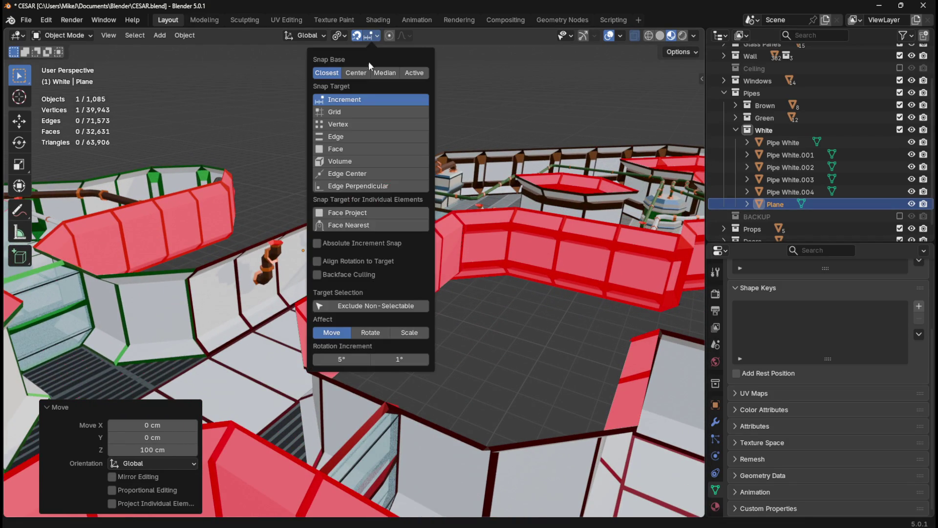
left_click(346, 146)
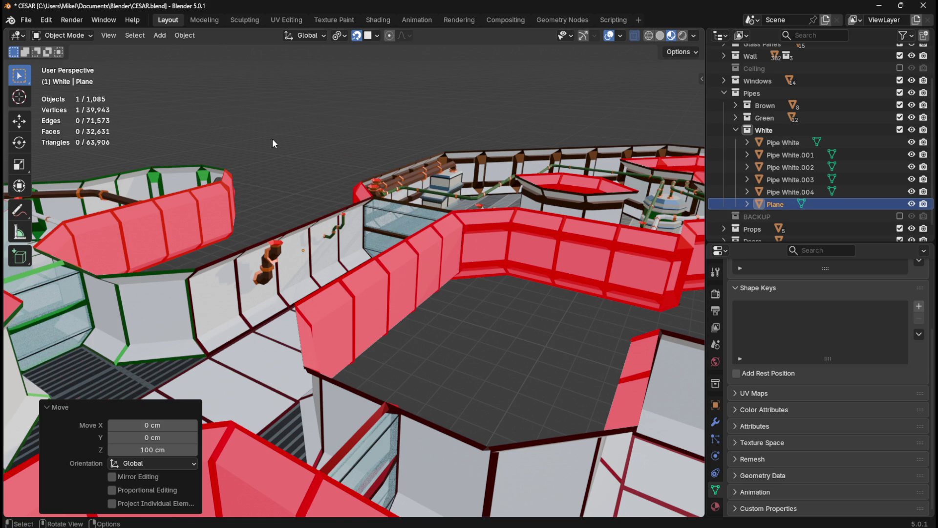
type("gy50")
key("Return")
mouse_move(293, 251)
middle_mouse_down()
mouse_move(316, 246)
mouse_move(312, 262)
mouse_move(400, 307)
mouse_move(427, 308)
mouse_move(371, 245)
mouse_move(339, 141)
middle_mouse_up()
key("Tab")
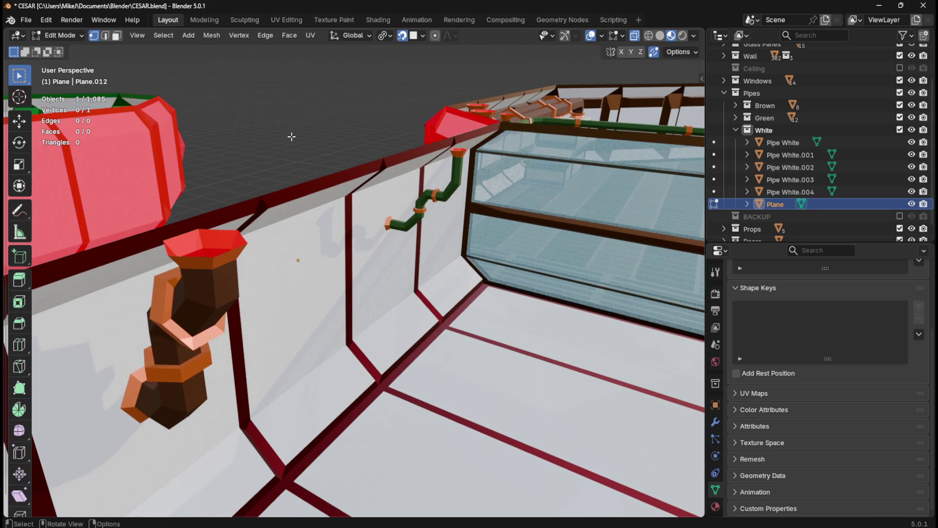
Step: Select the plane's lone vertex and set the snap target back to Increment
key("a")
mouse_move(456, 268)
middle_mouse_down()
mouse_move(466, 308)
mouse_move(472, 259)
middle_mouse_up()
key("e")
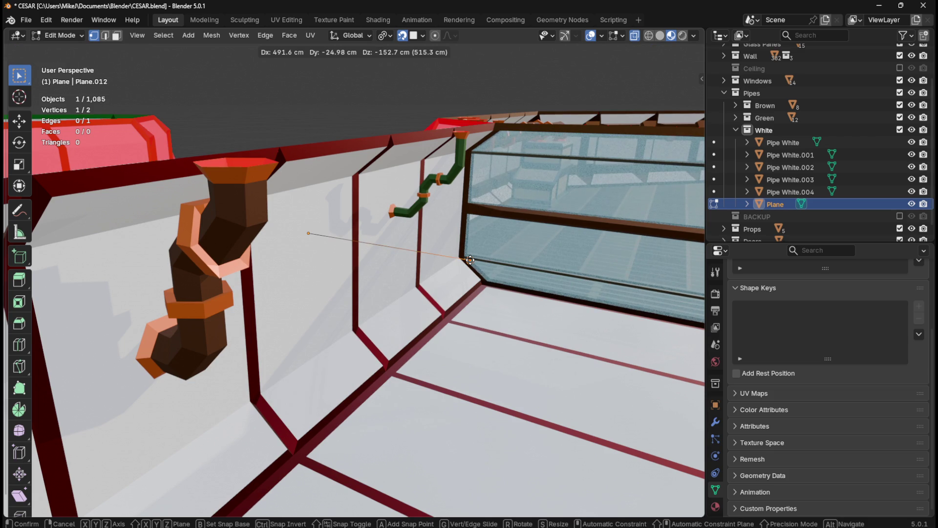
key("Escape")
key("ctrl+z")
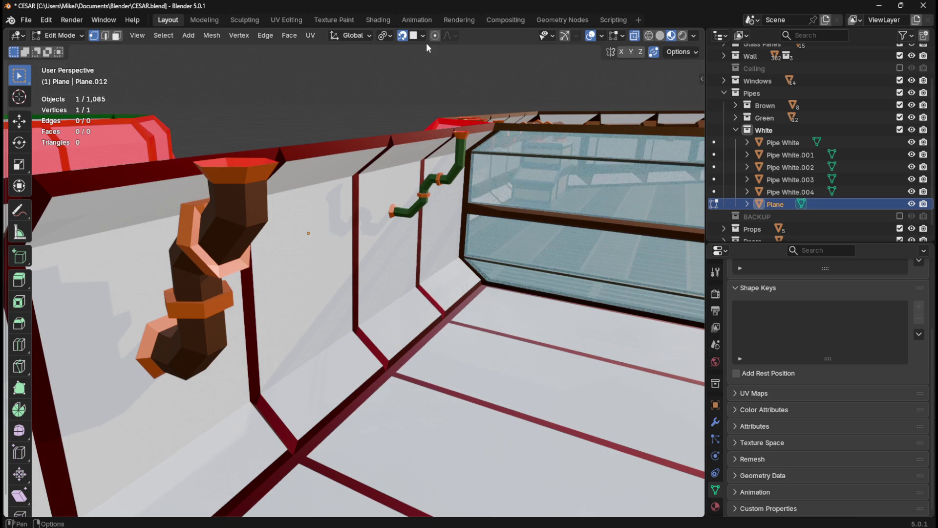
left_click(418, 35)
left_click(404, 98)
middle_click_drag(423, 190, 427, 195)
Step: Extrude the vertex −40 cm along Y to form the path's first edge
key("e")
key("y")
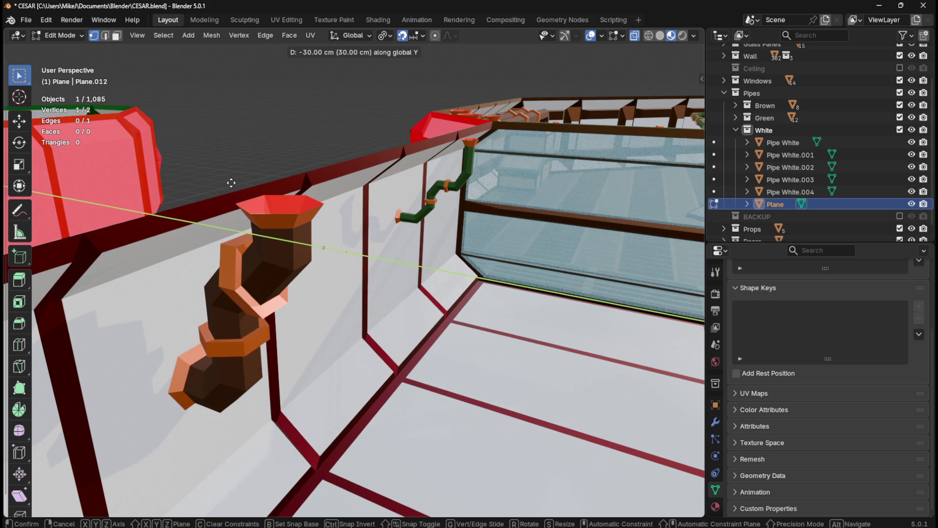
left_click(239, 182)
middle_click_drag(337, 205, 373, 216)
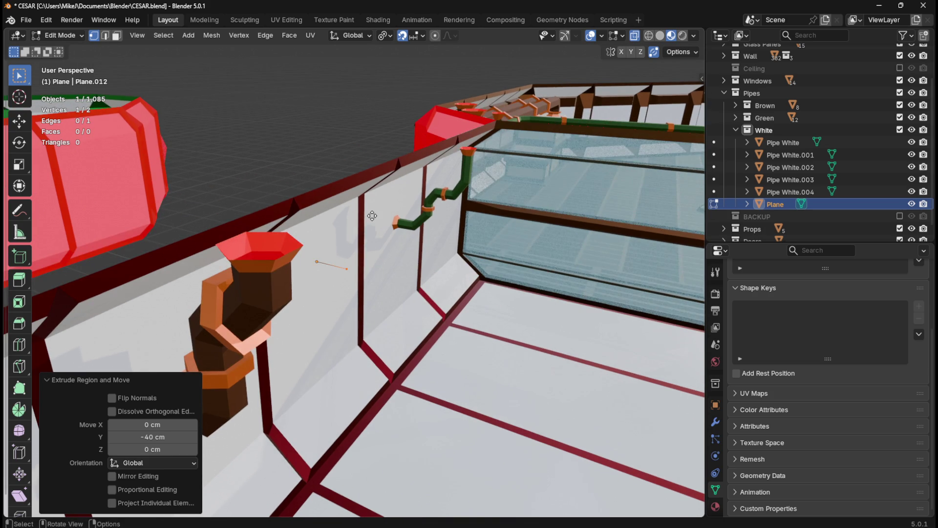
key("e")
key("z")
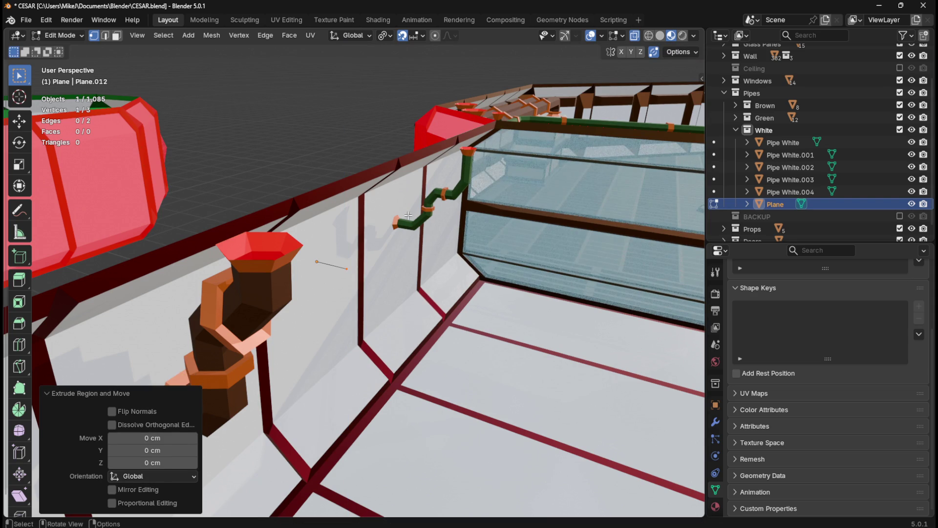
Step: Extrude the path end 100 cm up along Z, then lower it by 60 cm
key("Escape")
key("ctrl+z")
type("ez")
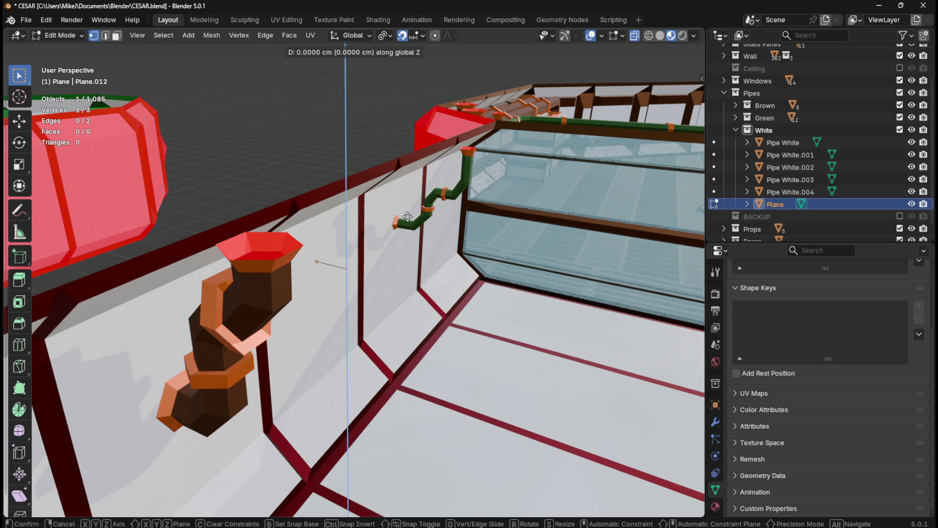
type("10")
key("Return")
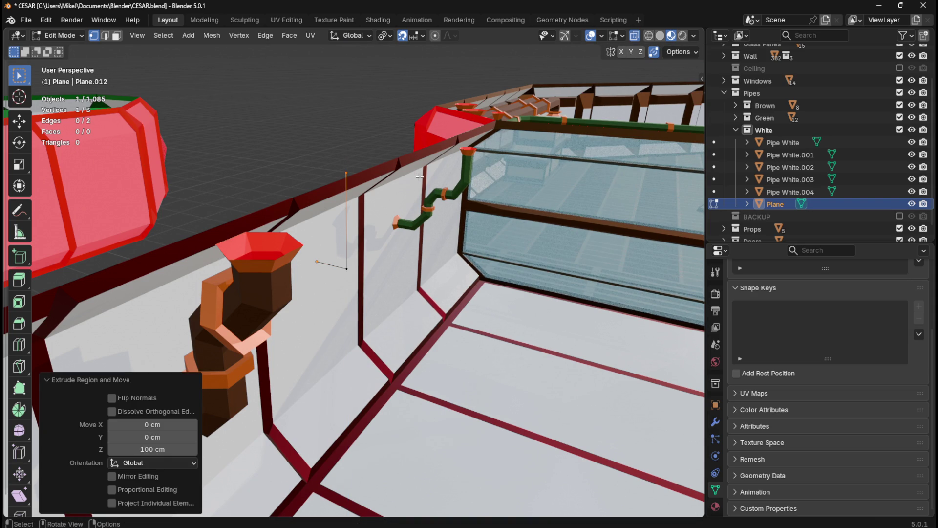
middle_click_drag(419, 177, 424, 189)
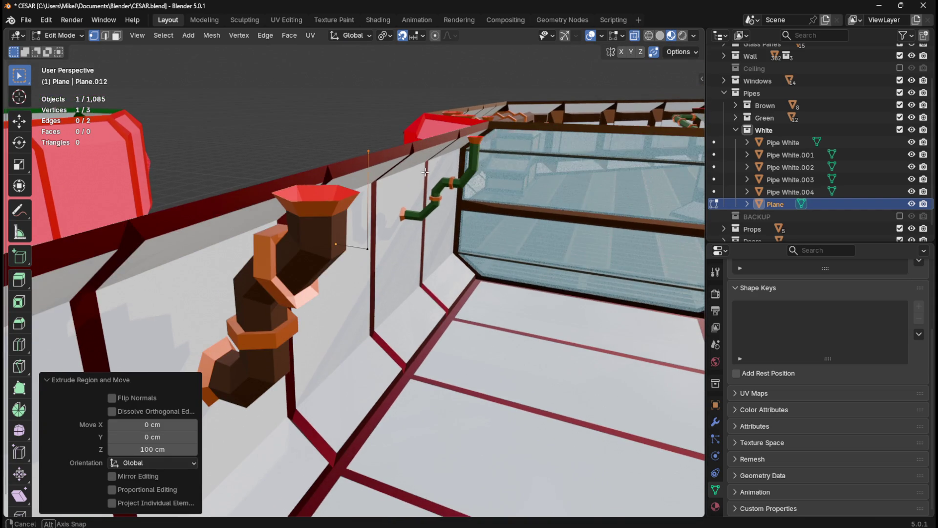
key("g")
key("z")
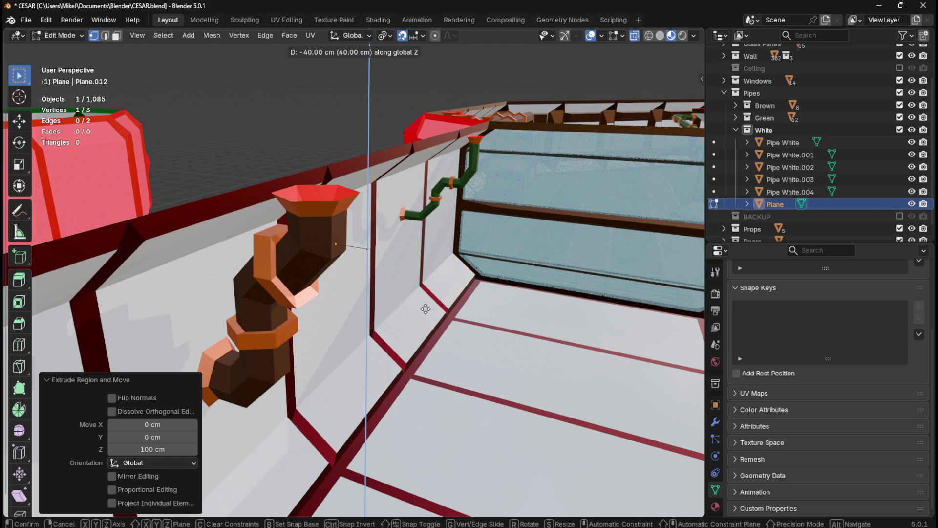
left_click(449, 31)
middle_click_drag(430, 190, 452, 183)
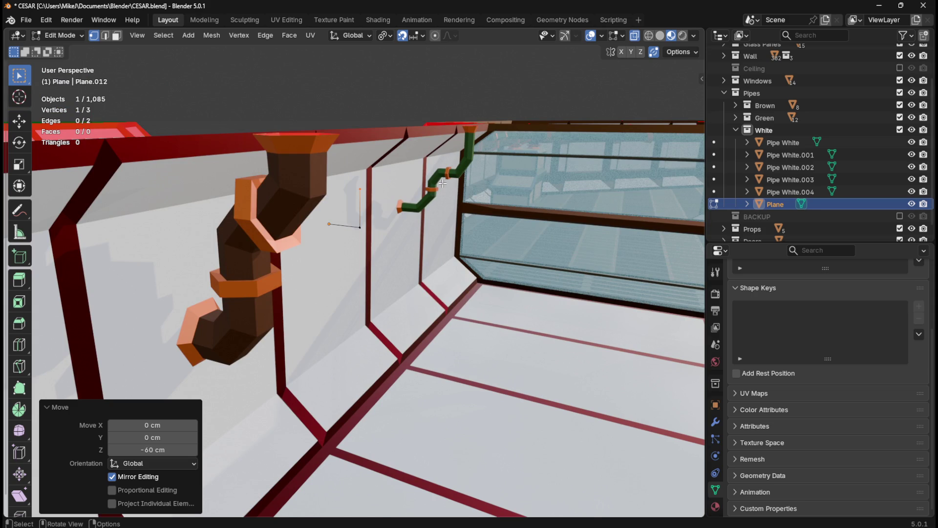
Step: Extrude the path end 40 cm along Y, then shift it 20 cm further along Y
key("e")
key("y")
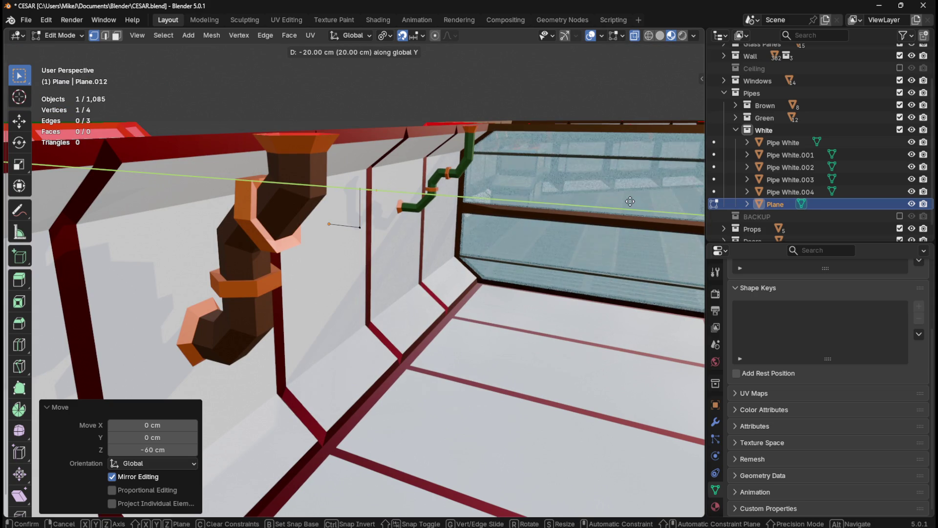
left_click(95, 199)
mouse_move(94, 199)
middle_mouse_down()
mouse_move(364, 215)
mouse_move(353, 228)
middle_mouse_up()
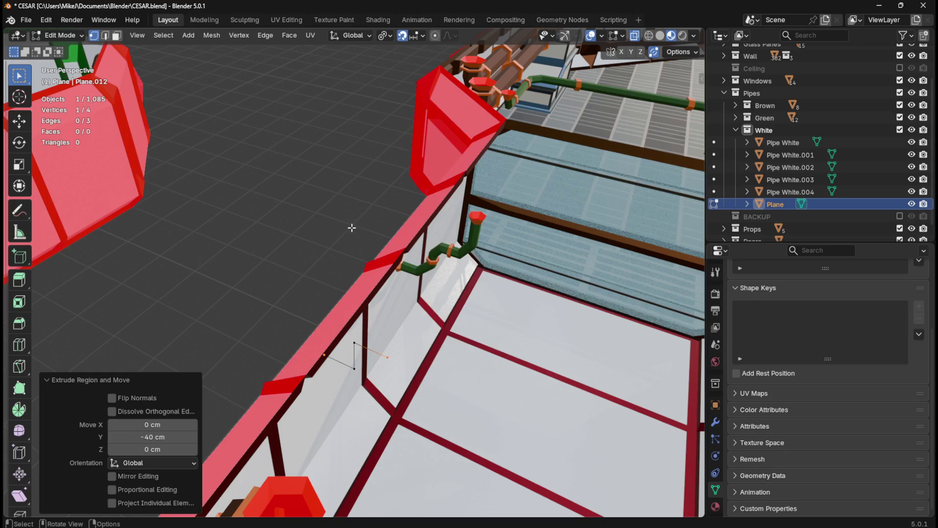
key("KP_7")
mouse_move(347, 318)
middle_mouse_down("shift")
mouse_move(440, 268)
mouse_move(455, 221)
middle_mouse_up("shift")
scroll(344, 272, "up", 1)
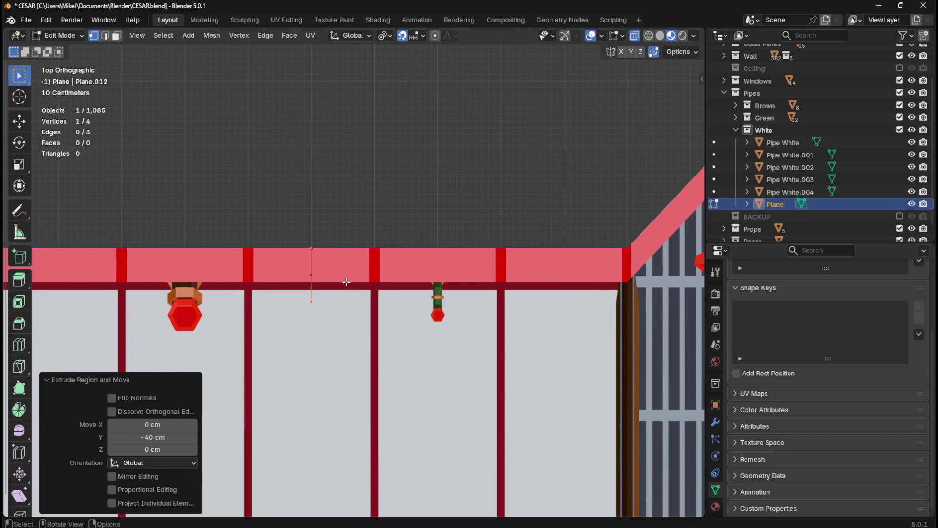
key("g")
key("y")
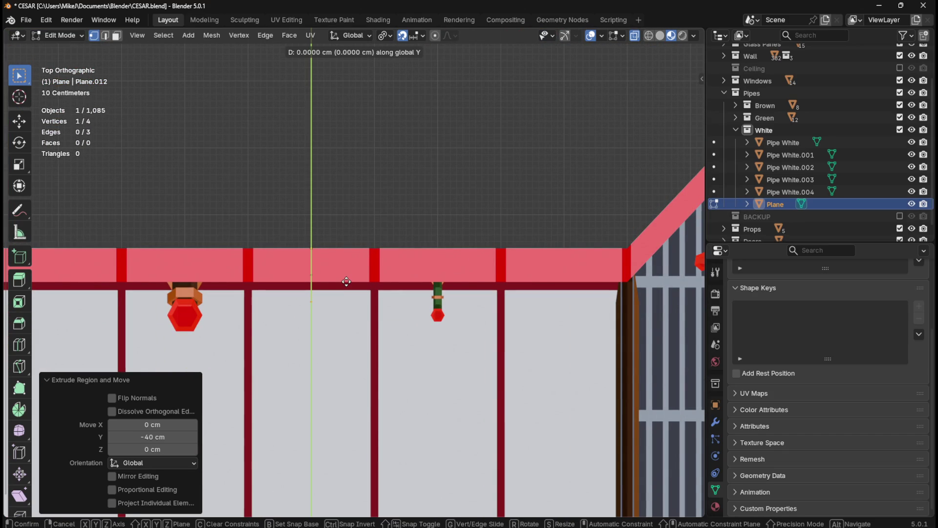
left_click(341, 295)
mouse_move(341, 296)
middle_mouse_down()
mouse_move(374, 293)
mouse_move(333, 252)
mouse_move(460, 215)
mouse_move(476, 183)
mouse_move(482, 209)
mouse_move(435, 161)
middle_mouse_up()
Step: Snap to edges to extrude the end up to the wall-top edge, then restore Increment snapping
left_click(419, 35)
left_click(390, 136)
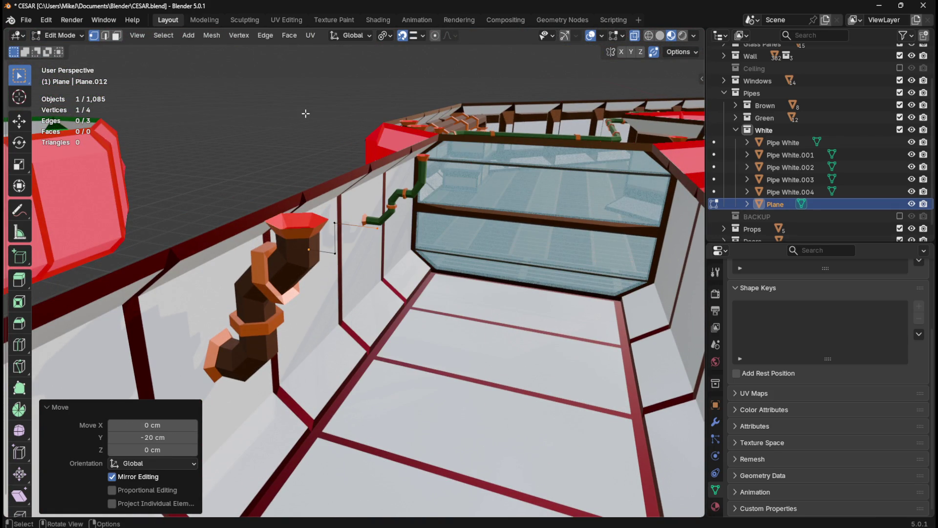
middle_click_drag(359, 126, 348, 125)
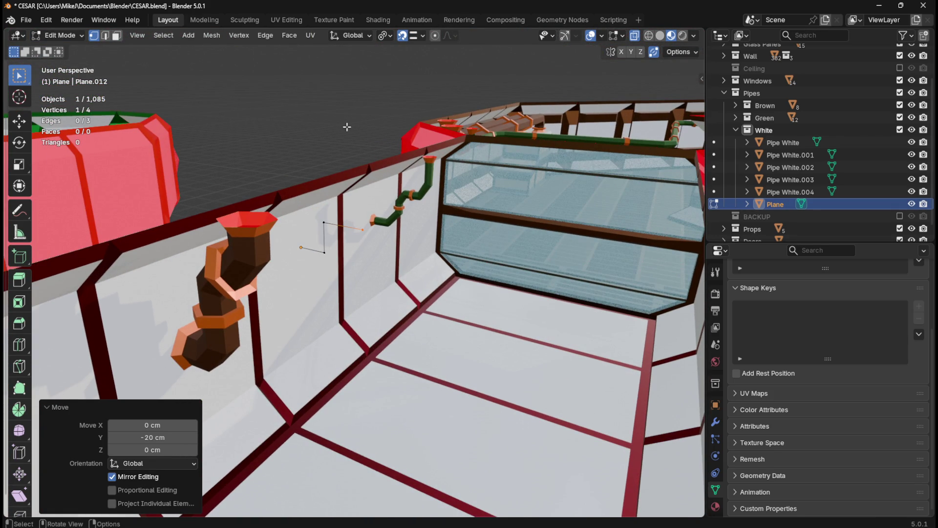
key("e")
key("z")
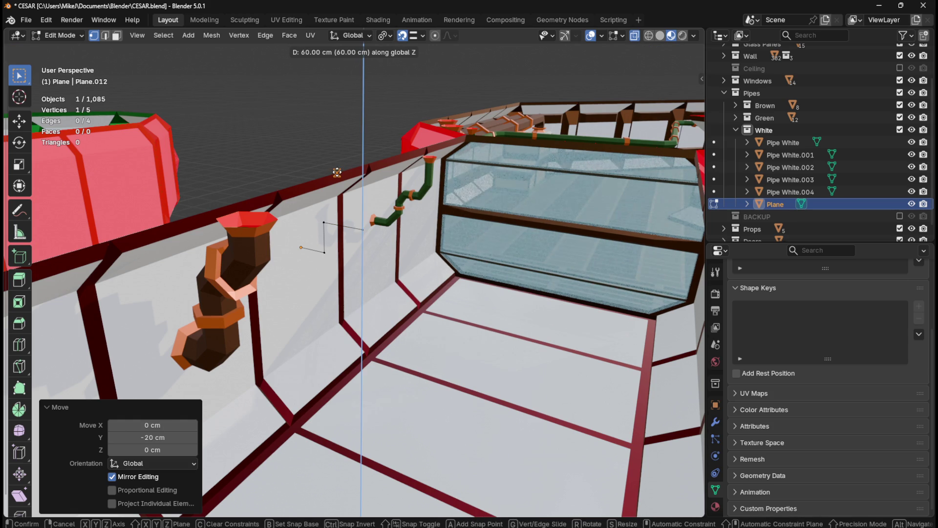
left_click(337, 172)
middle_click_drag(372, 141, 378, 142)
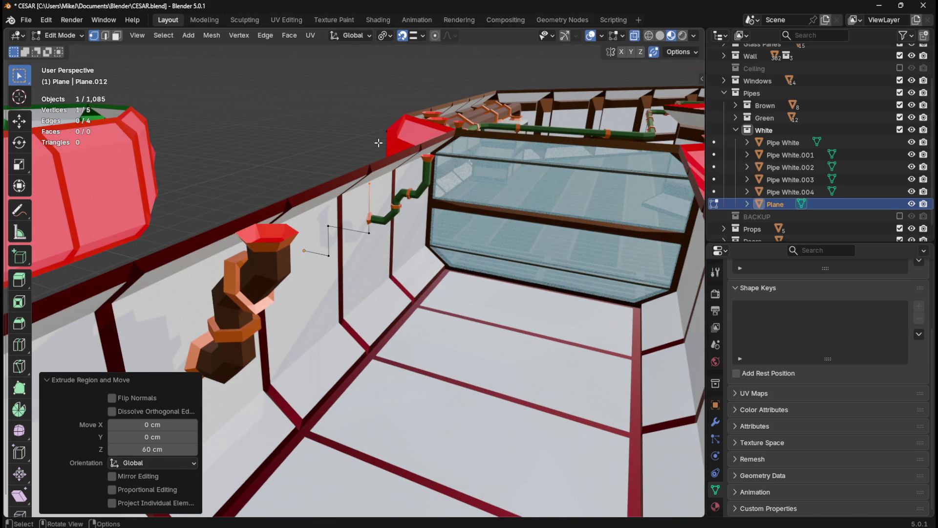
left_click(422, 35)
left_click(391, 99)
Step: Bevel all path corners by 0.2 (20 cm) and return to Object Mode
key("a")
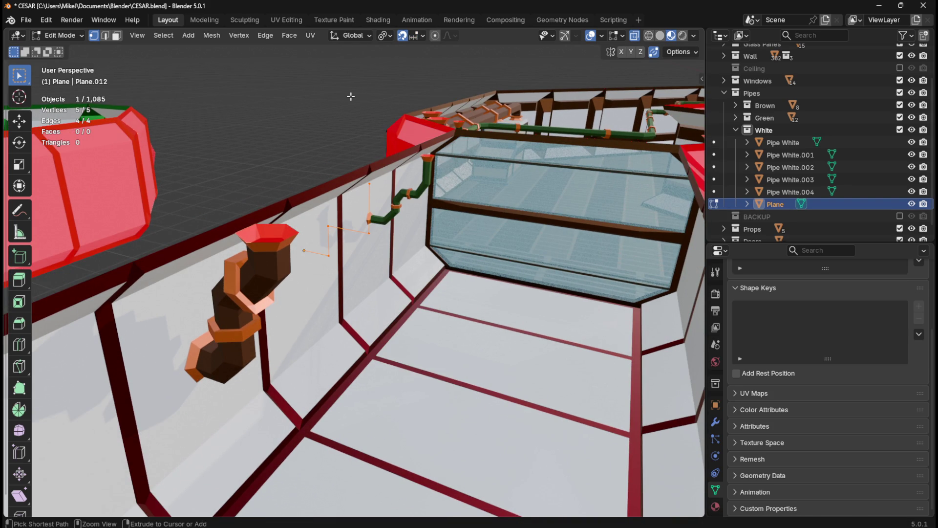
key("ctrl+shift+b")
type("0.2")
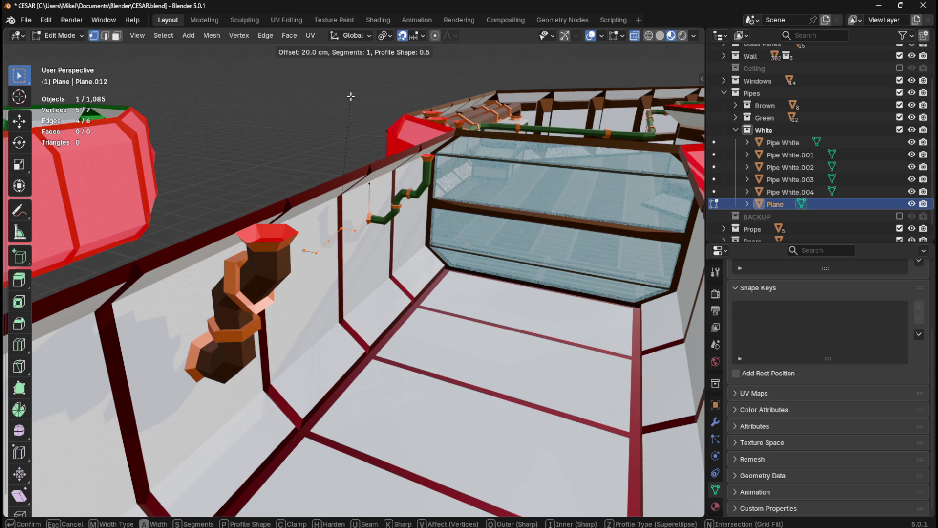
key("Return")
scroll(345, 188, "up", 3)
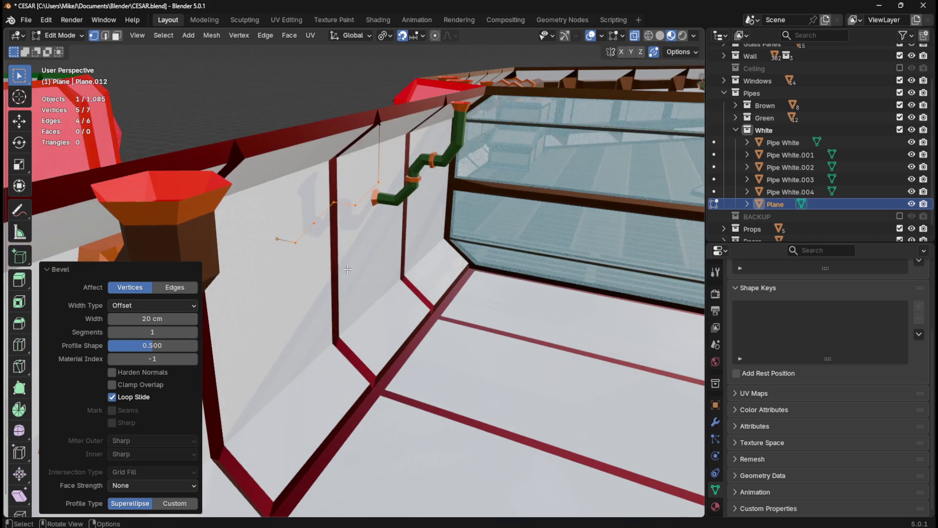
middle_click_drag(354, 216, 391, 243, "shift")
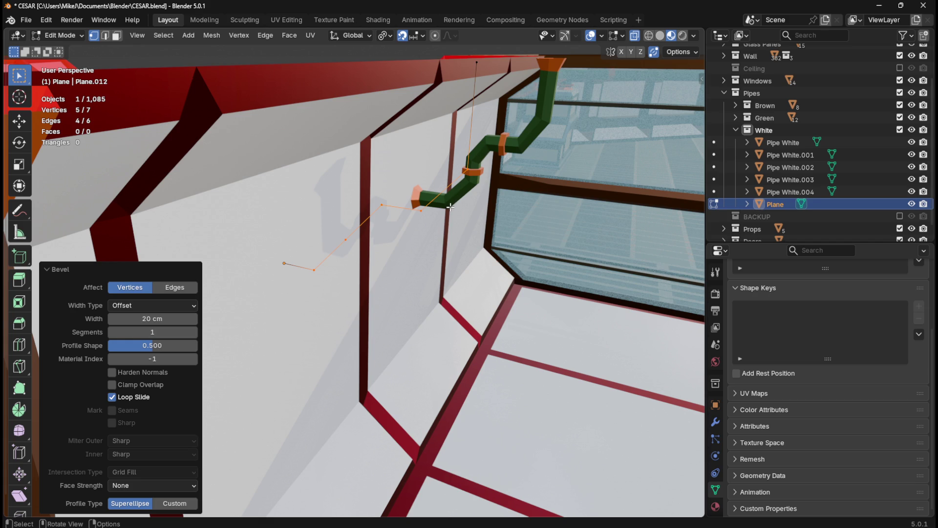
key("Tab")
right_click(421, 213)
Step: Convert the path to a curve with 9 cm bevel depth and resolution 1
mouse_move(426, 209)
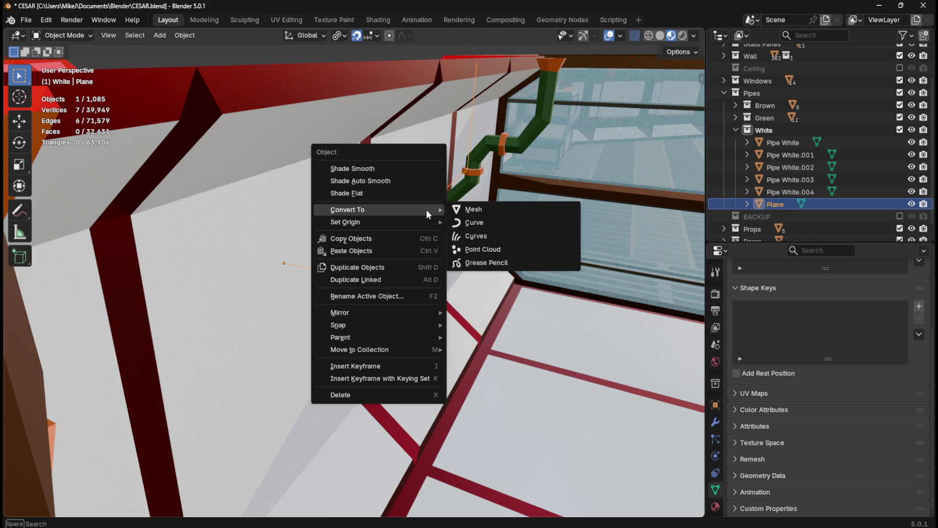
left_click(528, 223)
scroll(779, 420, "down", 5)
left_click(861, 394)
type("9")
key("Tab")
type("1")
key("Return")
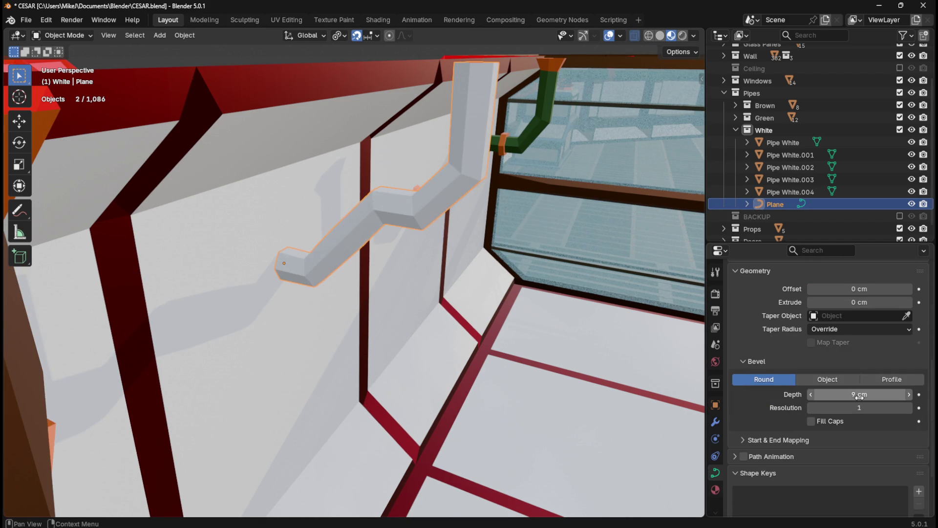
middle_click_drag(684, 337, 550, 341)
mouse_move(468, 239)
middle_mouse_down()
mouse_move(532, 282)
mouse_move(391, 281)
mouse_move(532, 281)
mouse_move(505, 281)
mouse_move(464, 308)
middle_mouse_up()
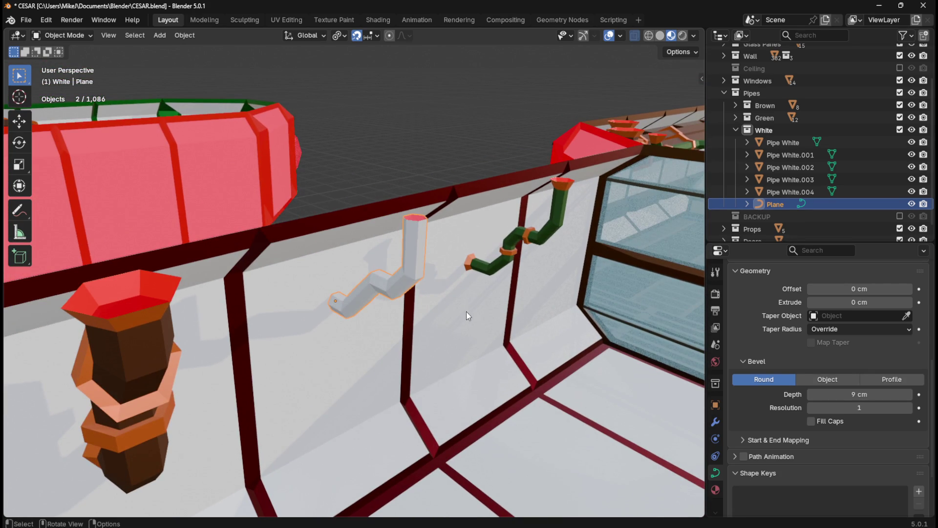
Step: Convert the curved pipe into a mesh
right_click(415, 252)
mouse_move(413, 246)
left_click(502, 251)
Step: Enter Edit Mode on the pipe and add an edge loop on its vertical section
middle_click_drag(503, 251, 452, 146)
key("Tab")
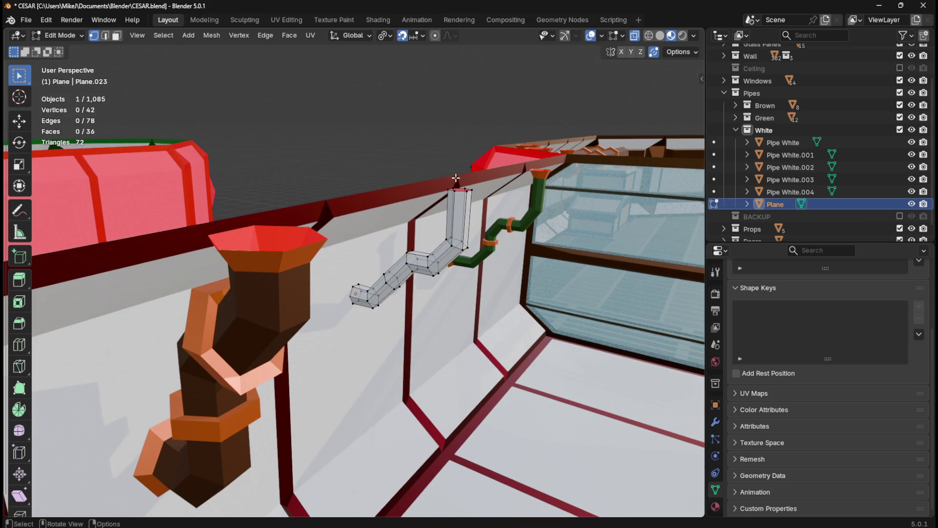
middle_click_drag(465, 206, 445, 198)
key("ctrl+r")
left_click(444, 197)
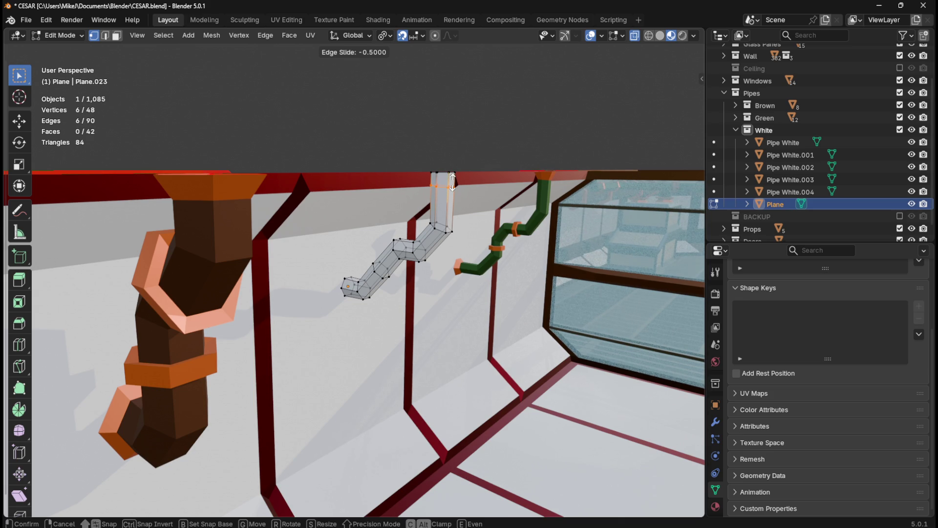
left_click(452, 181)
middle_click_drag(338, 256, 362, 253)
scroll(386, 314, "up", 3)
scroll(386, 315, "up", 2)
Step: Add a loop cut near the lower end and scale the end edge loop by 2
key("ctrl+r")
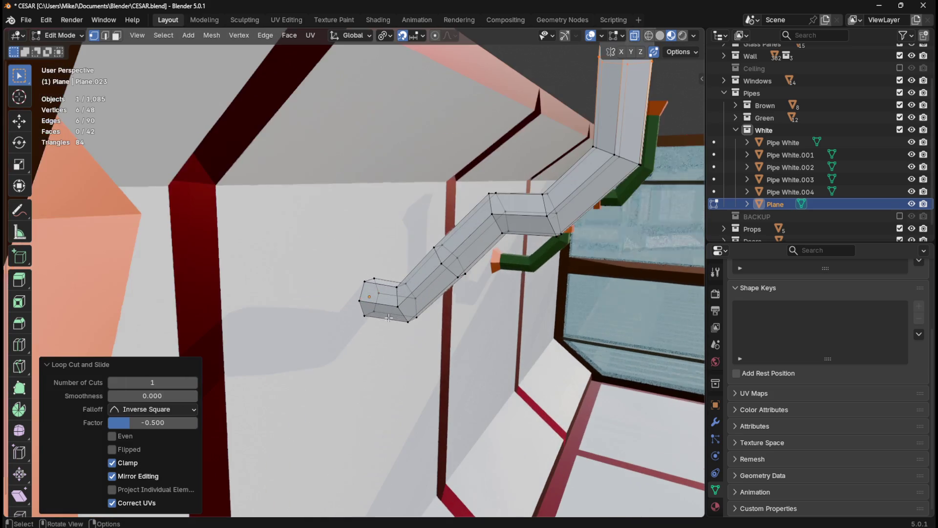
left_click(381, 305)
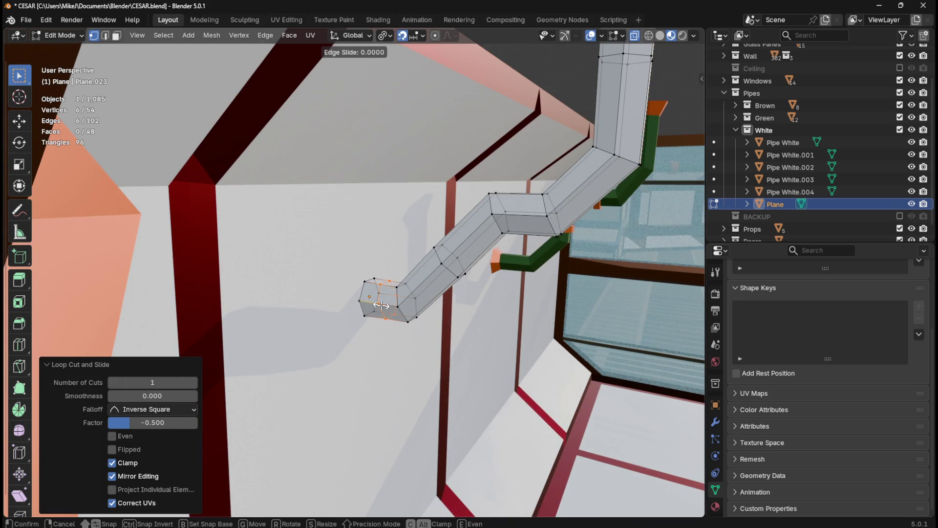
right_click(381, 305)
key("2")
left_click(365, 293, "alt")
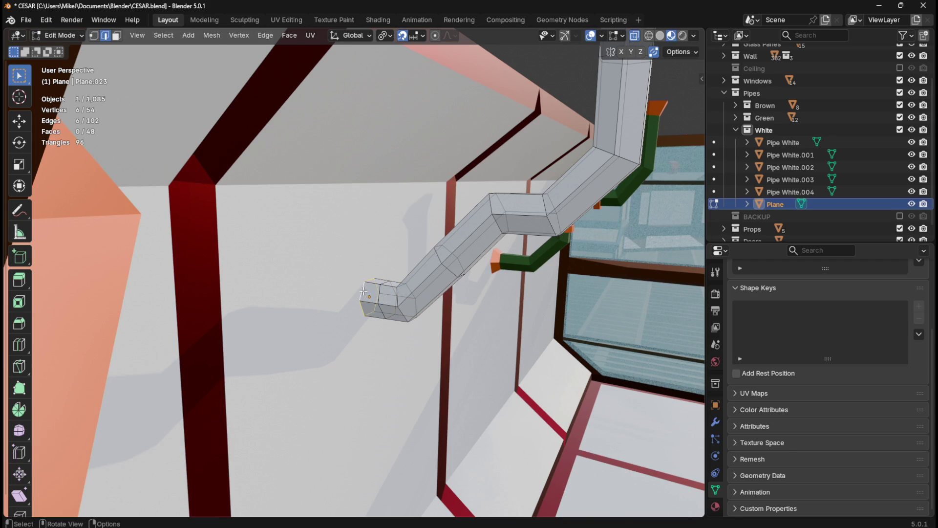
key("s")
key("2")
key("Return")
middle_click_drag(355, 312, 504, 167)
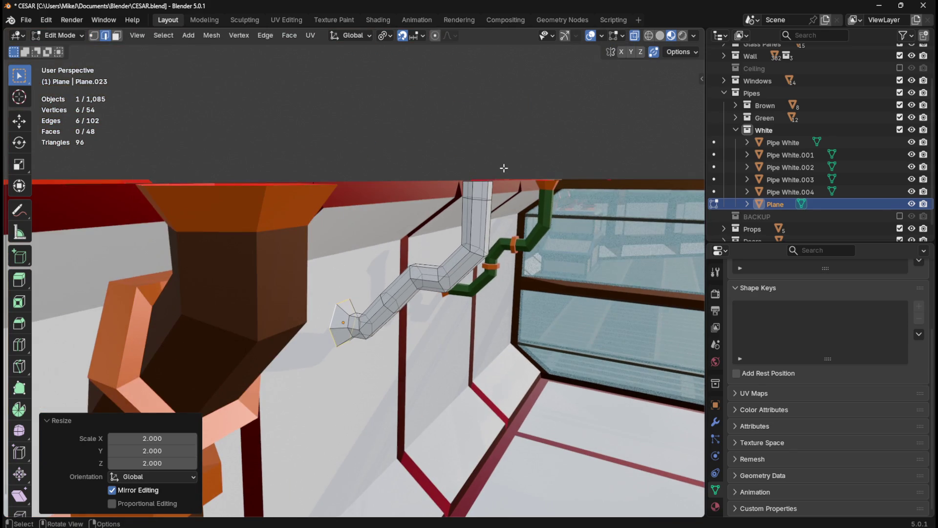
Step: Scale the pipe's top edge loop by 2 to flare out the top end
left_click(478, 183, "alt")
key("s")
key("2")
key("Return")
mouse_move(512, 172)
middle_mouse_down()
mouse_move(446, 227)
mouse_move(463, 250)
mouse_move(477, 241)
mouse_move(430, 271)
mouse_move(469, 266)
middle_mouse_up()
left_click(898, 68)
left_click(898, 68)
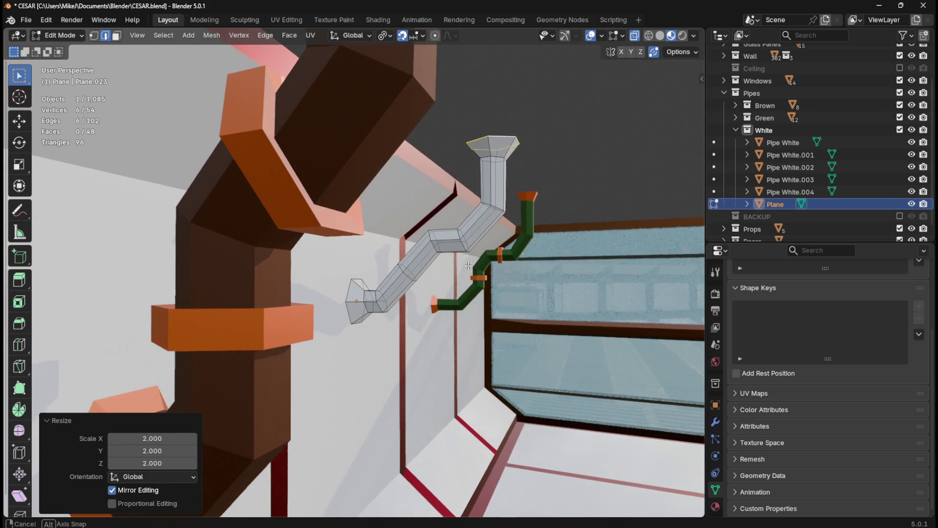
scroll(469, 266, "up", 2)
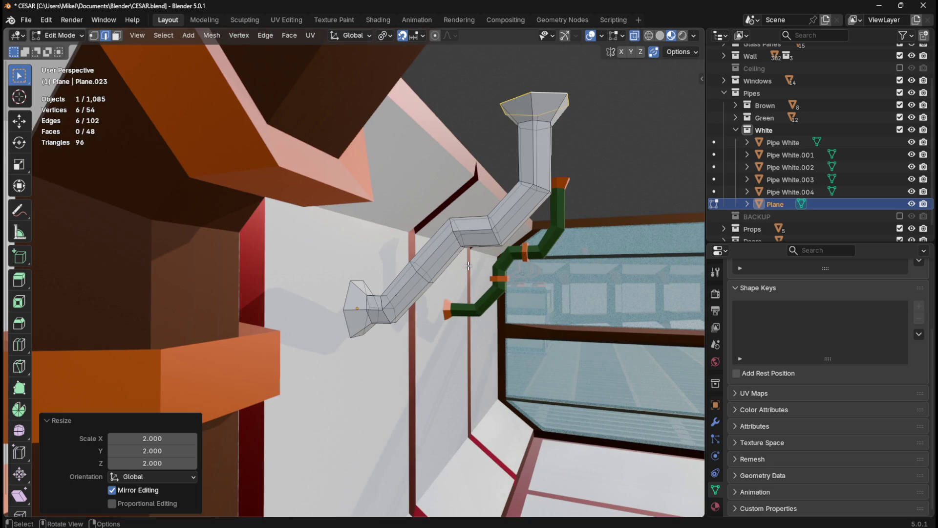
Step: Loop-cut the pipe's diagonal section, placing the new edge loop at factor 0.7
key("ctrl+r")
left_click(436, 268)
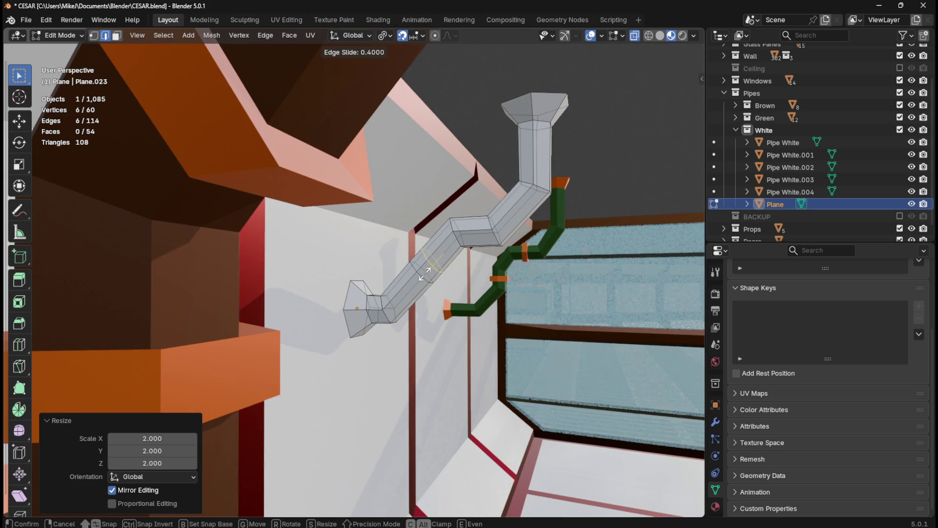
left_click(420, 277)
middle_click_drag(420, 276, 478, 267)
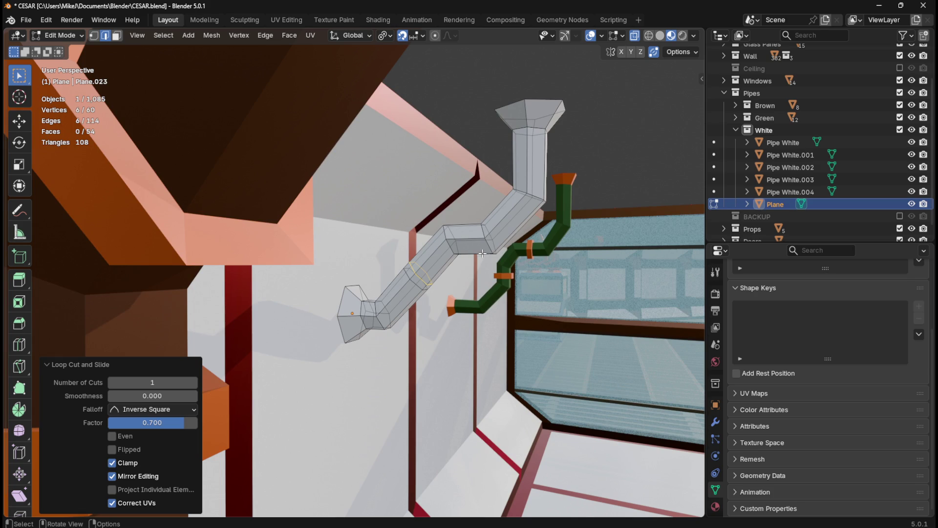
mouse_move(485, 249)
middle_mouse_down()
mouse_move(459, 252)
mouse_move(517, 237)
middle_mouse_up()
key("ctrl+r")
scroll(517, 236, "up", 1)
Step: Add two new loops on the pipe and slide one along it to factor -0.4
left_click(516, 236)
right_click(516, 236)
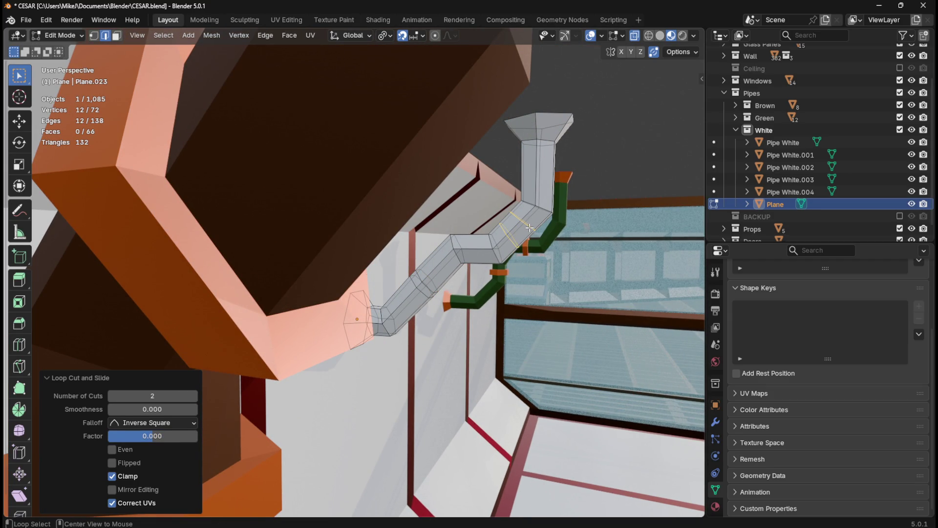
left_click(531, 230, "alt")
key("g")
key("g")
left_click(526, 230)
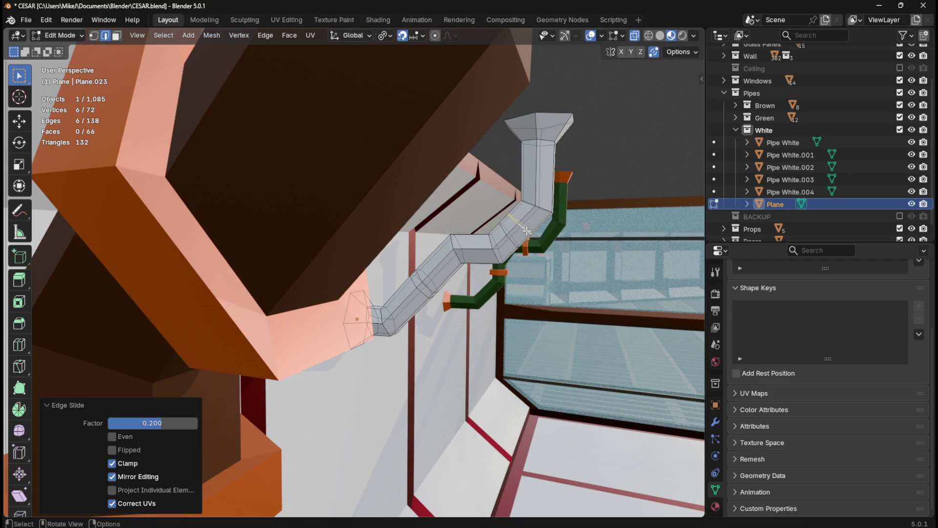
key("g")
key("g")
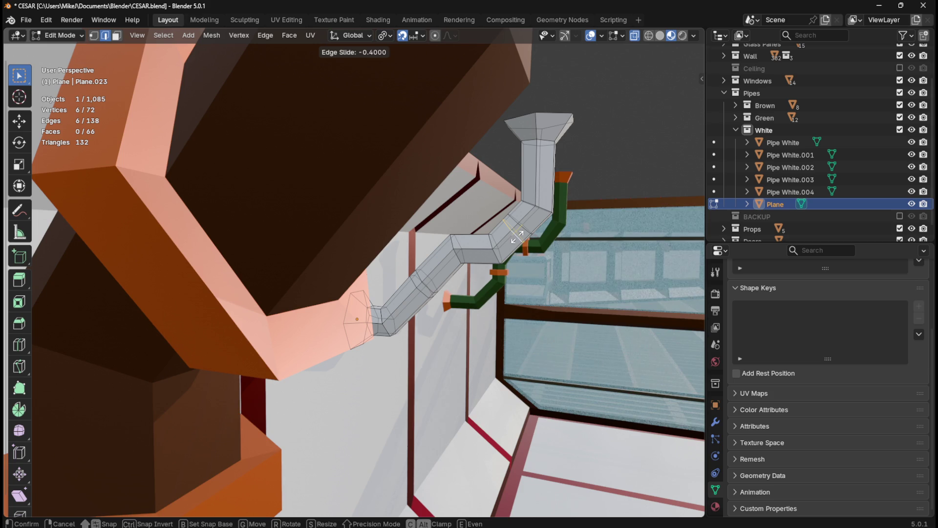
left_click(517, 238)
mouse_move(537, 246)
middle_mouse_down()
mouse_move(565, 250)
mouse_move(539, 252)
middle_mouse_up()
Step: Switch to face select and pick the ring of faces on the upper pipe
key("Tab")
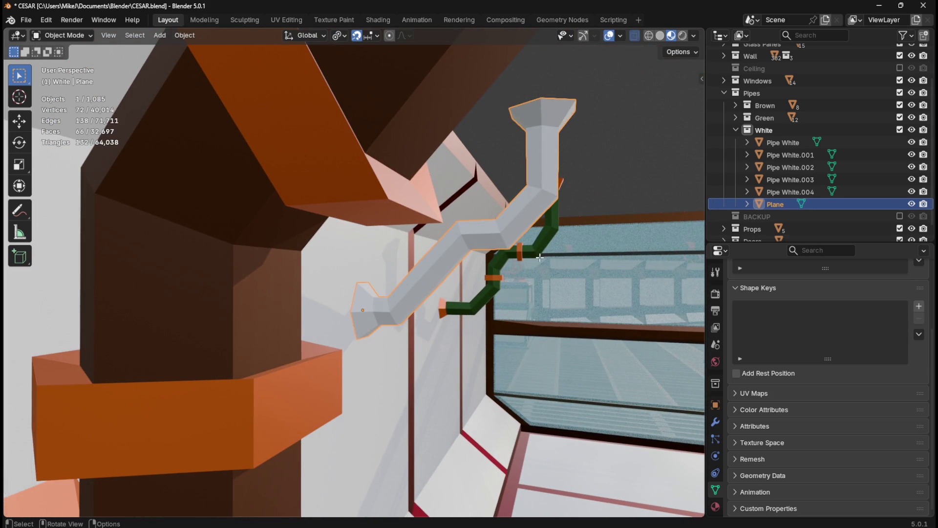
key("Tab")
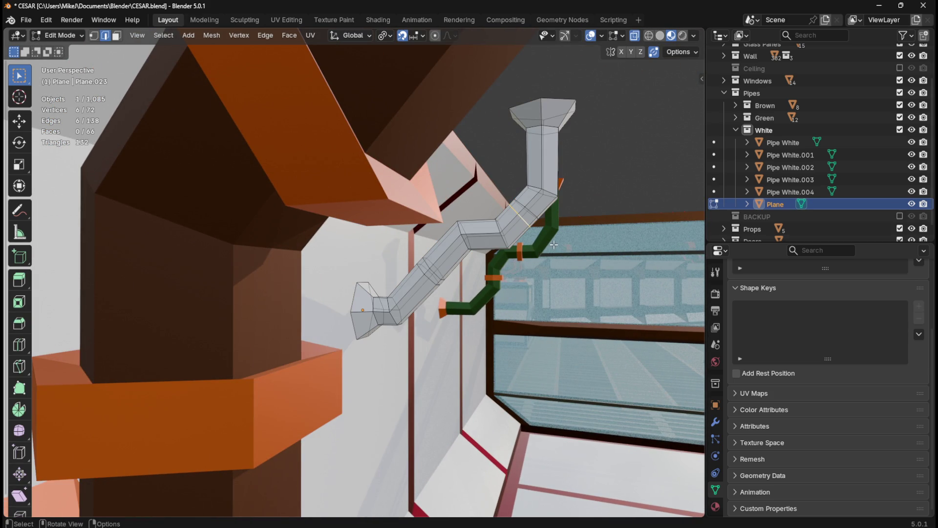
mouse_move(564, 230)
middle_mouse_down()
mouse_move(509, 247)
mouse_move(558, 244)
mouse_move(514, 260)
middle_mouse_up()
scroll(559, 244, "up", 10)
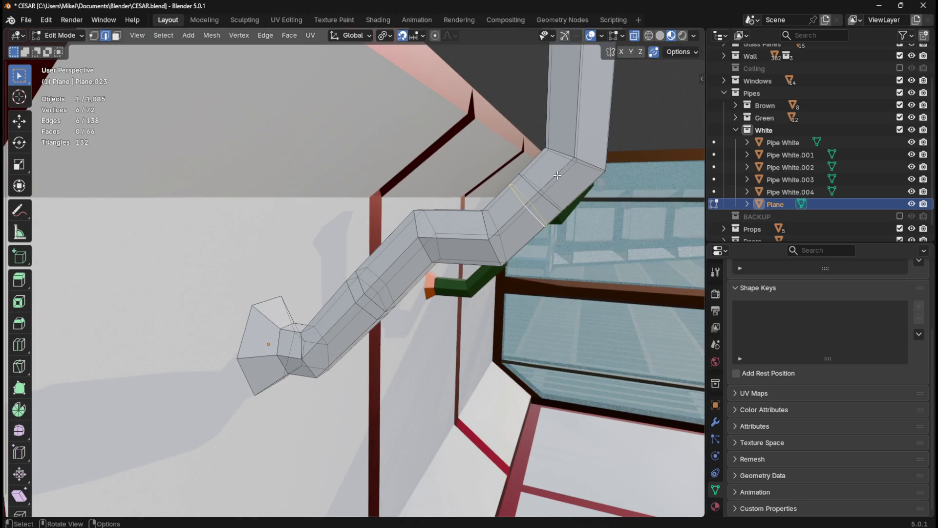
key("3")
left_click(535, 197, "alt")
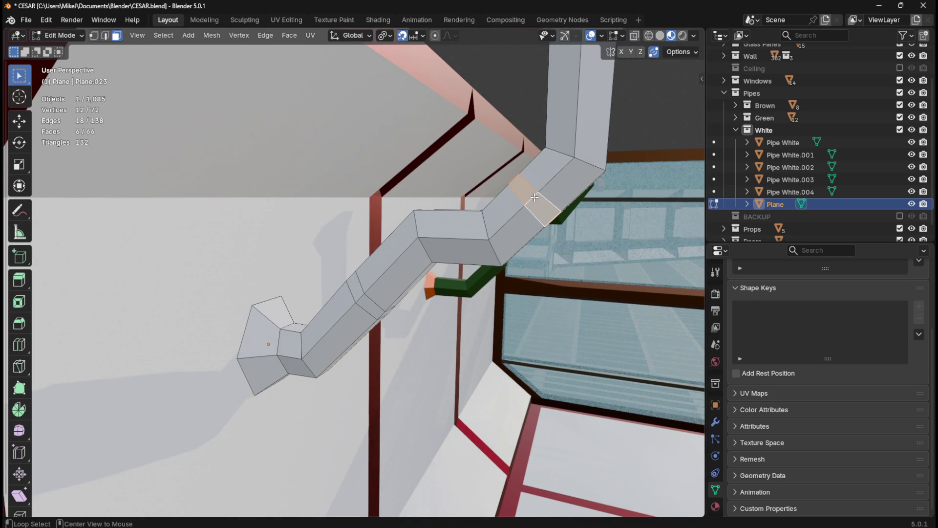
Step: Extrude the upper and lower face rings into collars scaled 1.4, then isolate the pipe in Local View
left_click(358, 298, "alt+shift")
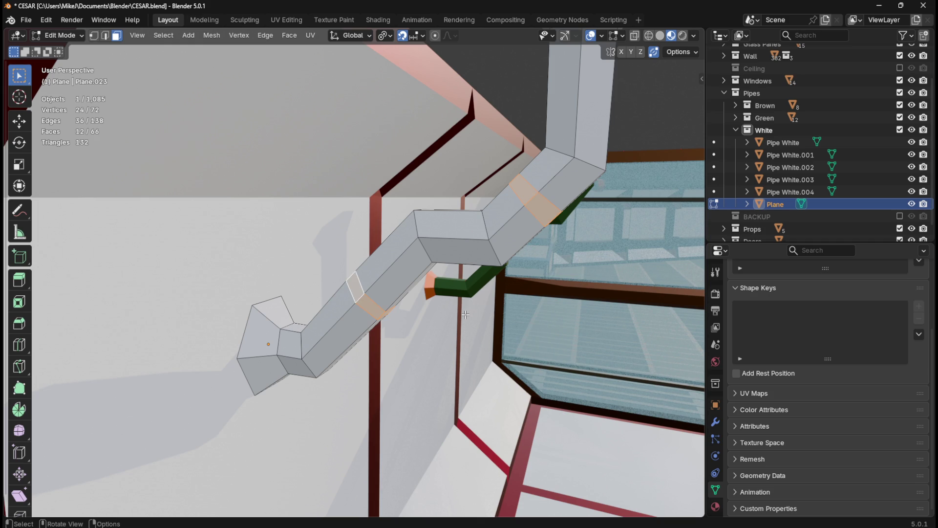
type("es1.4")
key("Return")
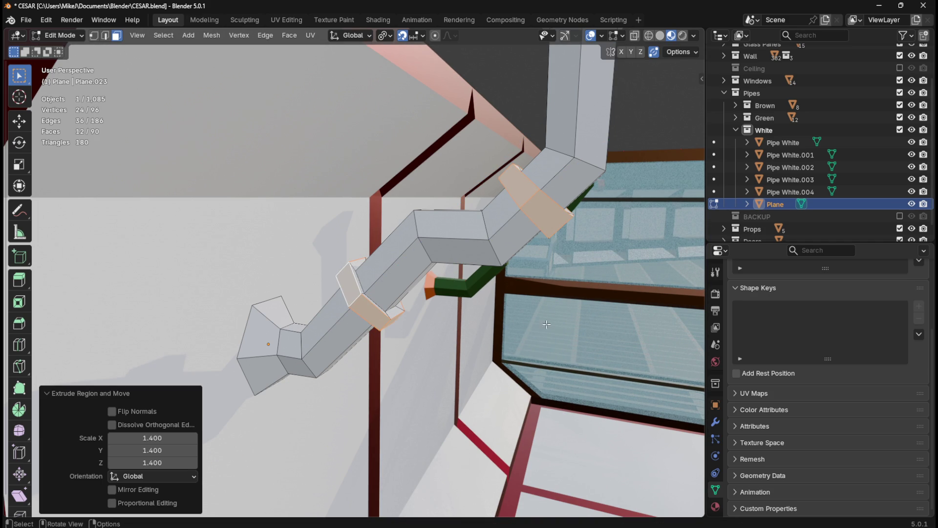
scroll(549, 325, "down", 5)
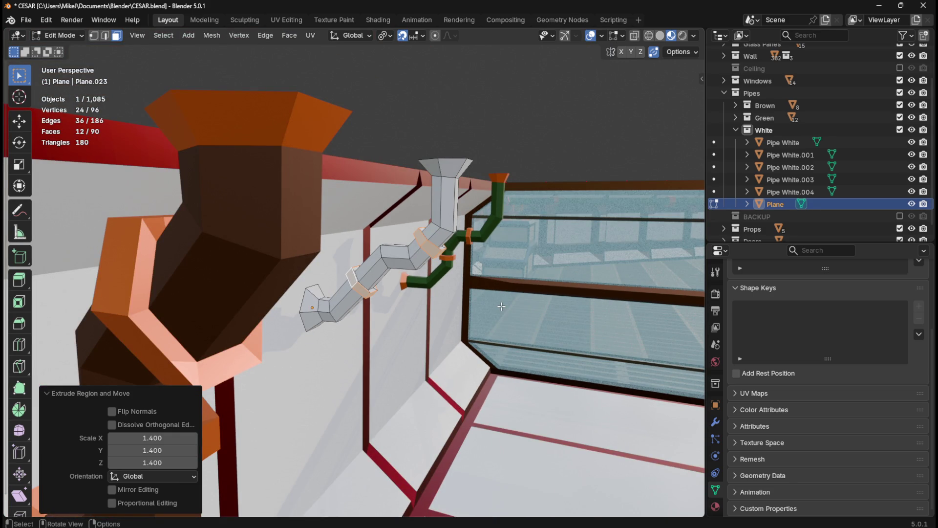
scroll(502, 306, "down", 1)
mouse_move(482, 316)
middle_mouse_down()
mouse_move(447, 317)
mouse_move(485, 311)
mouse_move(434, 281)
middle_mouse_up()
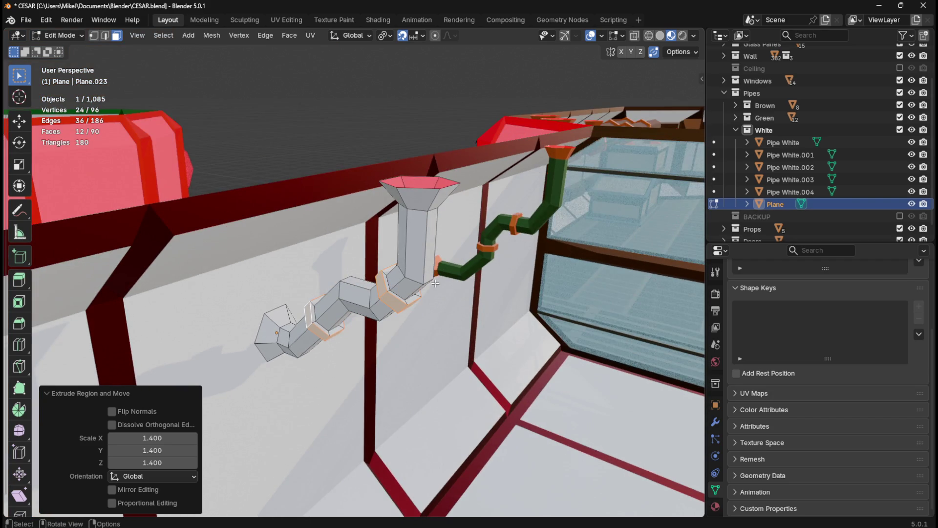
scroll(435, 280, "up", 2)
scroll(453, 275, "down", 2)
key("KP_Divide")
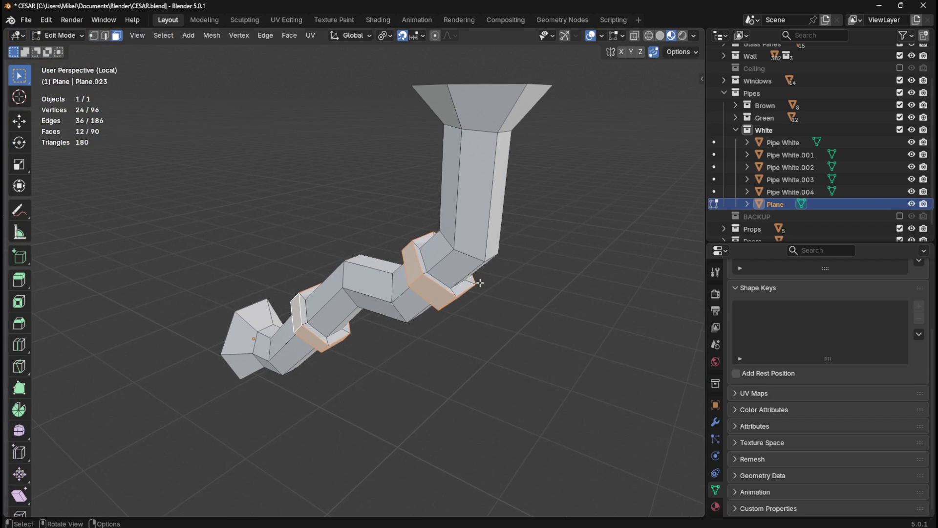
Step: With X-ray on, box-select the top and bottom funnel faces of the pipe
middle_click_drag(478, 287, 530, 274)
key("KP_1")
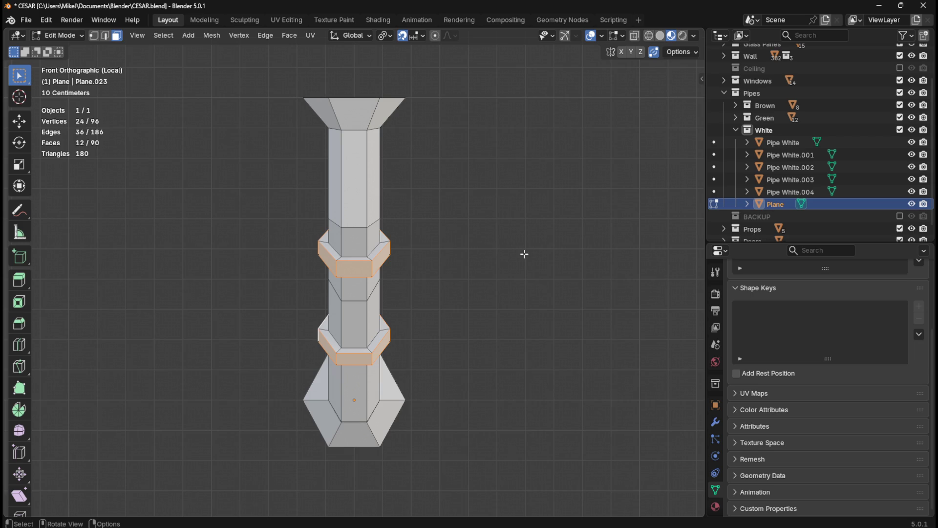
key("KP_3")
left_click(561, 253)
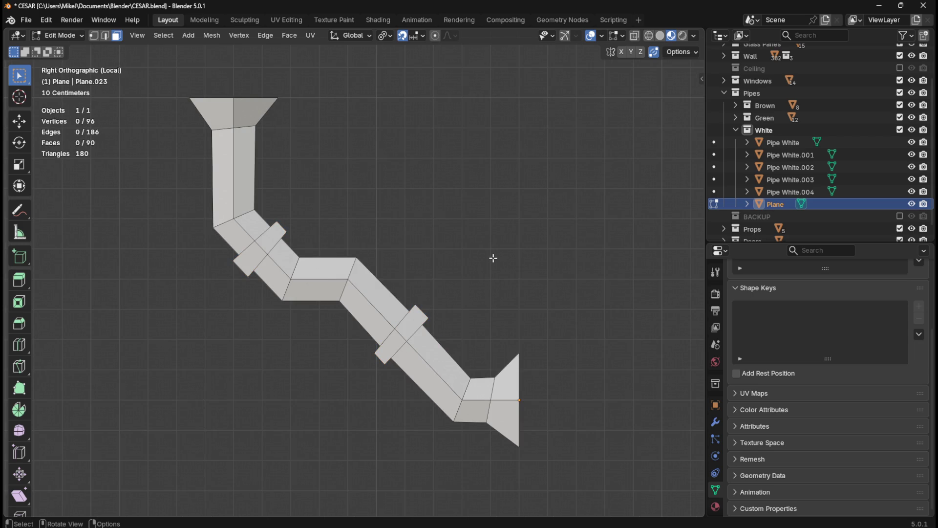
left_click(634, 36)
left_click_drag(177, 71, 349, 129)
left_click_drag(348, 129, 353, 142)
mouse_move(483, 345)
left_mouse_down()
mouse_move(597, 471)
mouse_move(534, 262)
mouse_move(563, 372)
mouse_move(489, 455)
left_mouse_up()
mouse_move(477, 469)
middle_mouse_down()
mouse_move(425, 435)
mouse_move(420, 453)
mouse_move(436, 452)
middle_mouse_up()
Step: Add the middle, lower-left and upper collar rings to the face selection
key("KP_3")
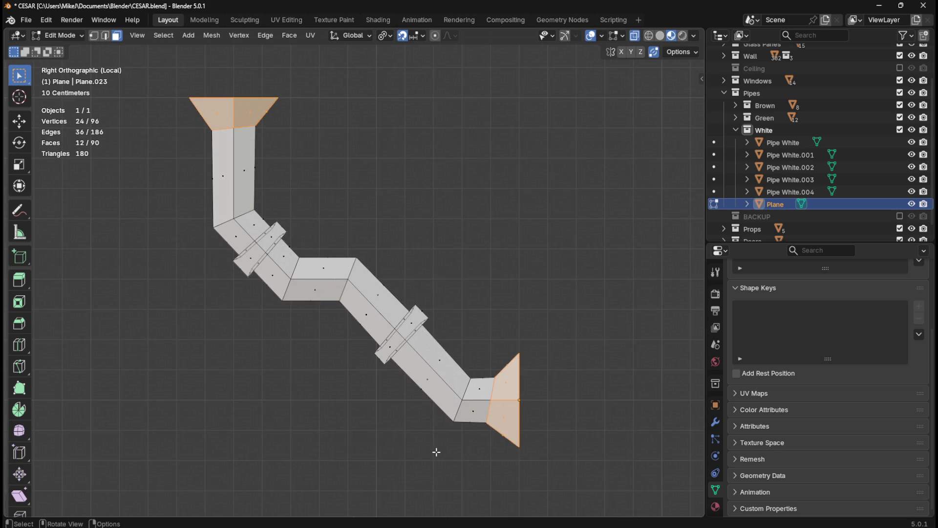
scroll(445, 406, "up", 2)
left_click_drag(403, 306, 482, 378, "shift")
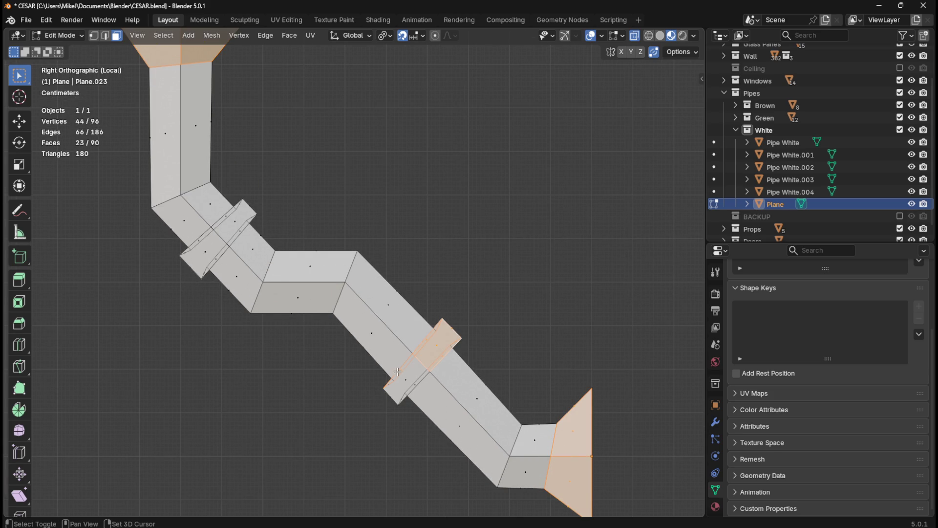
left_click_drag(374, 361, 422, 410, "shift")
middle_click_drag(255, 245, 287, 267)
key("KP_1")
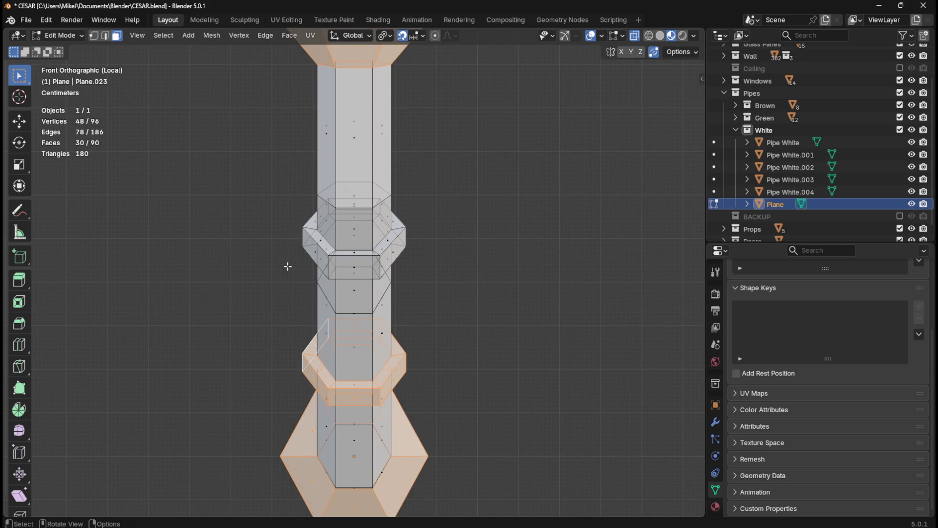
key("KP_3")
middle_click_drag(300, 253, 471, 317, "shift")
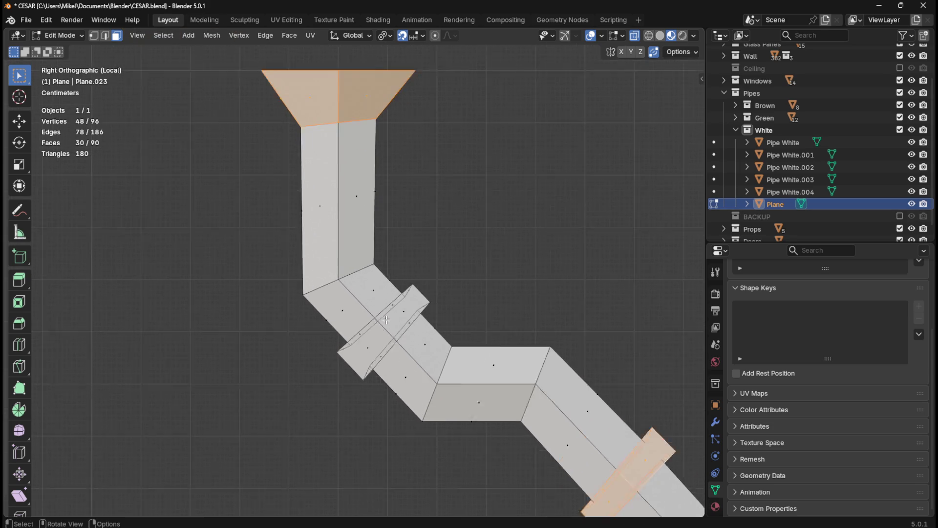
scroll(346, 377, "up", 2)
mouse_move(307, 347)
left_mouse_down("shift")
mouse_move(340, 401)
mouse_move(397, 426)
left_mouse_up("shift")
left_click_drag(385, 314, 436, 362, "shift")
left_click_drag(421, 275, 497, 345, "shift")
mouse_move(382, 348)
middle_mouse_down()
mouse_move(541, 368)
mouse_move(669, 276)
mouse_move(601, 283)
mouse_move(503, 331)
mouse_move(490, 256)
mouse_move(147, 366)
mouse_move(444, 291)
mouse_move(336, 359)
mouse_move(410, 316)
mouse_move(191, 285)
mouse_move(239, 293)
mouse_move(405, 280)
mouse_move(302, 356)
mouse_move(252, 269)
mouse_move(139, 364)
mouse_move(375, 326)
middle_mouse_up()
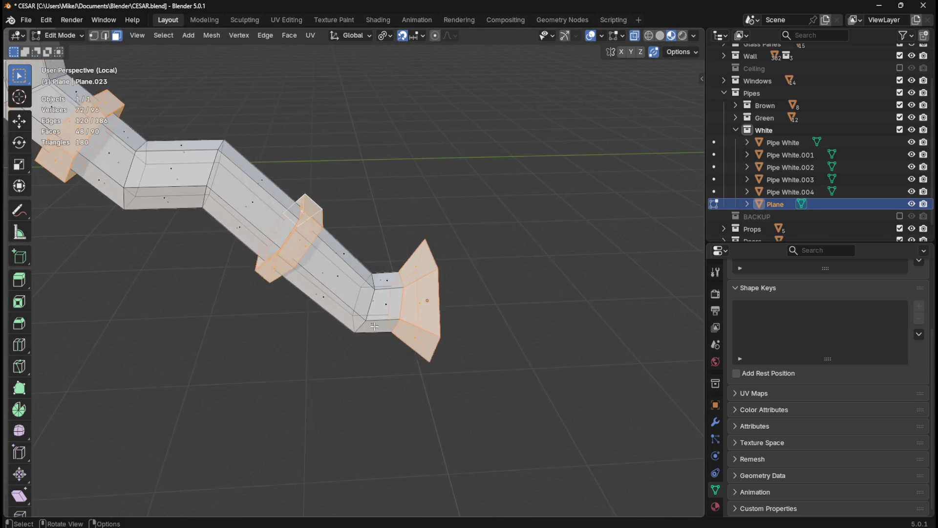
Step: In the Shading workspace, give the selected rings and funnels the Pipe Ring material
scroll(374, 326, "down", 5)
middle_click_drag(379, 182, 469, 278)
left_click(379, 19)
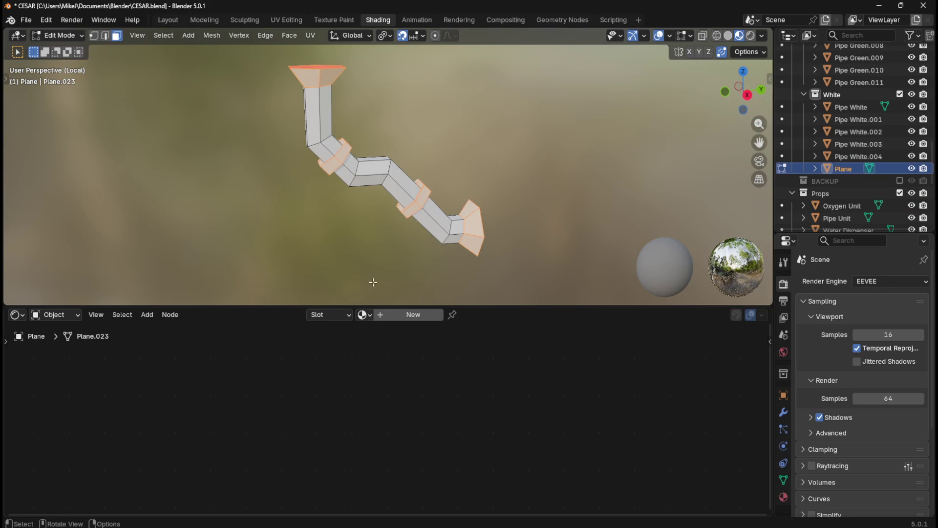
left_click(337, 315)
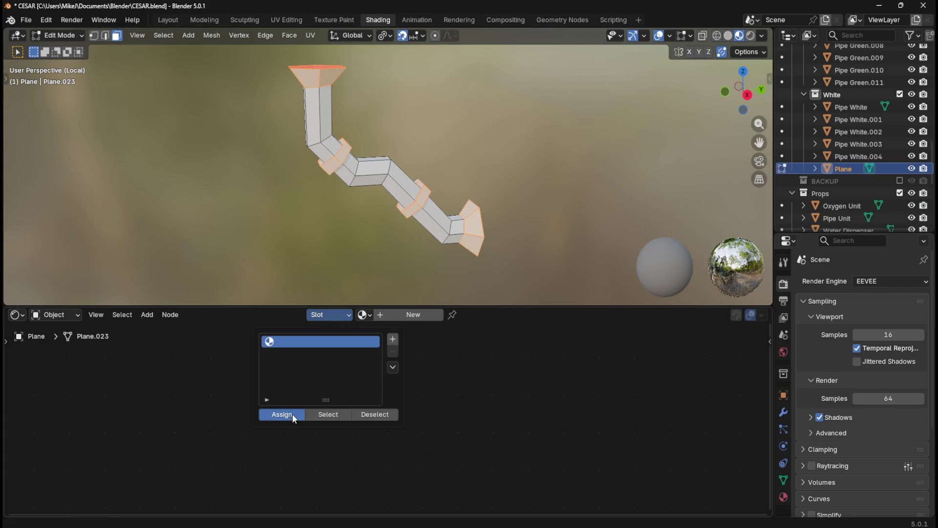
left_click(364, 314)
scroll(418, 406, "down", 18)
scroll(419, 405, "down", 7)
left_click(419, 431)
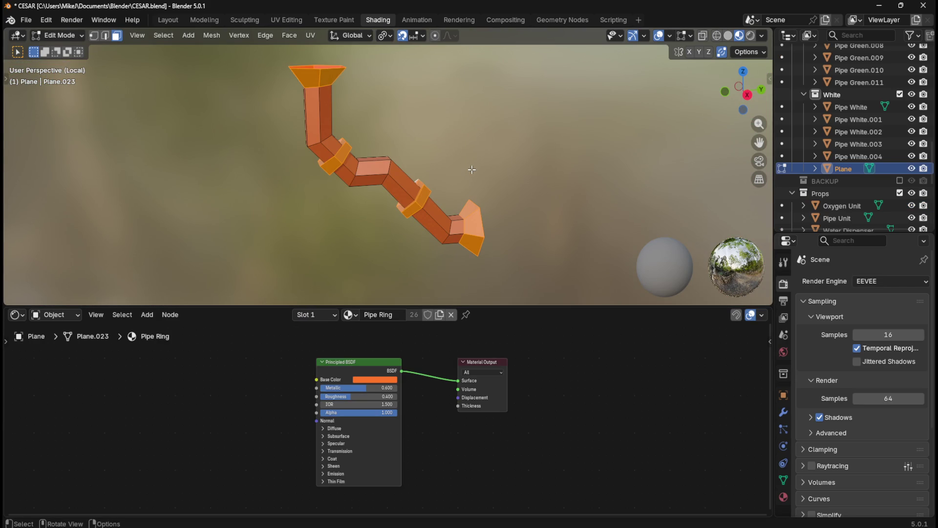
Step: Invert the selection and assign the pipe body Marble White in a second material slot
key("ctrl+i")
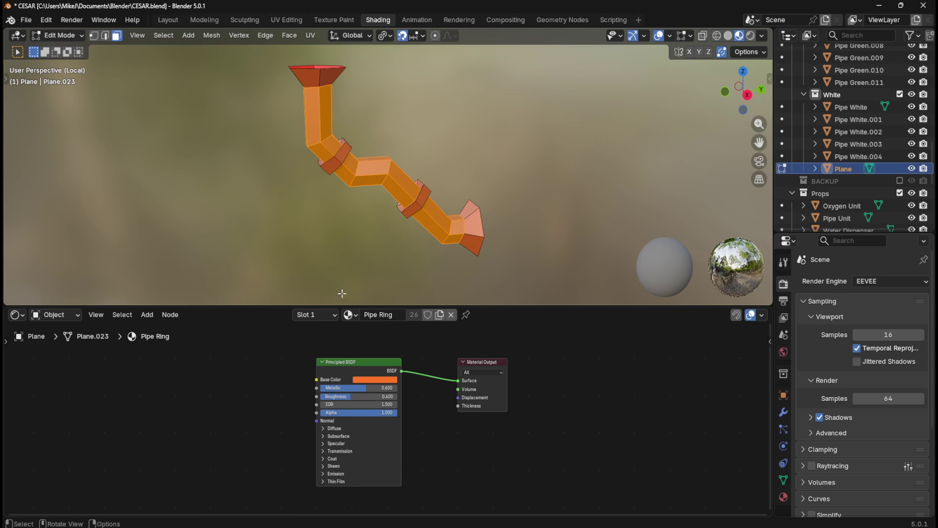
left_click(329, 314)
left_click(378, 340)
left_click(286, 415)
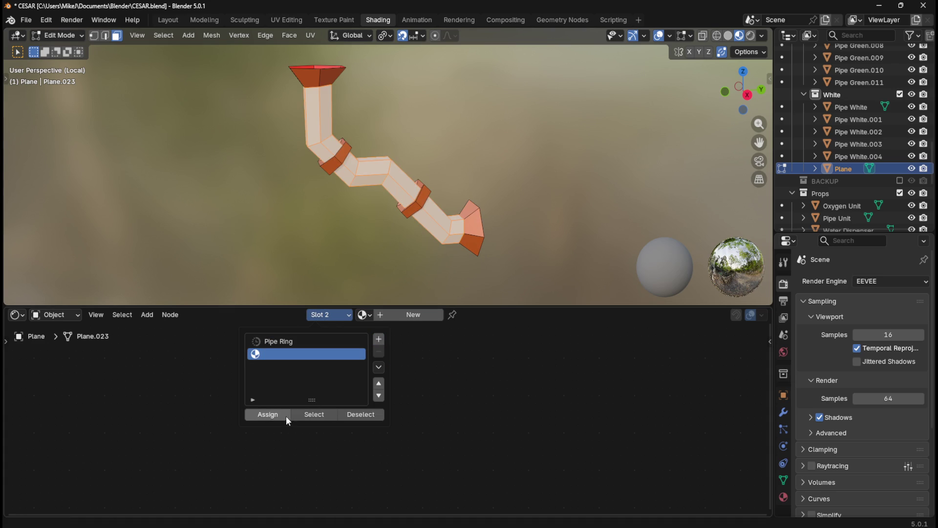
left_click(362, 315)
scroll(416, 417, "down", 3)
left_click(416, 419)
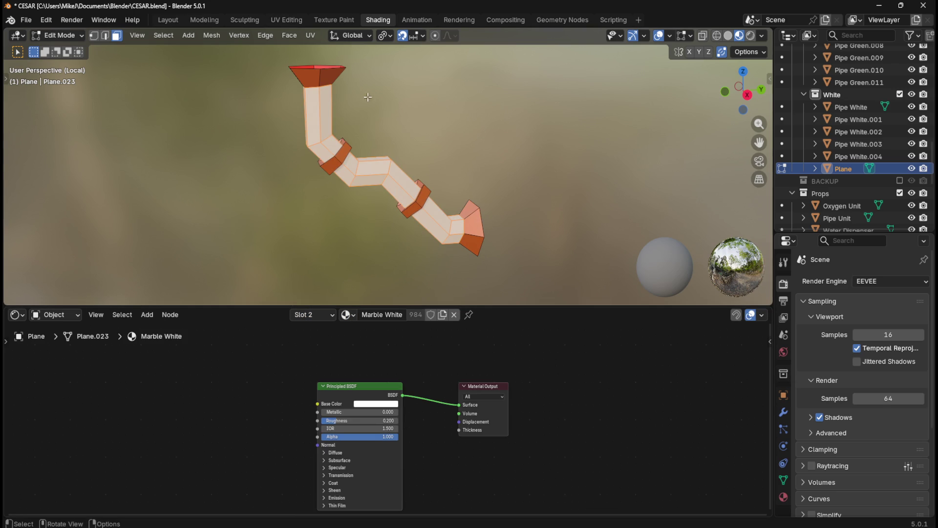
left_click(167, 19)
key("KP_Divide")
key("KP_Divide")
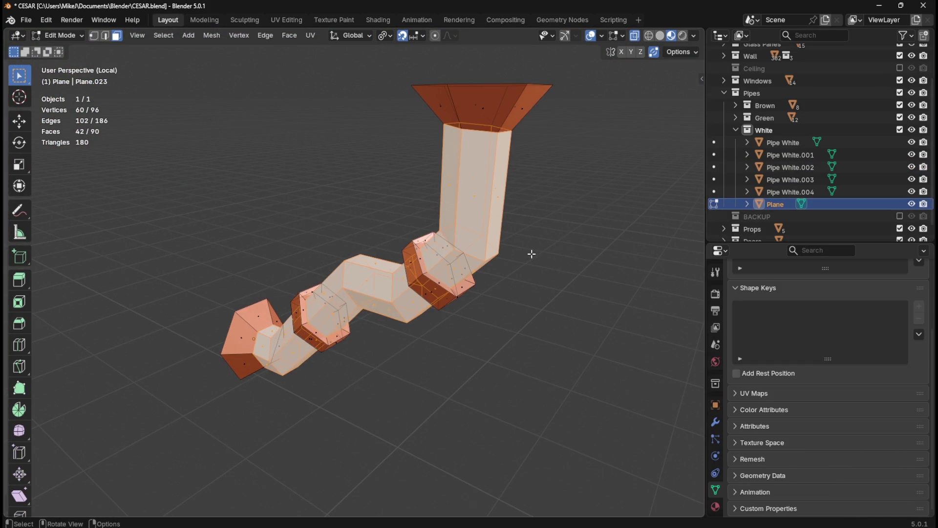
key("KP_Divide")
Step: Leave Edit Mode and orbit around the rooms to see the pipe against the wall
key("Tab")
mouse_move(526, 256)
middle_mouse_down()
mouse_move(352, 143)
mouse_move(370, 127)
mouse_move(353, 149)
mouse_move(537, 117)
middle_mouse_up()
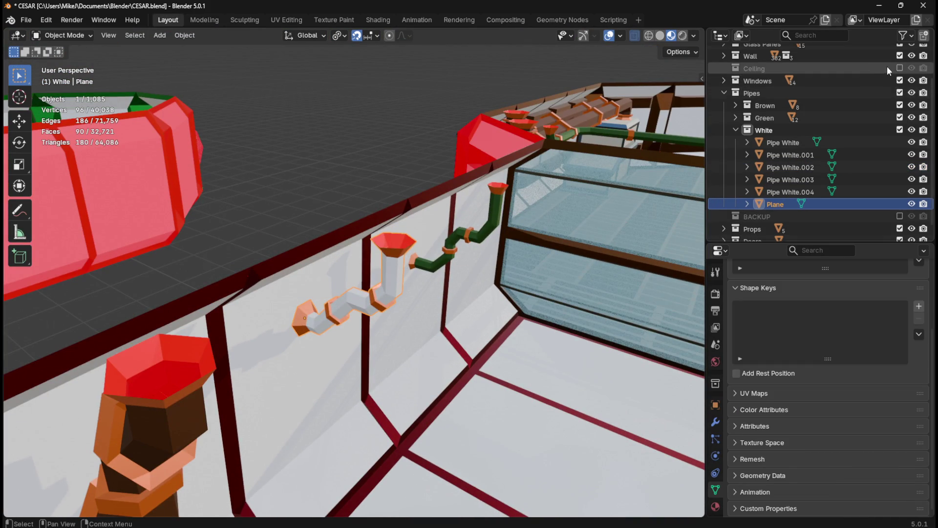
left_click(900, 68)
left_click(900, 68)
left_click(376, 98)
mouse_move(376, 98)
middle_mouse_down()
mouse_move(279, 221)
mouse_move(323, 195)
mouse_move(258, 192)
mouse_move(313, 219)
mouse_move(289, 204)
mouse_move(306, 149)
mouse_move(347, 170)
mouse_move(435, 169)
mouse_move(256, 286)
mouse_move(346, 314)
mouse_move(359, 306)
middle_mouse_up()
mouse_move(442, 332)
middle_mouse_down()
mouse_move(453, 295)
mouse_move(335, 308)
mouse_move(271, 297)
mouse_move(357, 266)
middle_mouse_up()
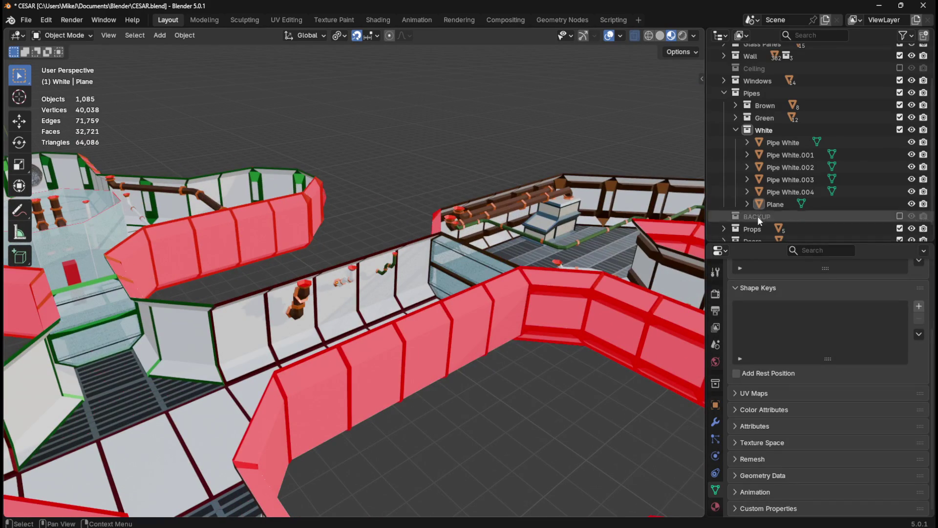
Step: Rename the Plane object to the copied pipe name, Pipe White.005, and save
left_click(793, 201)
double_click(799, 143)
key("ctrl+c")
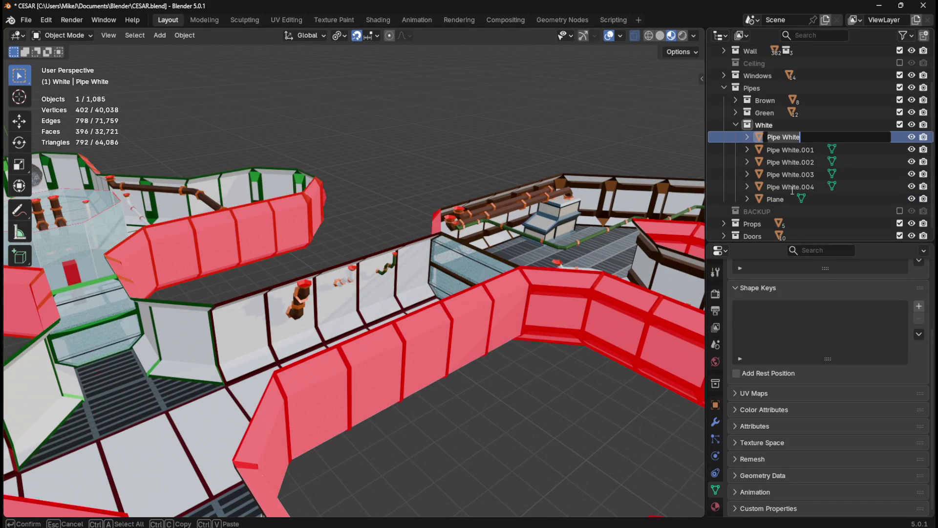
double_click(782, 199)
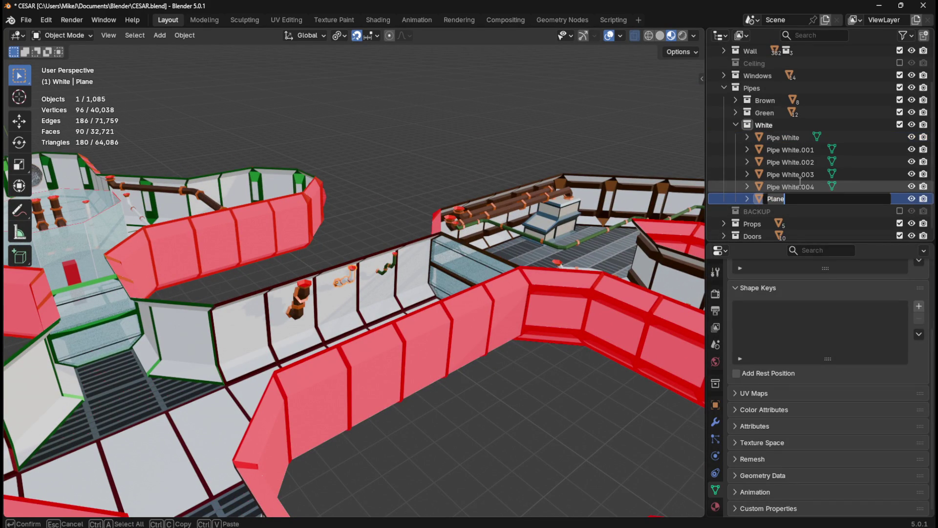
key("ctrl+v")
key("Return")
key("ctrl+s")
Step: Duplicate the white pipe on the top-down floor plan and rotate the copy 180°
key("KP_7")
scroll(495, 185, "down", 6)
mouse_move(446, 324)
middle_mouse_down("shift")
mouse_move(453, 250)
mouse_move(494, 243)
middle_mouse_up("shift")
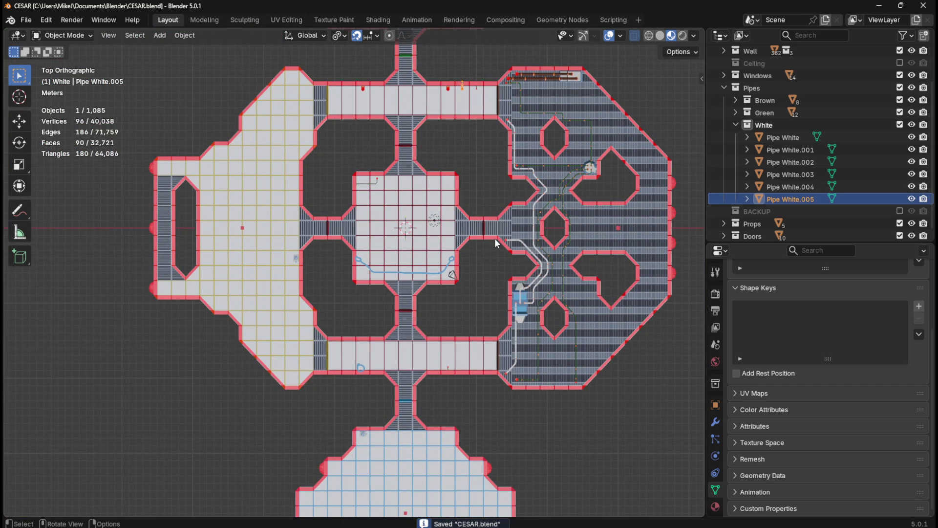
key("shift+d")
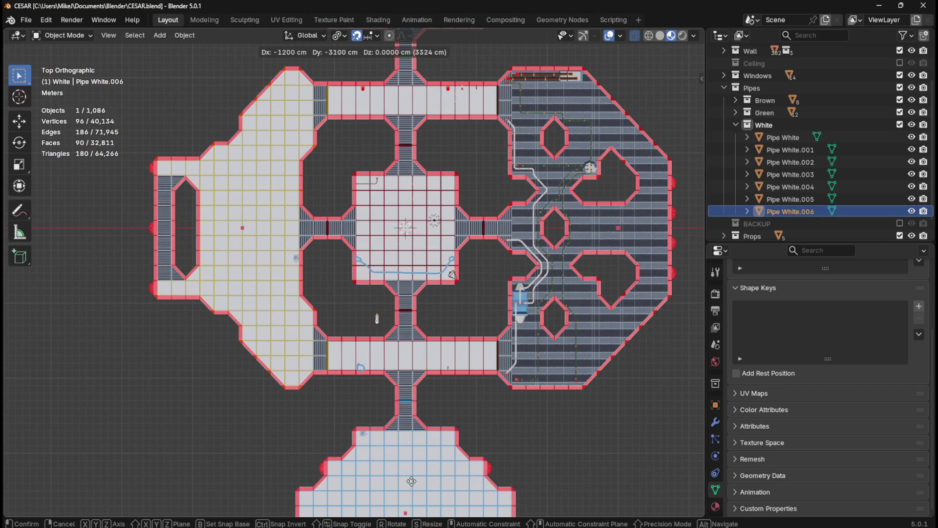
left_click(458, 39)
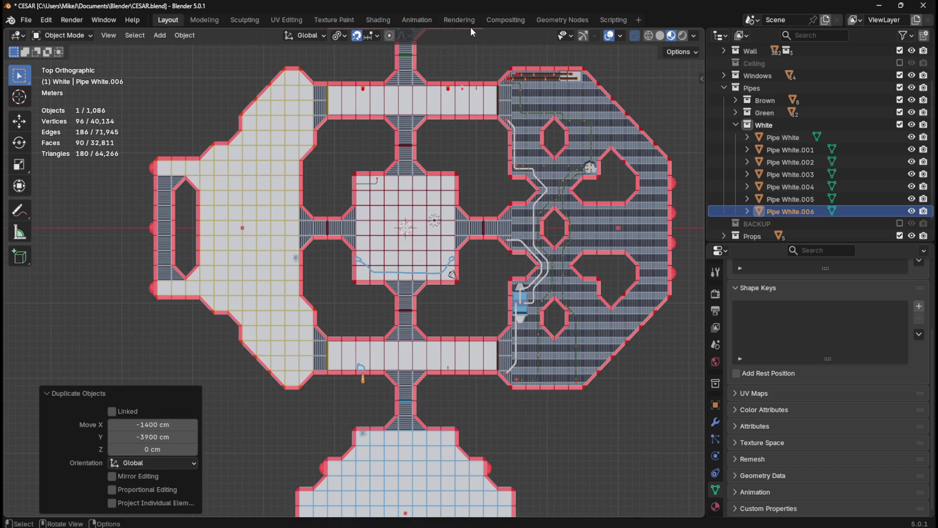
type("r180")
key("Return")
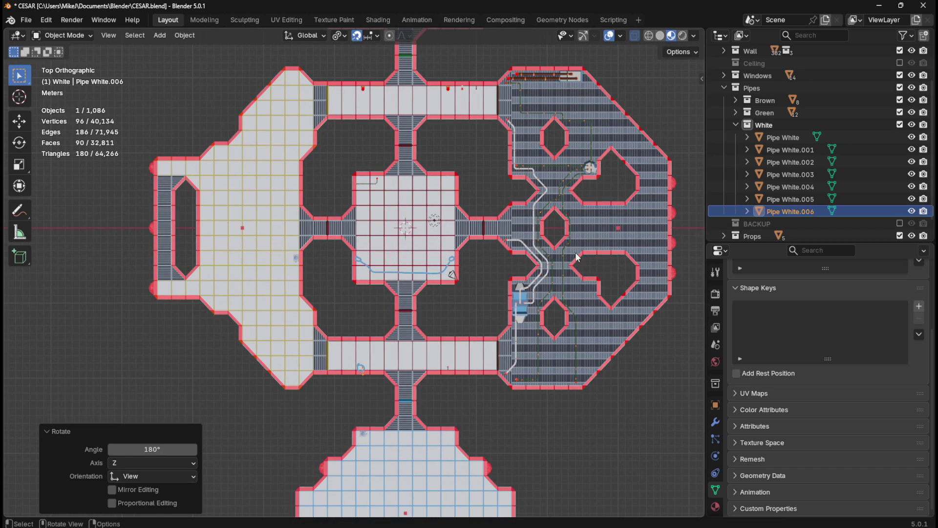
key("KP_Decimal")
mouse_move(562, 256)
middle_mouse_down()
mouse_move(499, 264)
mouse_move(352, 168)
mouse_move(409, 192)
middle_mouse_up()
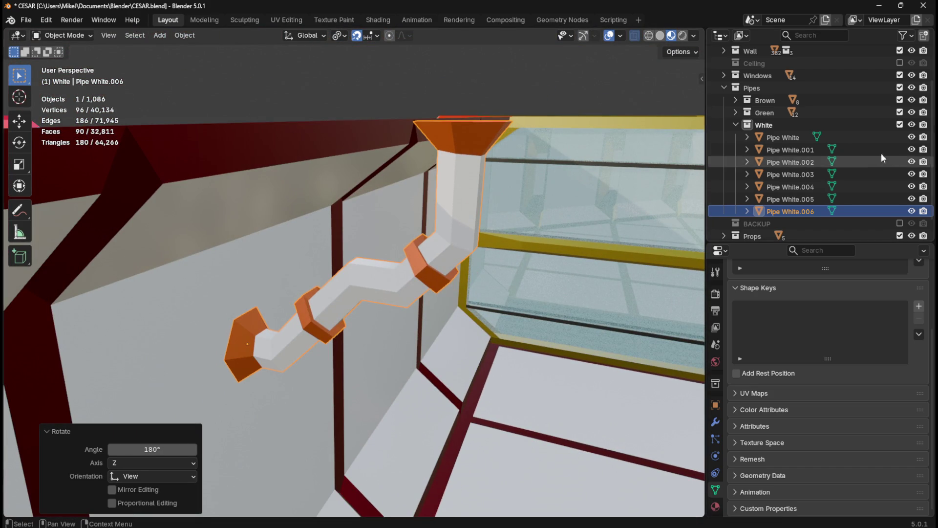
Step: Toggle the ceiling on and off to check the pipe's fit against the wall
left_click(899, 62)
mouse_move(486, 147)
middle_mouse_down()
mouse_move(428, 177)
mouse_move(562, 161)
middle_mouse_up()
left_click(899, 62)
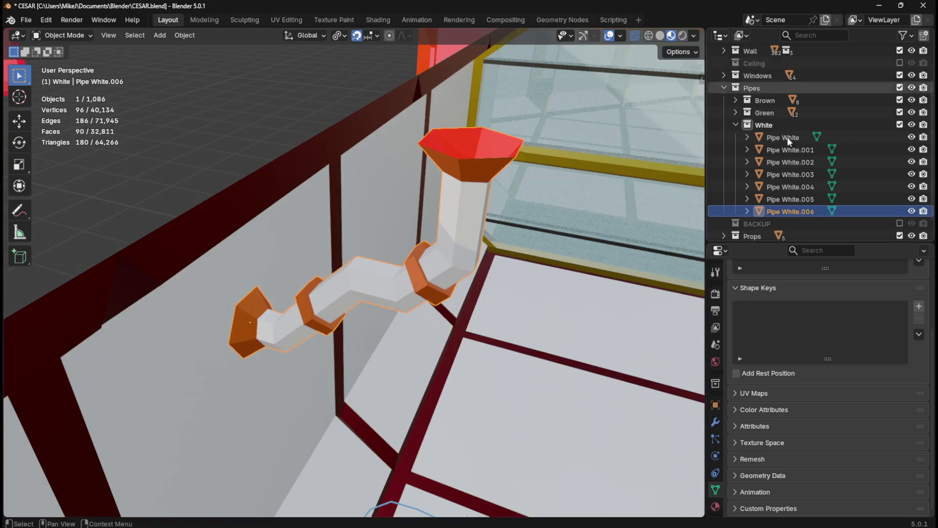
mouse_move(483, 313)
middle_mouse_down()
mouse_move(389, 289)
mouse_move(435, 318)
mouse_move(485, 314)
middle_mouse_up()
Step: Switch to the top view, pan to the corridor above the hexagon room, and save
key("KP_7")
scroll(412, 336, "down", 8)
middle_click_drag(408, 414, 412, 279, "shift")
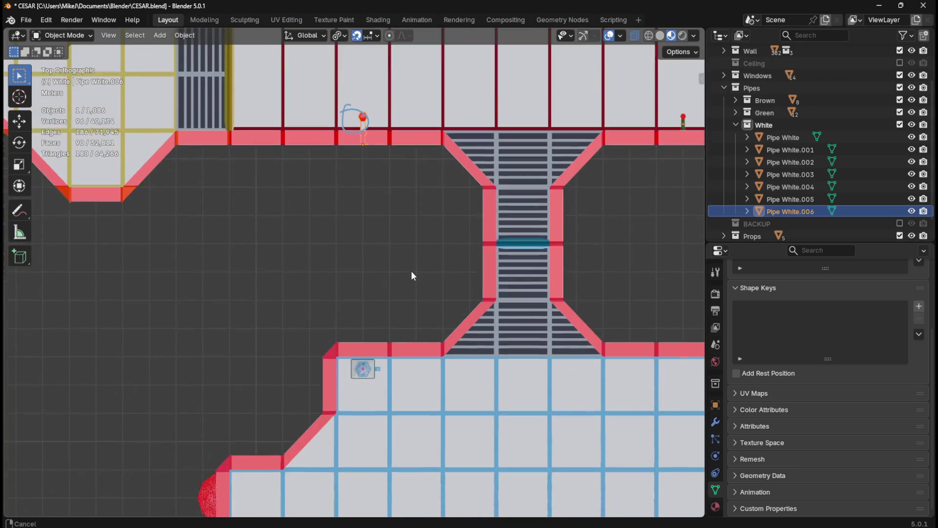
scroll(373, 389, "up", 3)
scroll(400, 284, "down", 4)
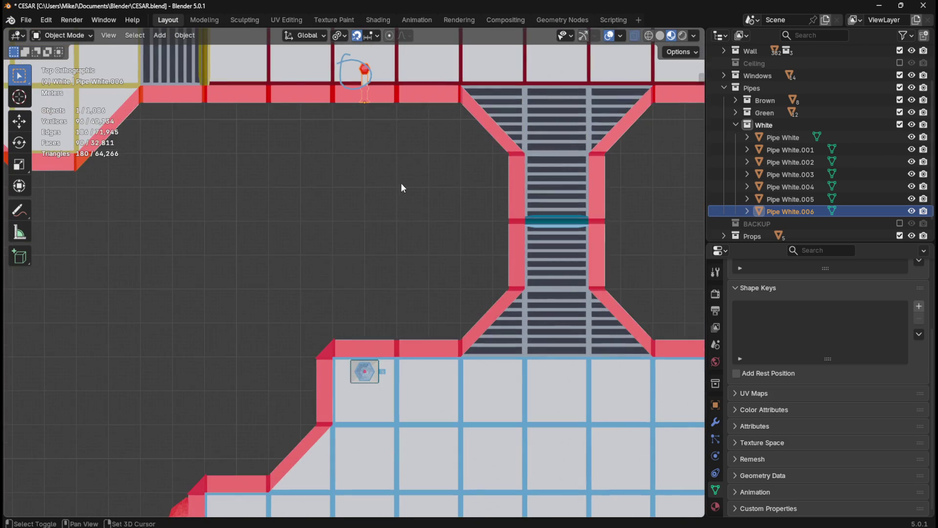
middle_click_drag(402, 187, 386, 373, "shift")
key("ctrl+s")
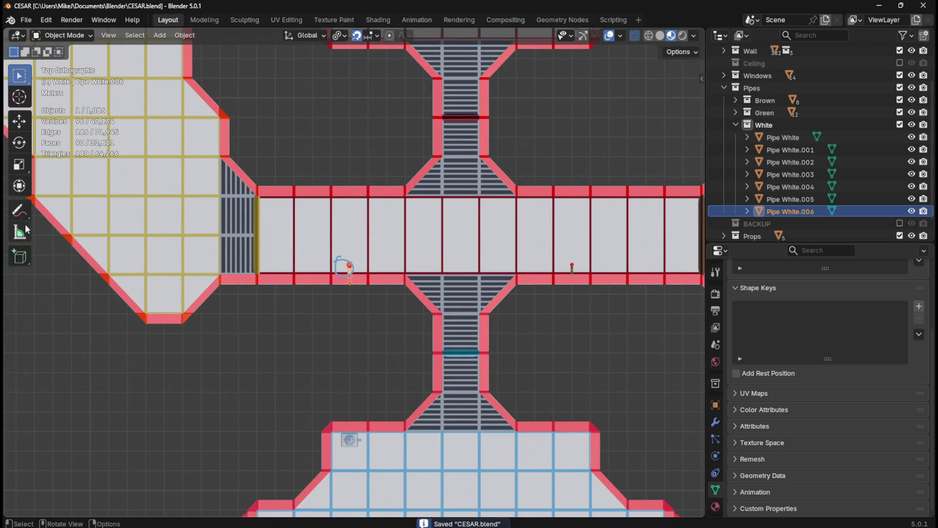
Step: Clean up the annotation mark near the corridor, return to Select Box, and save CESAR.blend
left_click(23, 216)
mouse_move(353, 262)
left_mouse_down()
mouse_move(325, 262)
mouse_move(348, 266)
left_mouse_up()
scroll(347, 266, "down", 6)
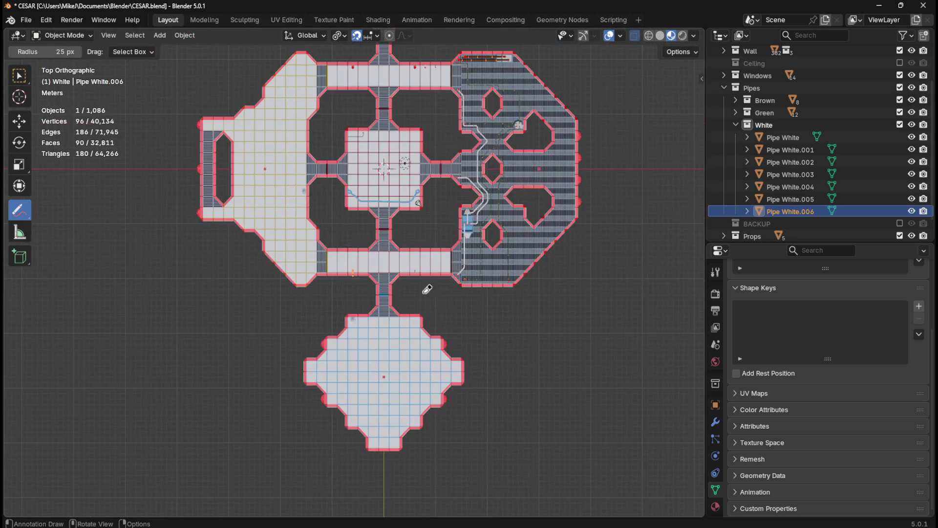
middle_click_drag(446, 227, 448, 366, "shift")
scroll(435, 193, "up", 2)
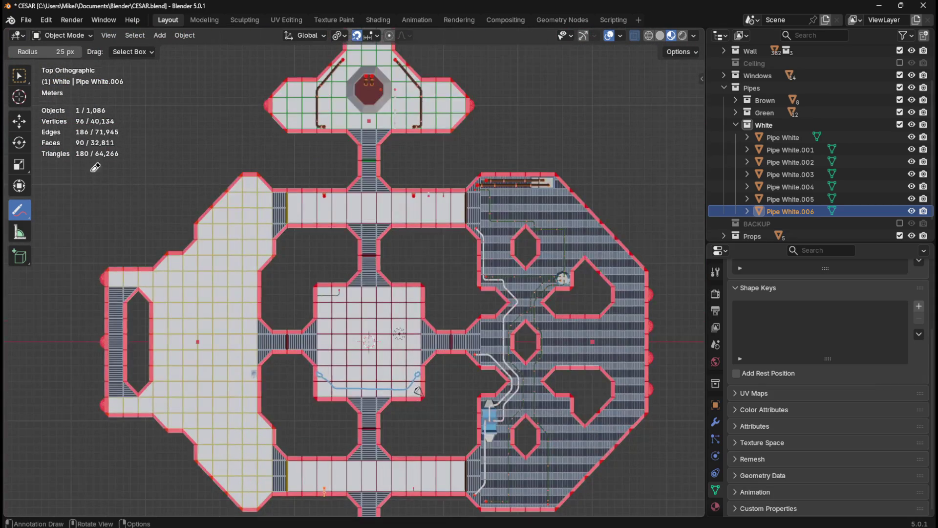
key("w")
key("ctrl+s")
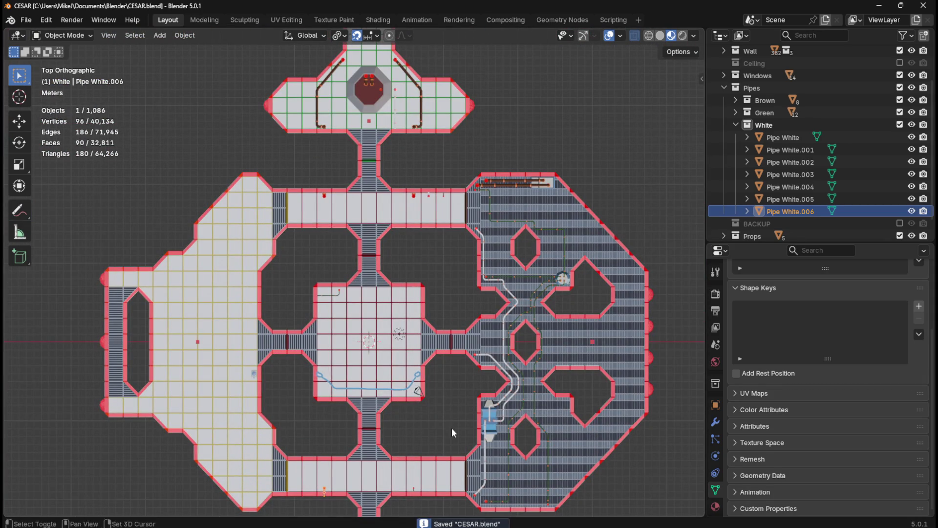
middle_click_drag(452, 427, 411, 245, "shift")
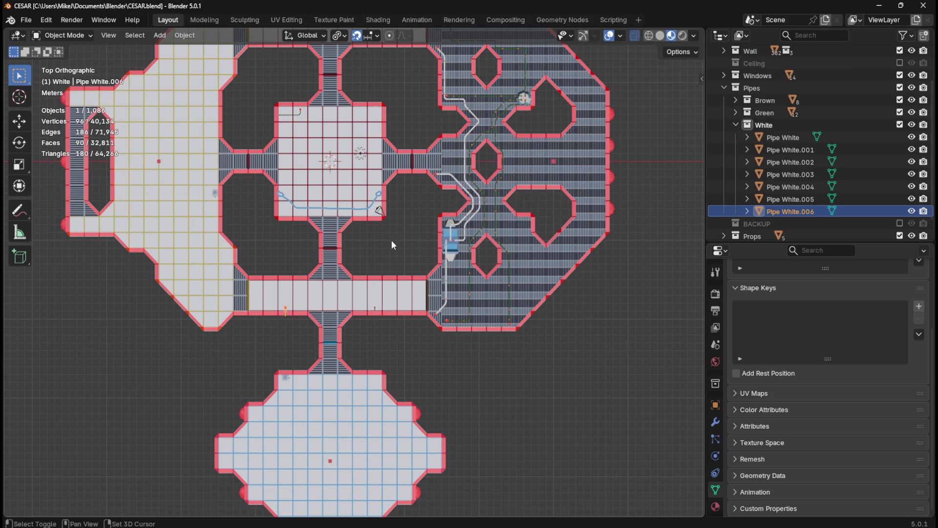
middle_click_drag(370, 240, 475, 341, "shift")
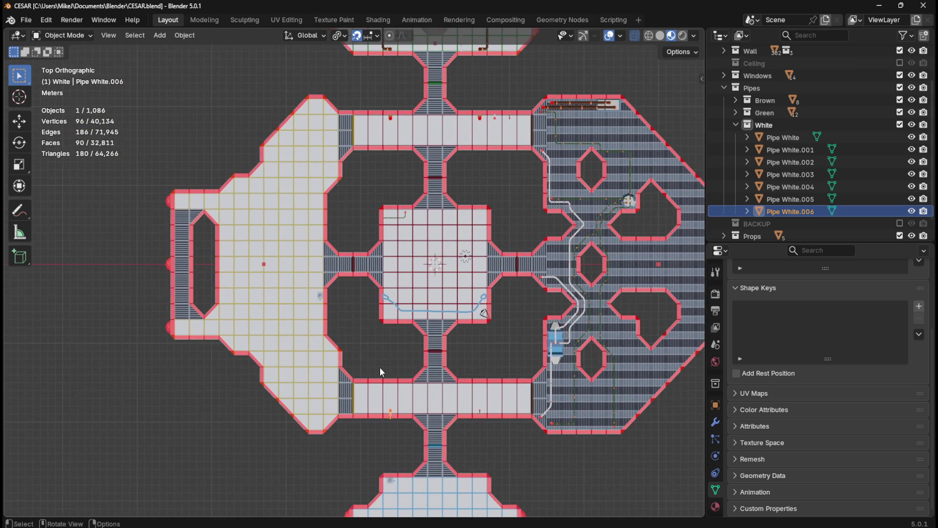
scroll(380, 367, "up", 5)
mouse_move(392, 412)
middle_mouse_down("shift")
mouse_move(398, 426)
mouse_move(350, 228)
mouse_move(314, 147)
middle_mouse_up("shift")
middle_click_drag(375, 366, 358, 274, "shift")
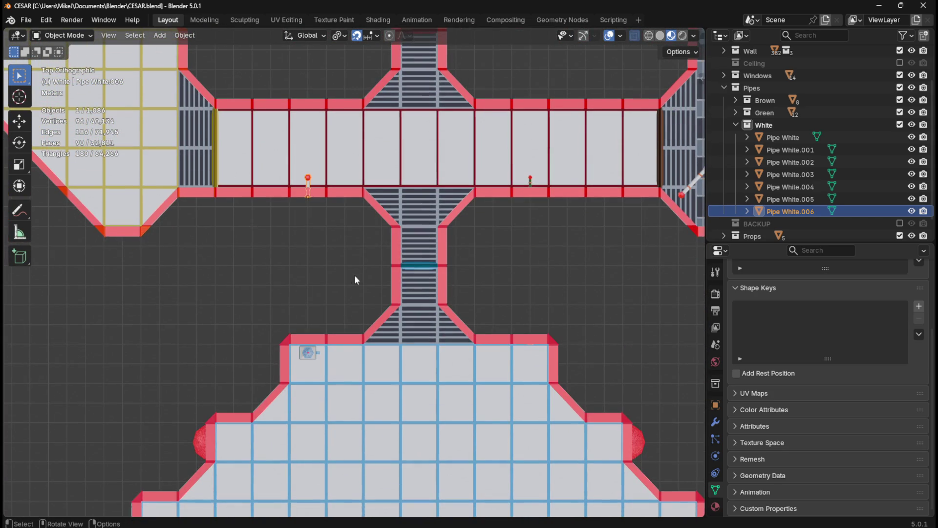
mouse_move(249, 164)
middle_mouse_down()
mouse_move(400, 147)
mouse_move(474, 94)
middle_mouse_up()
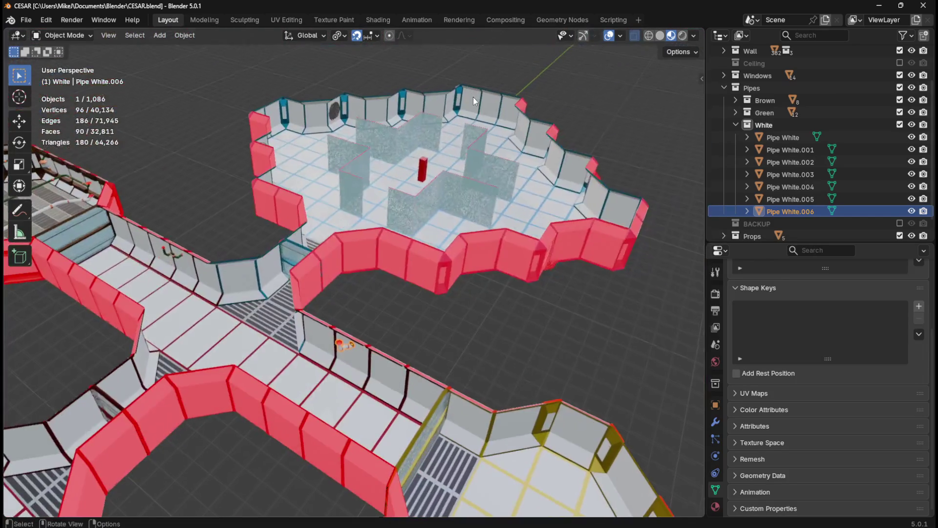
scroll(463, 228, "up", 5)
mouse_move(462, 228)
middle_mouse_down()
mouse_move(475, 324)
mouse_move(523, 336)
mouse_move(459, 366)
mouse_move(416, 346)
mouse_move(380, 379)
mouse_move(440, 381)
mouse_move(497, 350)
mouse_move(587, 368)
mouse_move(389, 364)
middle_mouse_up()
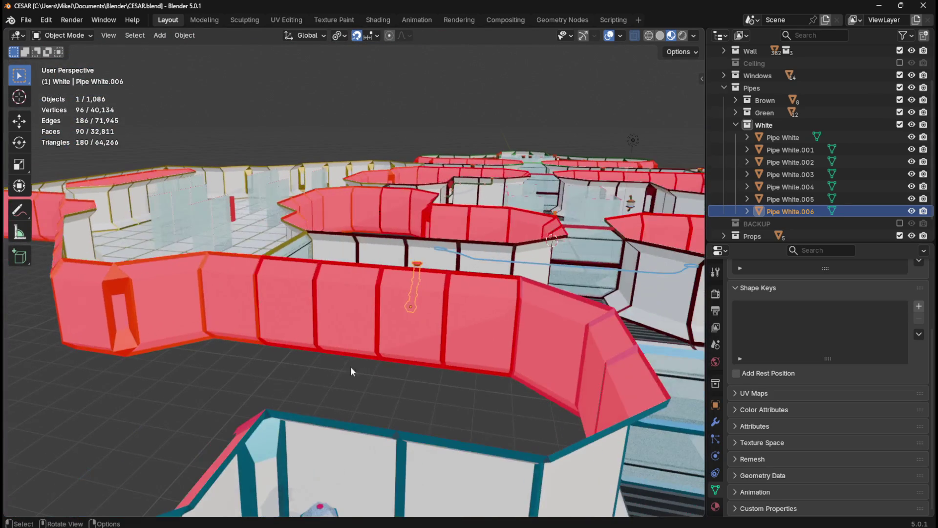
key("KP_7")
key("ctrl+s")
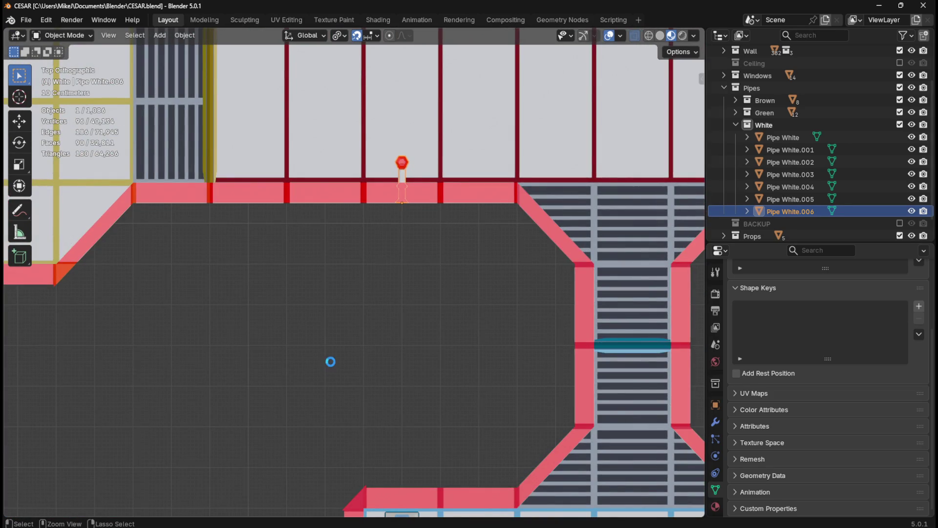
scroll(320, 365, "down", 5)
scroll(321, 365, "down", 2)
mouse_move(558, 315)
middle_mouse_down("shift")
mouse_move(455, 230)
mouse_move(462, 316)
mouse_move(443, 136)
middle_mouse_up("shift")
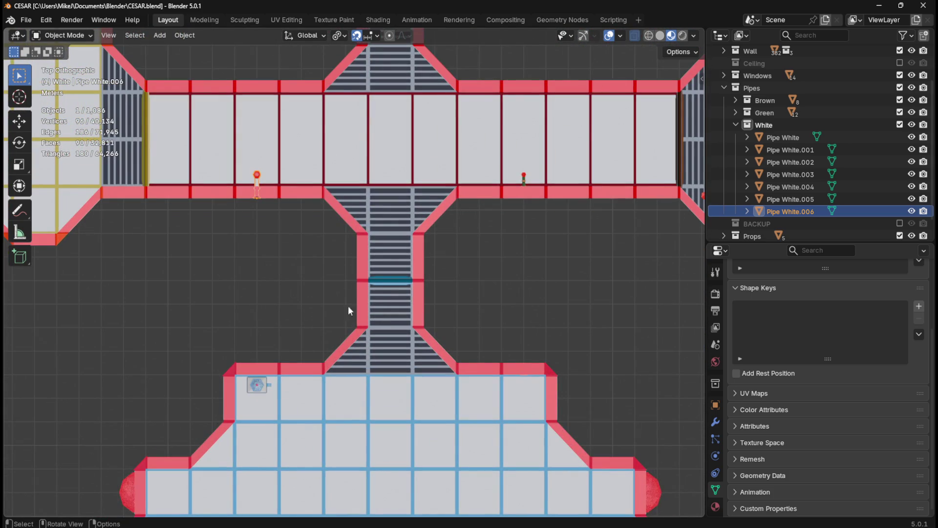
scroll(356, 304, "down", 4)
mouse_move(458, 137)
middle_mouse_down("shift")
mouse_move(472, 383)
mouse_move(389, 450)
mouse_move(467, 472)
mouse_move(514, 432)
mouse_move(534, 341)
mouse_move(501, 251)
mouse_move(460, 381)
mouse_move(460, 450)
middle_mouse_up("shift")
scroll(460, 450, "down", 3)
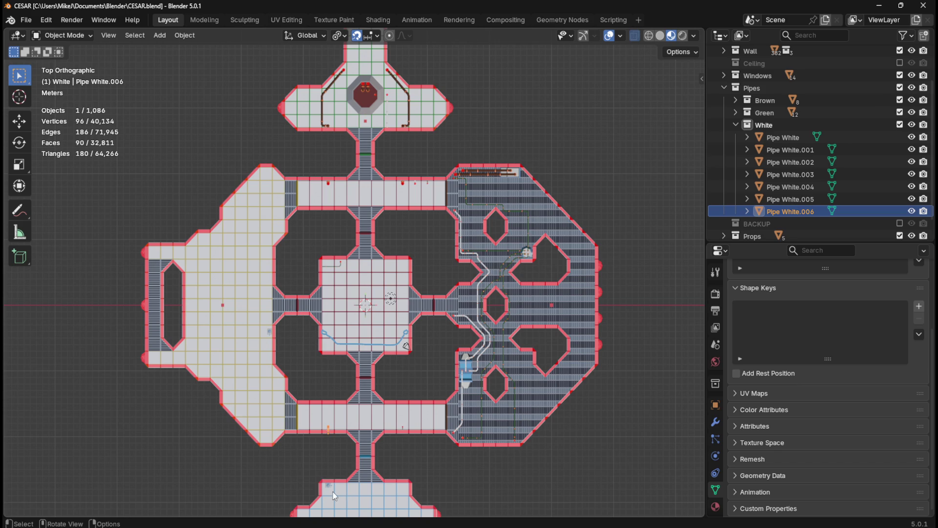
middle_click_drag(367, 451, 374, 345)
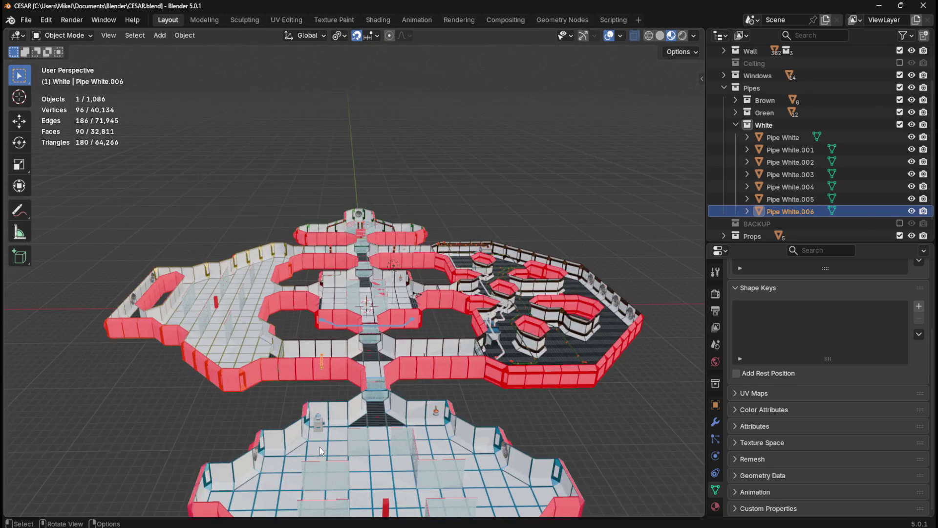
scroll(319, 445, "up", 2)
scroll(307, 322, "up", 3)
scroll(301, 313, "up", 2)
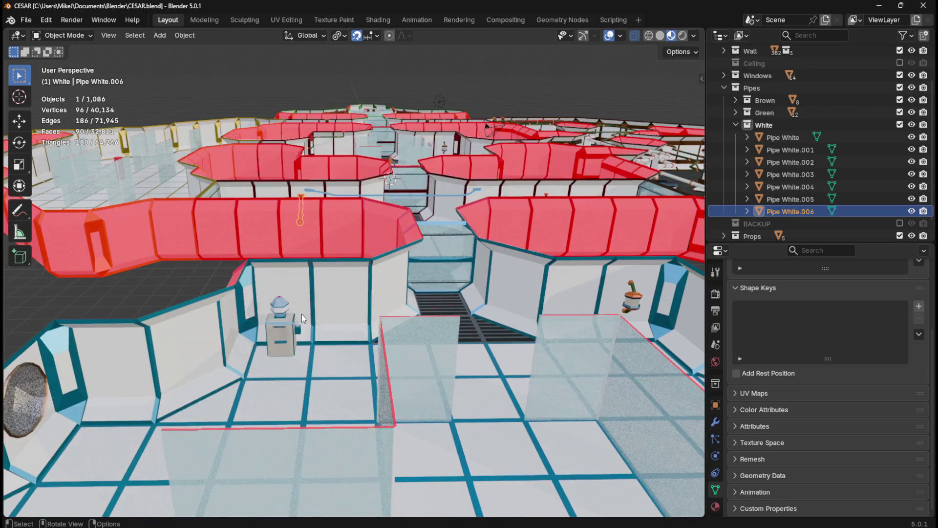
scroll(302, 321, "up", 2)
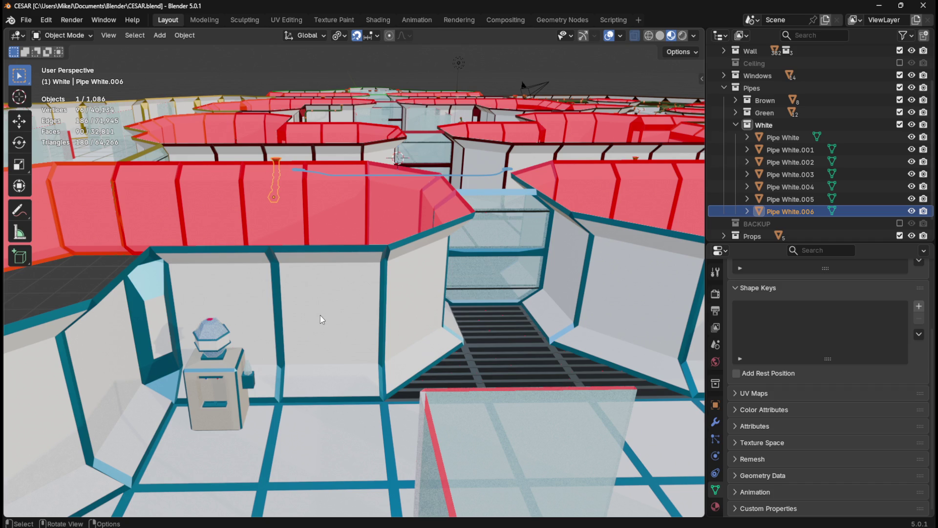
middle_click_drag(322, 314, 327, 313)
scroll(326, 313, "up", 5)
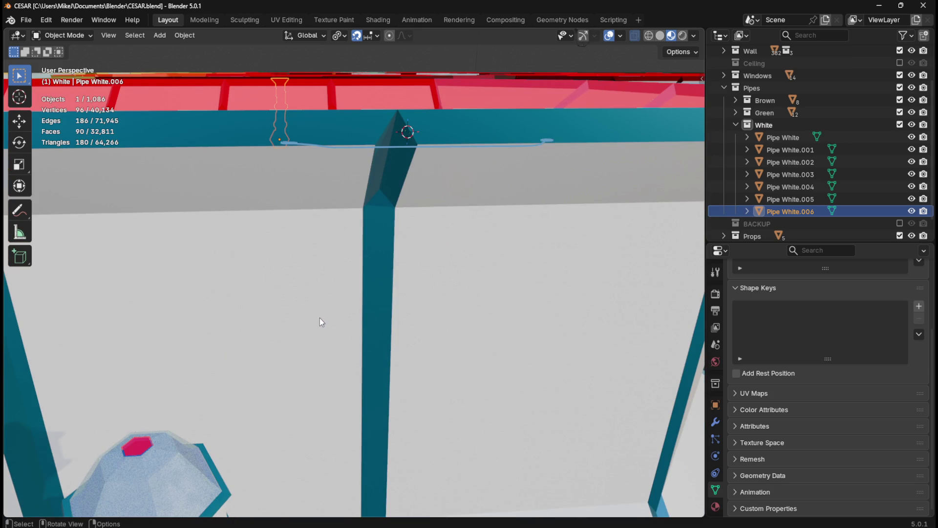
scroll(319, 318, "down", 5)
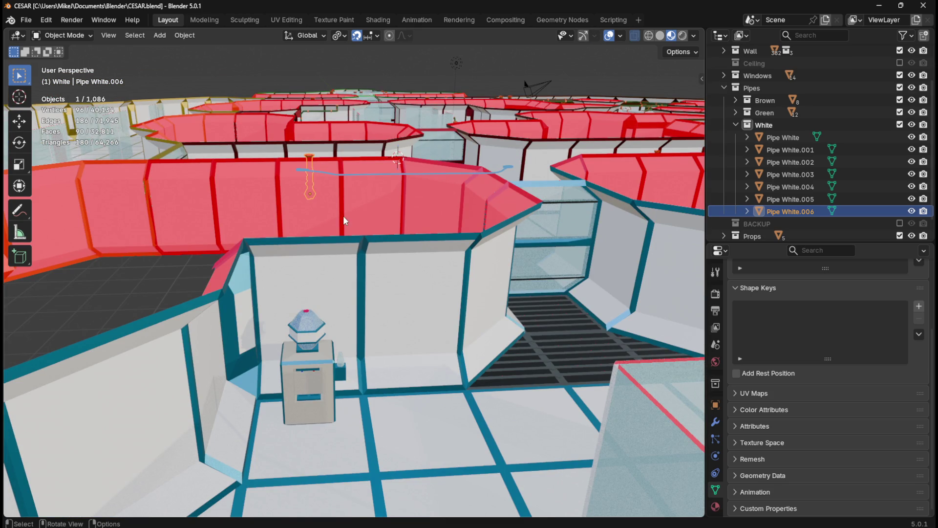
scroll(343, 215, "down", 6)
middle_click_drag(397, 234, 343, 224)
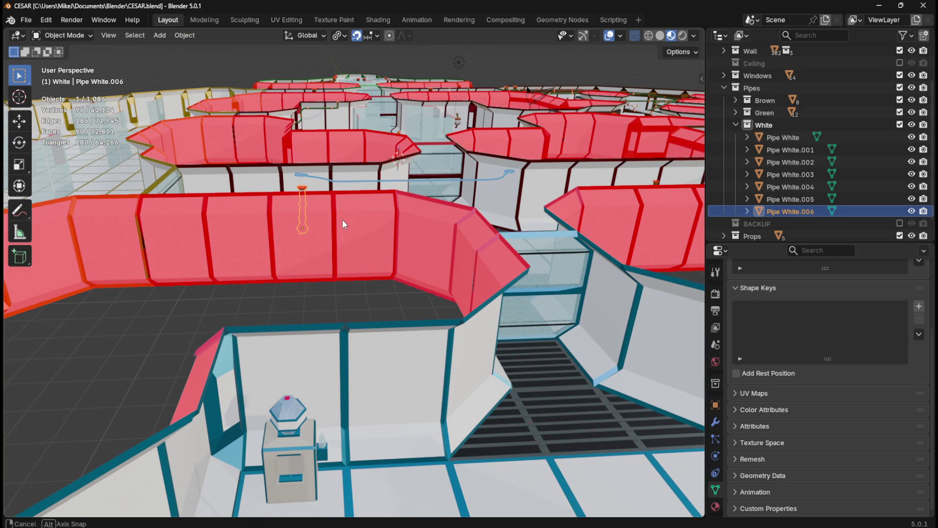
middle_click_drag(343, 219, 345, 217)
key("ctrl+s")
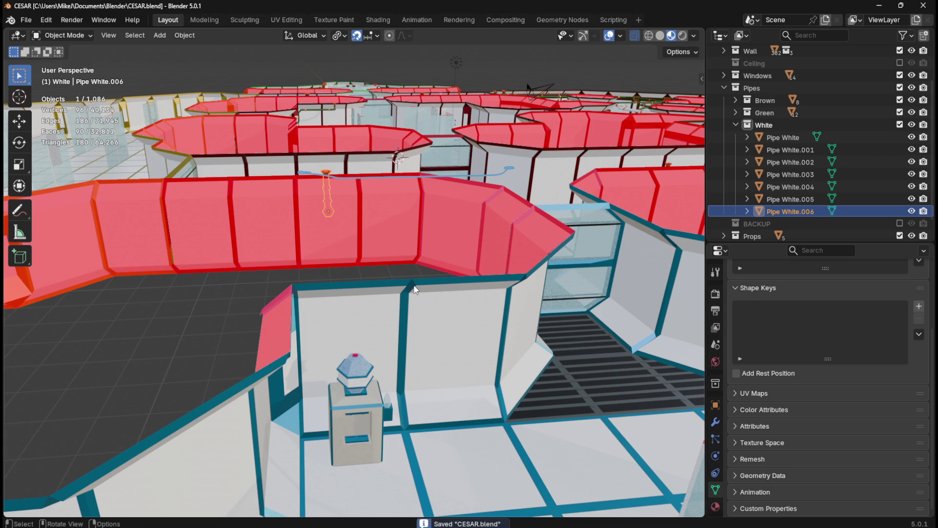
key("KP_7")
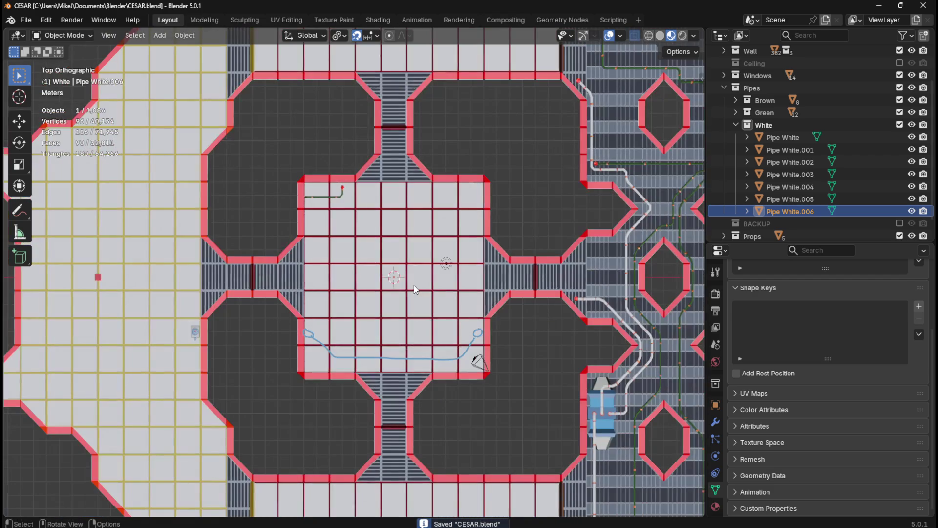
Step: Make the White collection active and add a new plane mesh to it
left_click(509, 237)
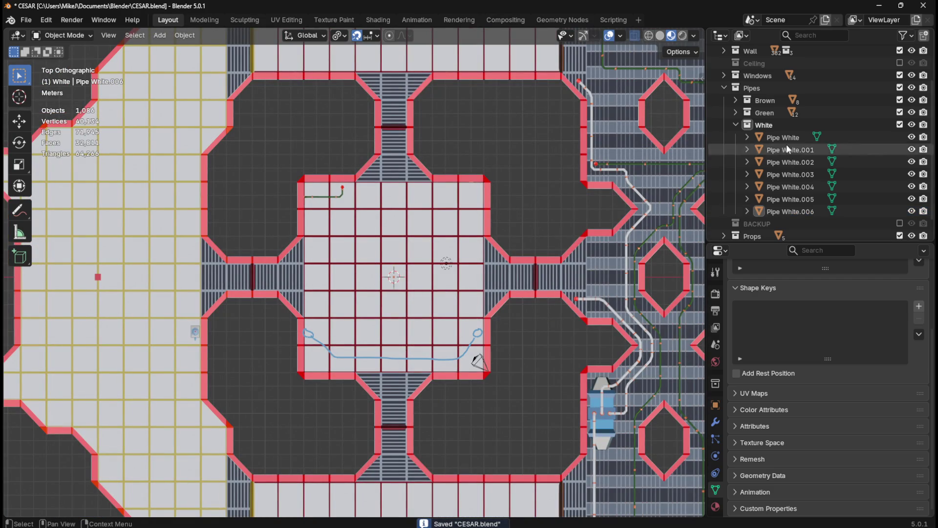
left_click(766, 127)
key("shift+a")
mouse_move(528, 227)
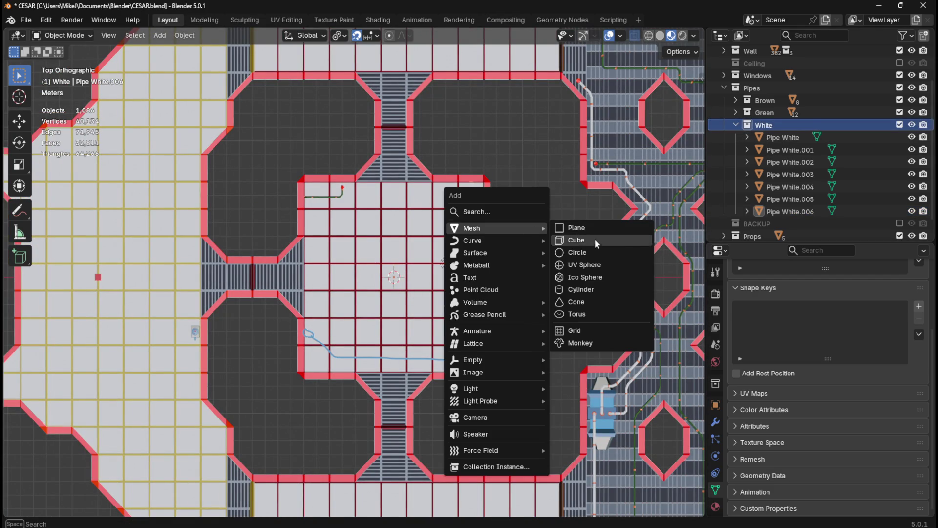
left_click(600, 231)
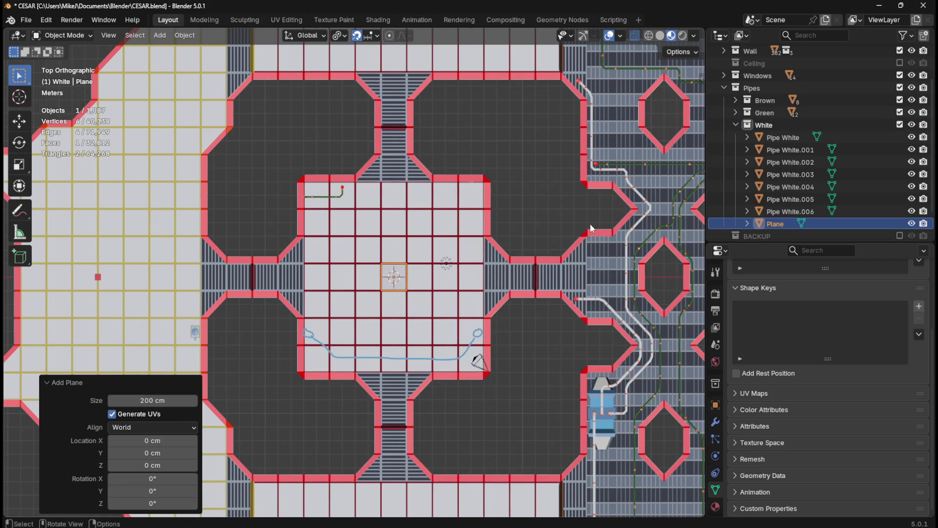
Step: Merge the plane's vertices at its centre and return to Object Mode
key("Tab")
key("m")
left_click(562, 203)
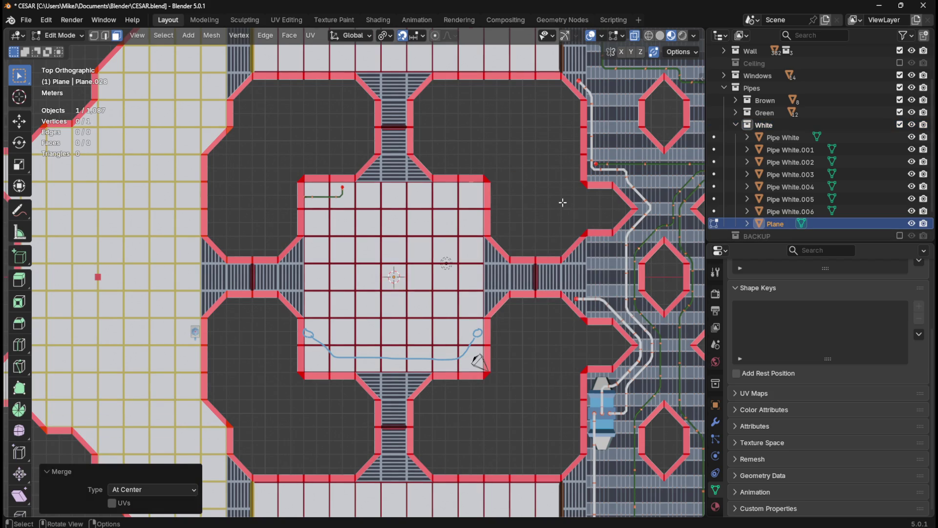
key("Tab")
scroll(513, 283, "down", 2)
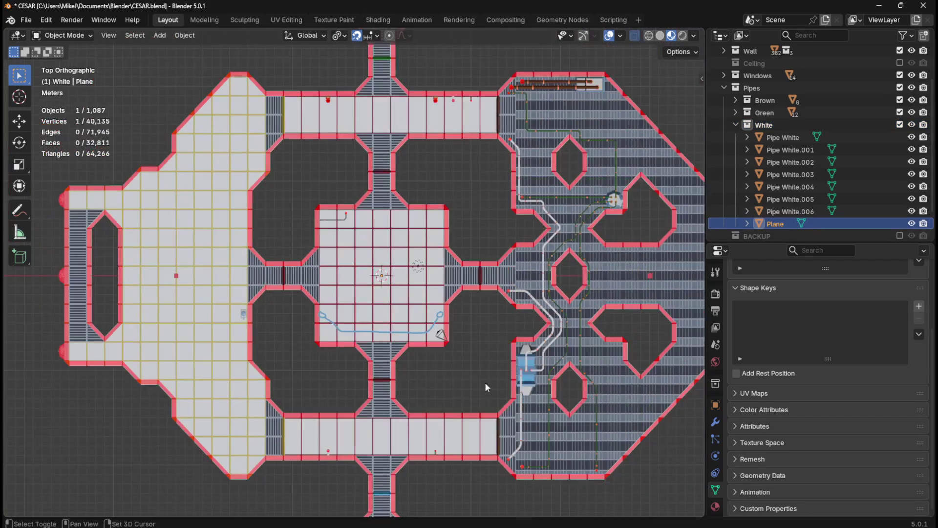
Step: Move the Plane down near the lower room of the floor plan
middle_click_drag(486, 382, 495, 223, "shift")
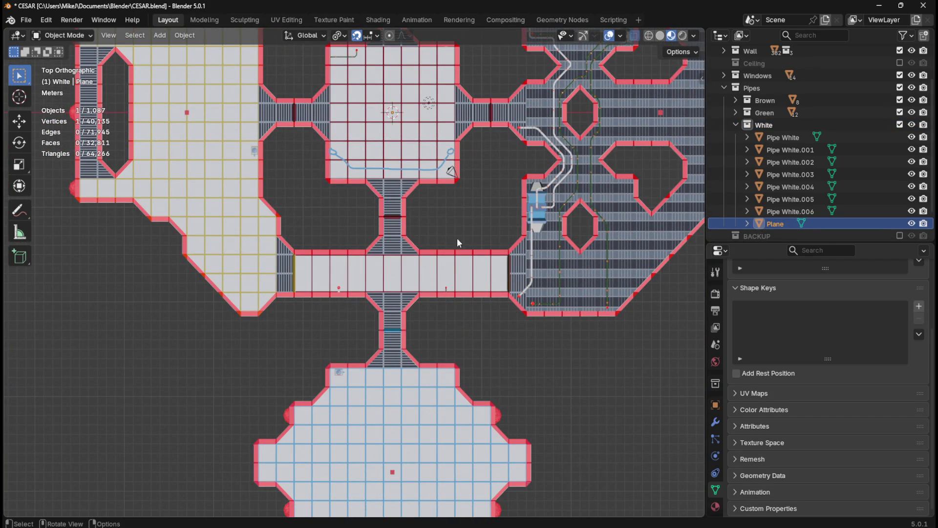
key("g")
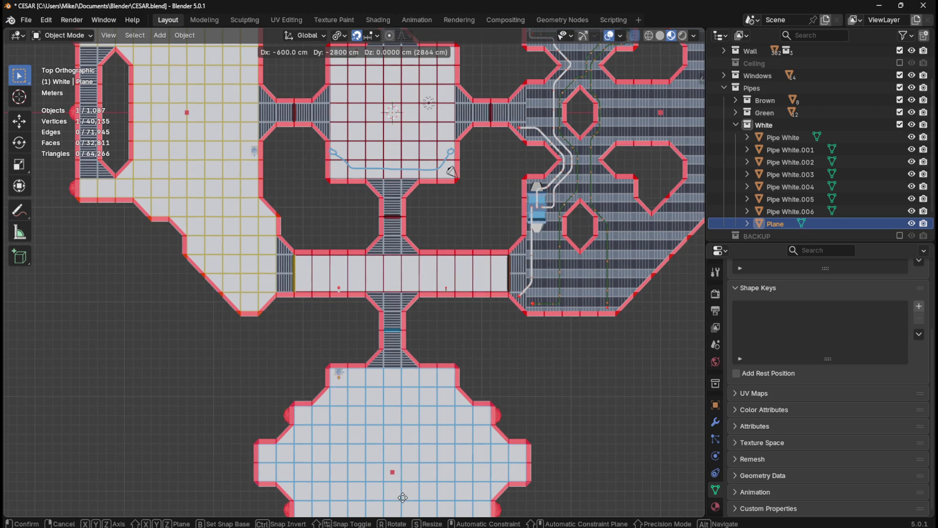
left_click(403, 494)
scroll(393, 432, "up", 4)
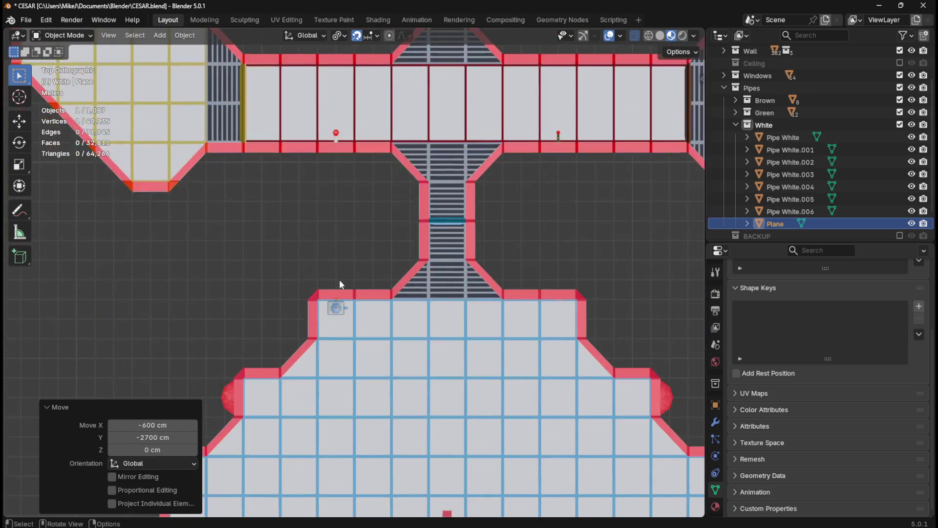
scroll(356, 335, "up", 3)
scroll(356, 361, "up", 2)
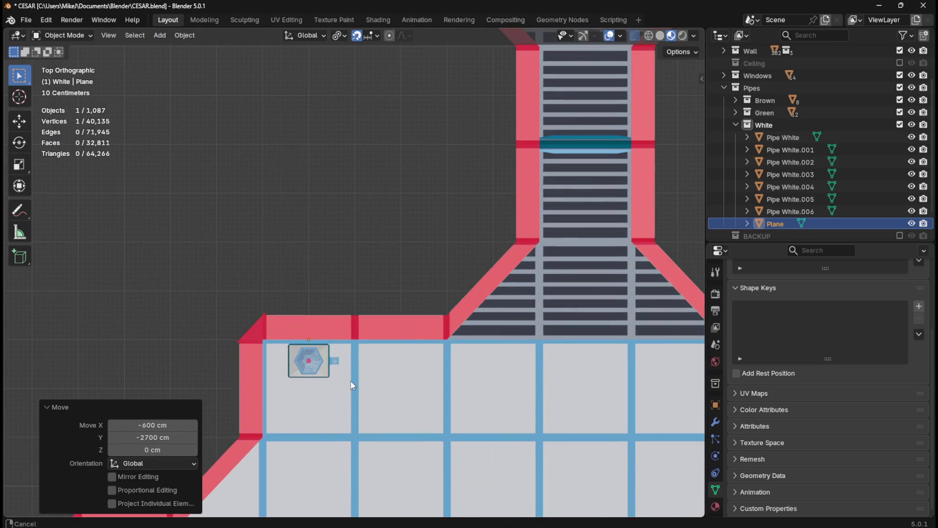
Step: Reposition the Plane precisely over the centre of the dispenser's hexagonal top
middle_click_drag(350, 381, 409, 313, "shift")
key("g")
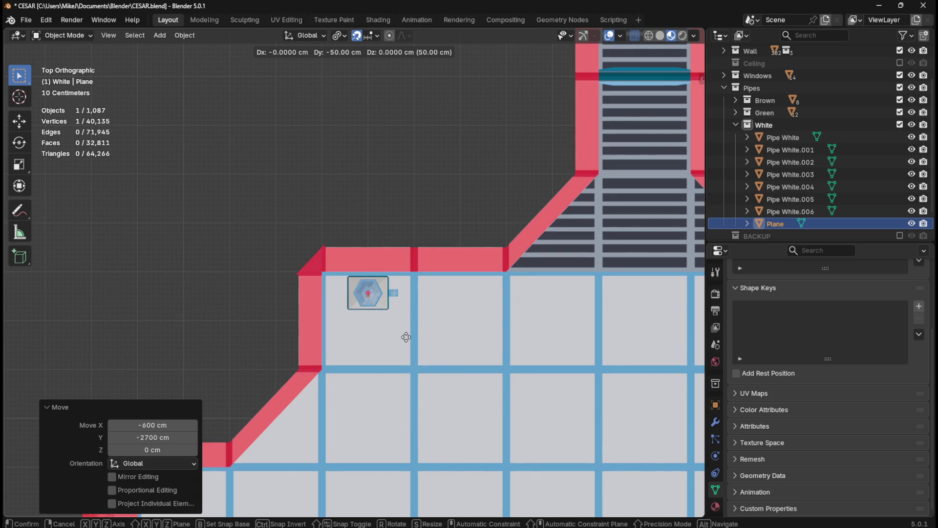
left_click(405, 336)
scroll(384, 327, "up", 2)
middle_click_drag(404, 337, 406, 315, "shift")
key("g")
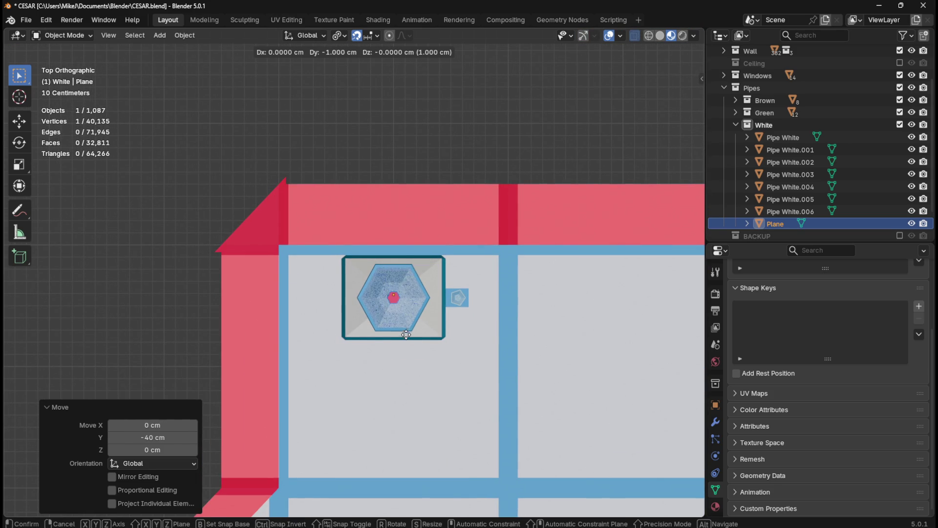
left_click(405, 360)
middle_click_drag(418, 339, 430, 309)
scroll(430, 311, "down", 3)
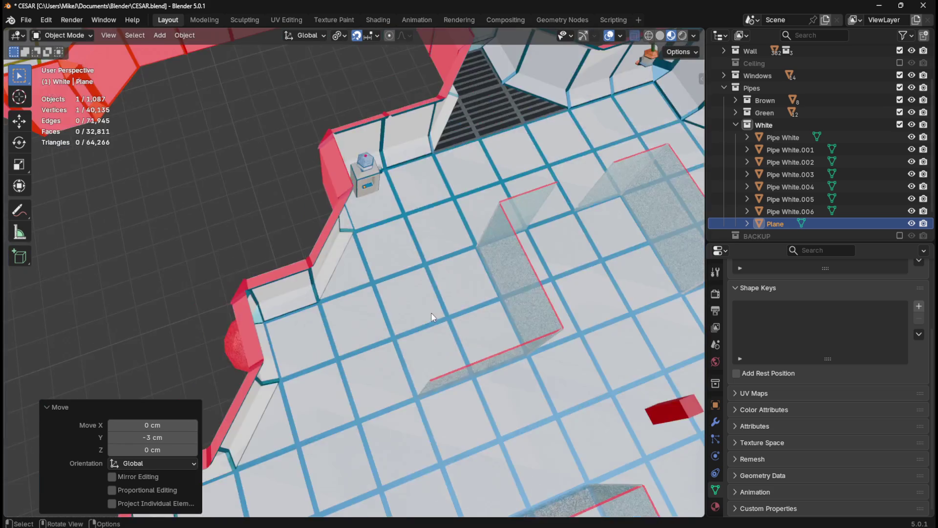
scroll(426, 202, "up", 3)
Step: Save CESAR.blend and orbit to a low view showing the room walls
key("ctrl+s")
middle_click_drag(425, 203, 401, 323)
scroll(331, 361, "down", 3)
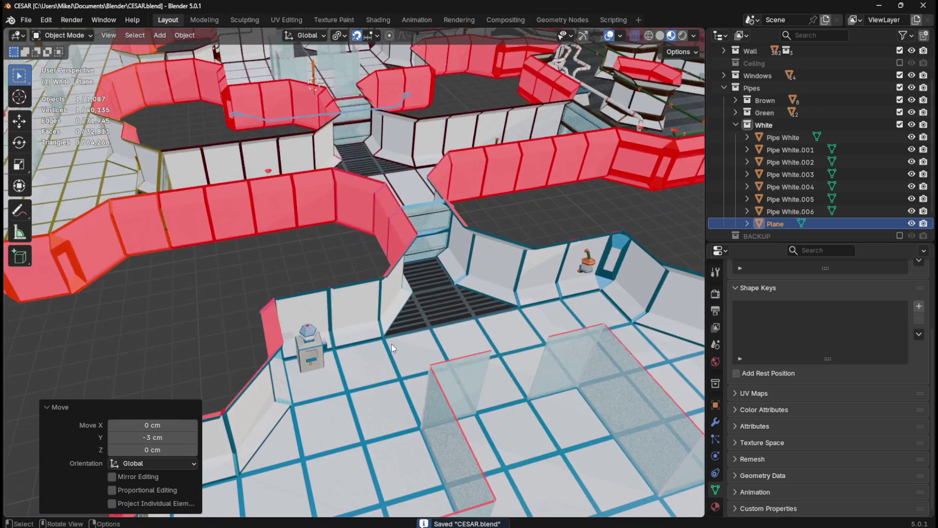
mouse_move(331, 360)
middle_mouse_down()
mouse_move(368, 342)
mouse_move(377, 323)
middle_mouse_up()
Step: Change the snap target from Increment to Edge
left_click(376, 35)
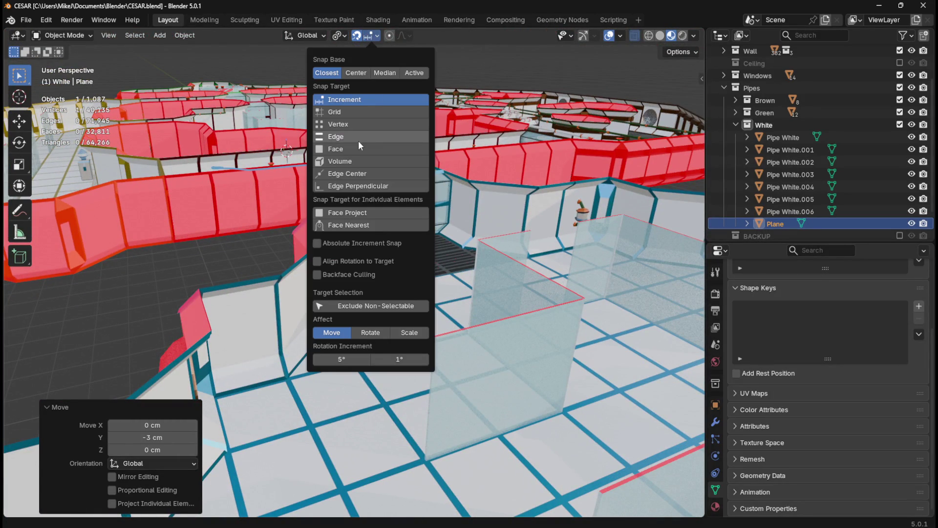
left_click(360, 137)
scroll(417, 242, "up", 3)
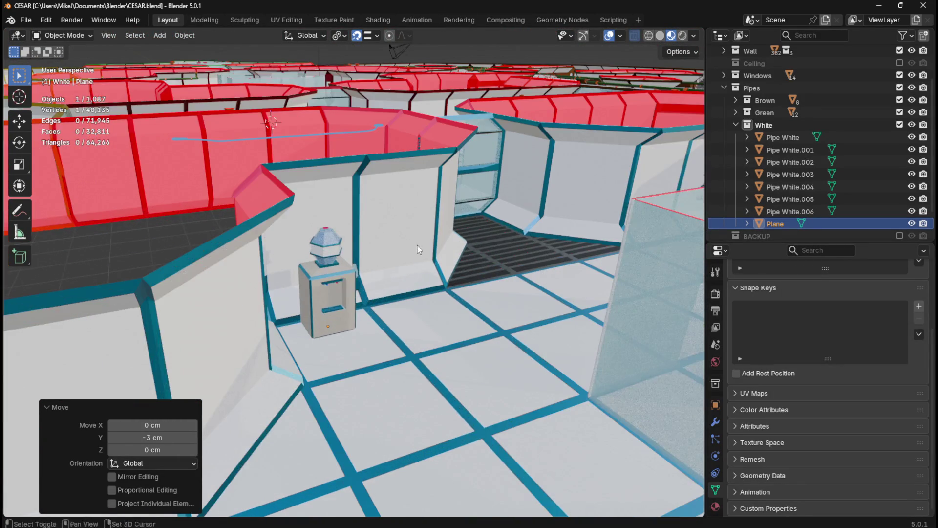
middle_click_drag(417, 242, 417, 286)
Step: Raise the Plane 300 cm along Z above the dispenser, then enter Edit Mode
key("g")
key("z")
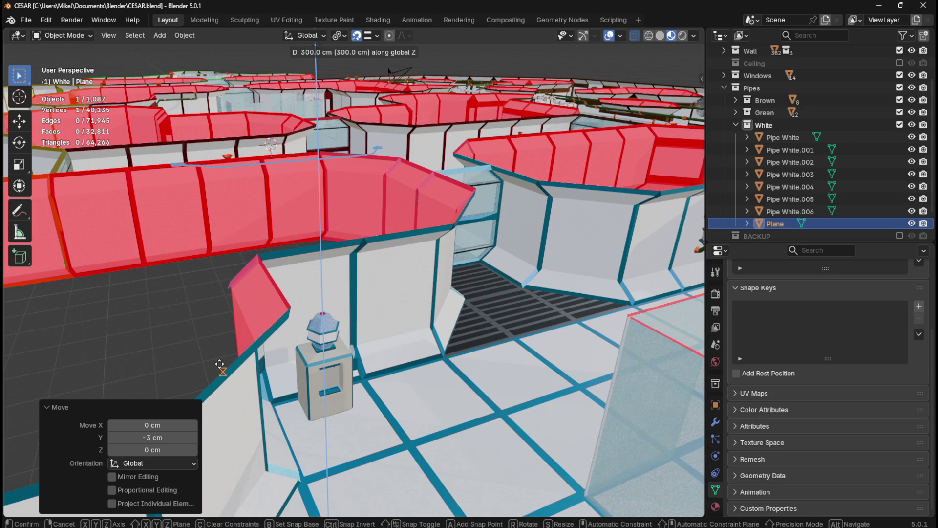
left_click(220, 364)
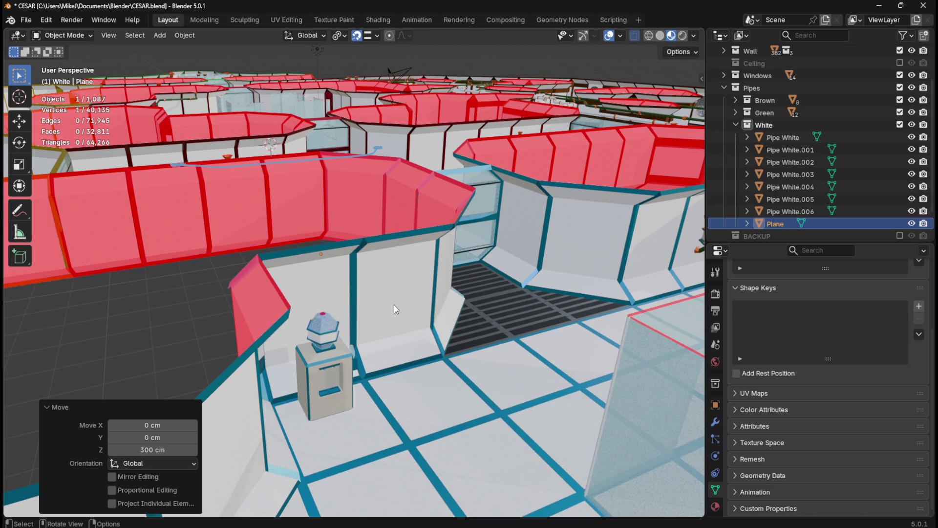
middle_click_drag(403, 301, 404, 292)
middle_click_drag(385, 262, 379, 333)
key("Tab")
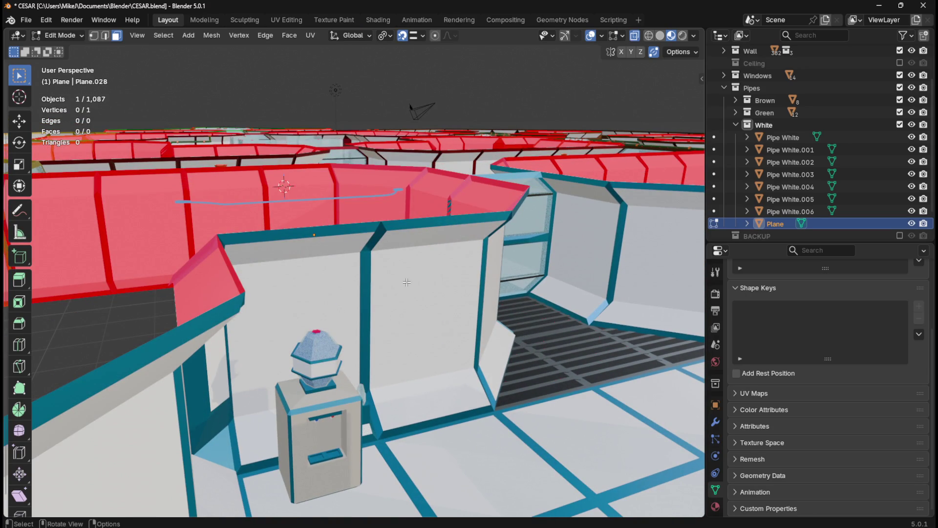
Step: Switch to vertex select, set snapping back to Increment, and save the file
key("1")
left_click(416, 35)
left_click(414, 102)
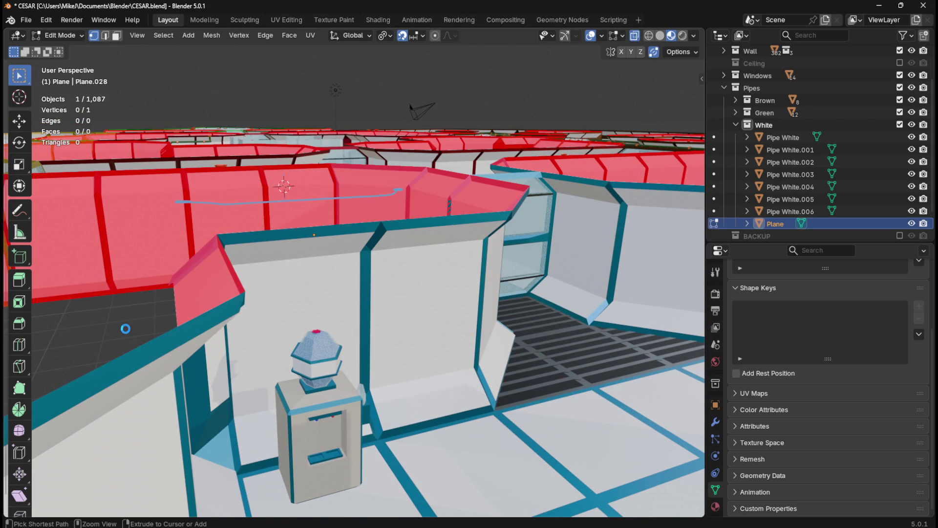
key("ctrl+s")
Step: Extrude the single vertex 100 cm down along Z, then return to Object Mode
key("a")
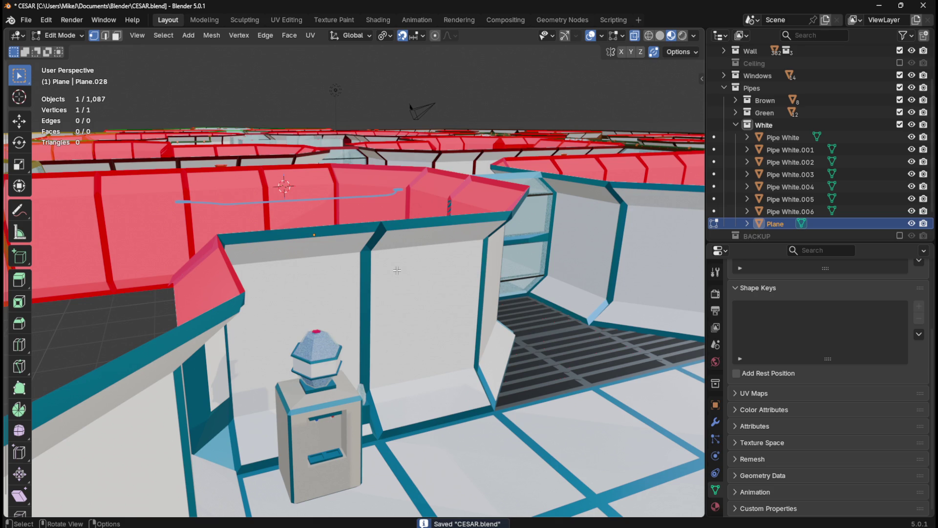
key("e")
key("z")
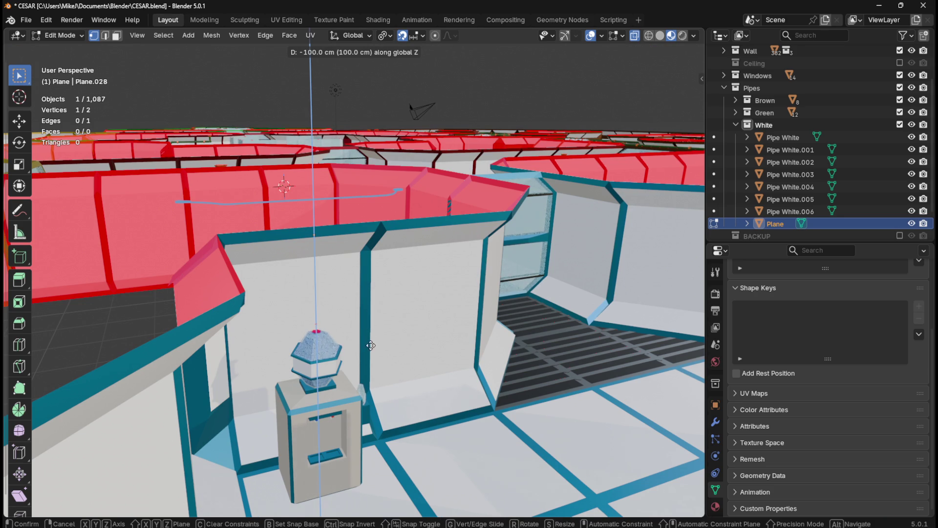
left_click(373, 362)
middle_click_drag(419, 284, 417, 286)
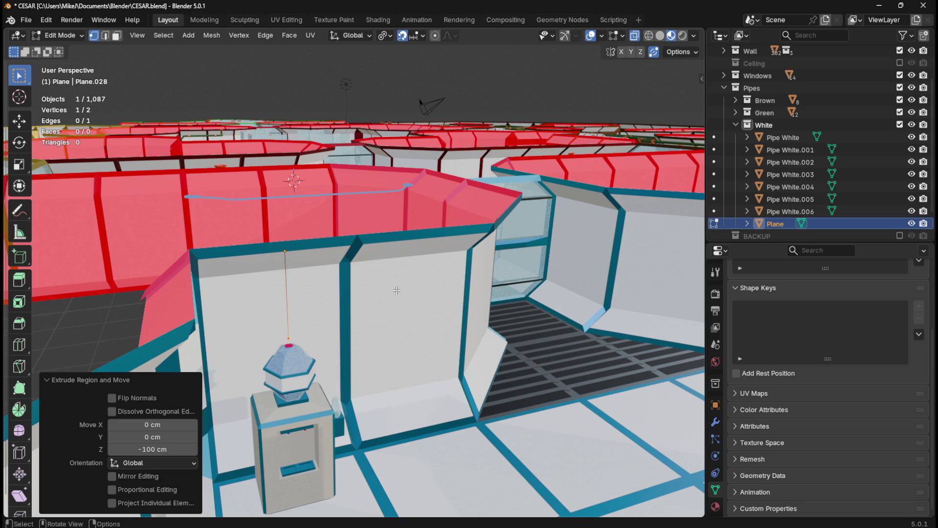
key("Tab")
right_click(288, 293)
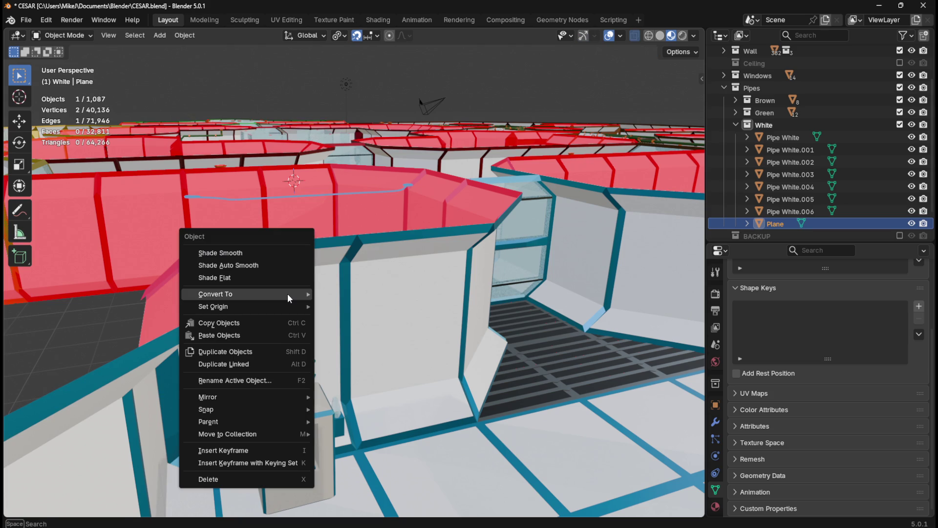
Step: Convert the Plane line to a curve with 9 cm bevel depth and resolution 1
mouse_move(287, 294)
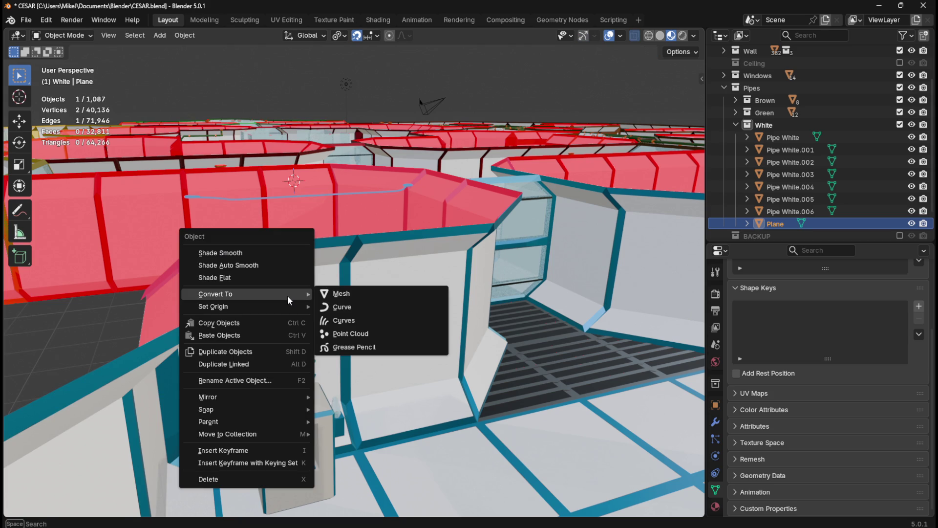
left_click(342, 307)
scroll(769, 413, "down", 5)
left_click(870, 394)
type("9")
key("Tab")
type("1")
key("Return")
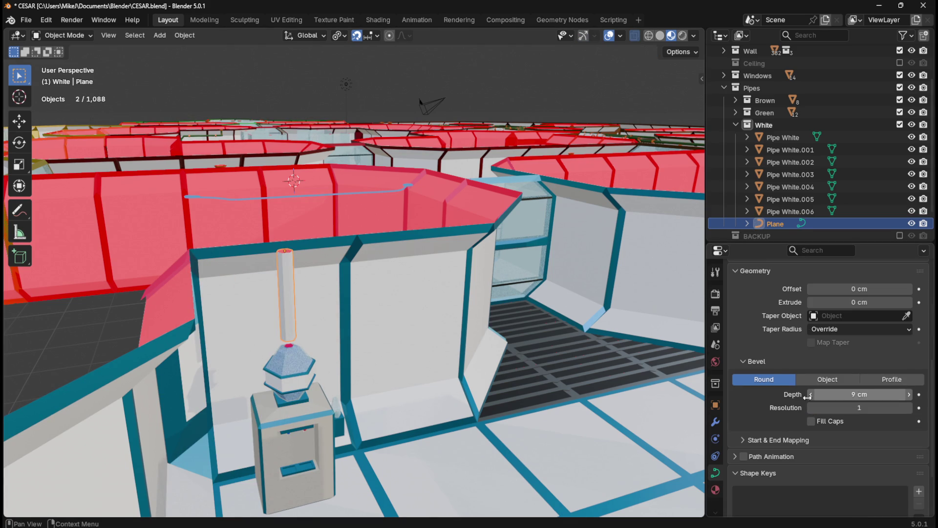
Step: Convert the bevelled curve into a hexagonal pipe mesh
scroll(359, 282, "up", 3)
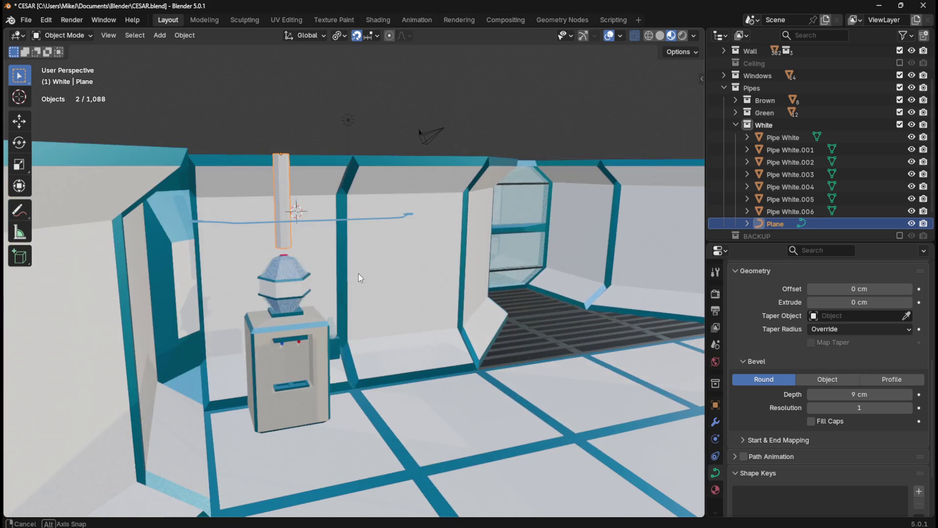
scroll(348, 218, "down", 3)
key("Tab")
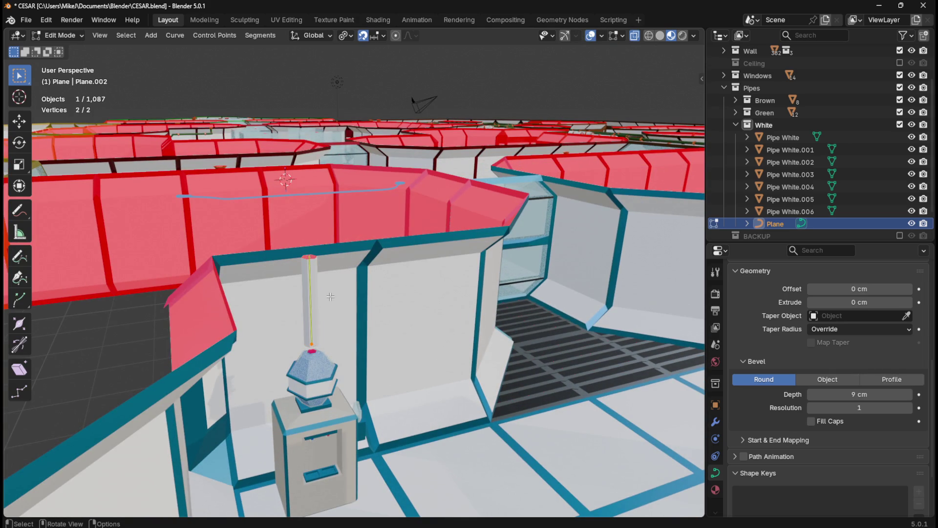
right_click(306, 285)
left_click(306, 286)
key("Tab")
right_click(325, 283)
mouse_move(315, 288)
left_click(385, 287)
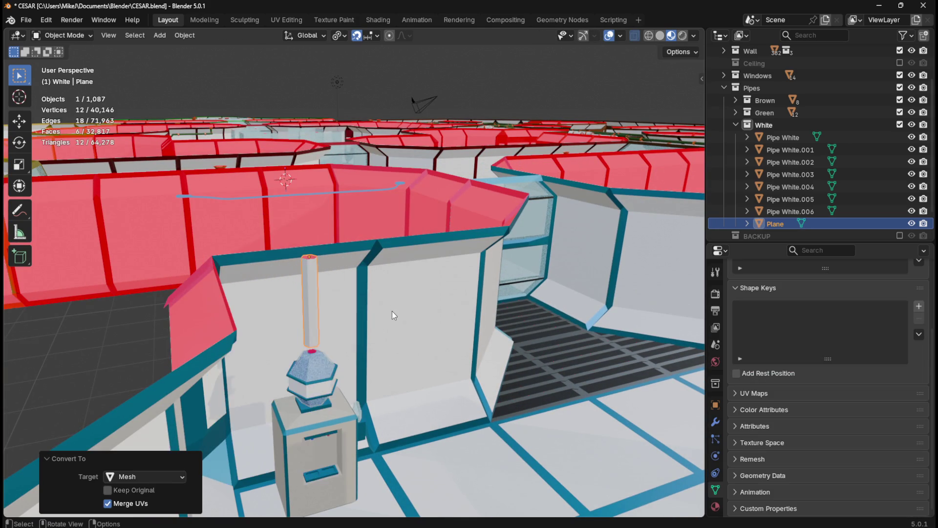
scroll(390, 308, "up", 4)
scroll(351, 274, "up", 2)
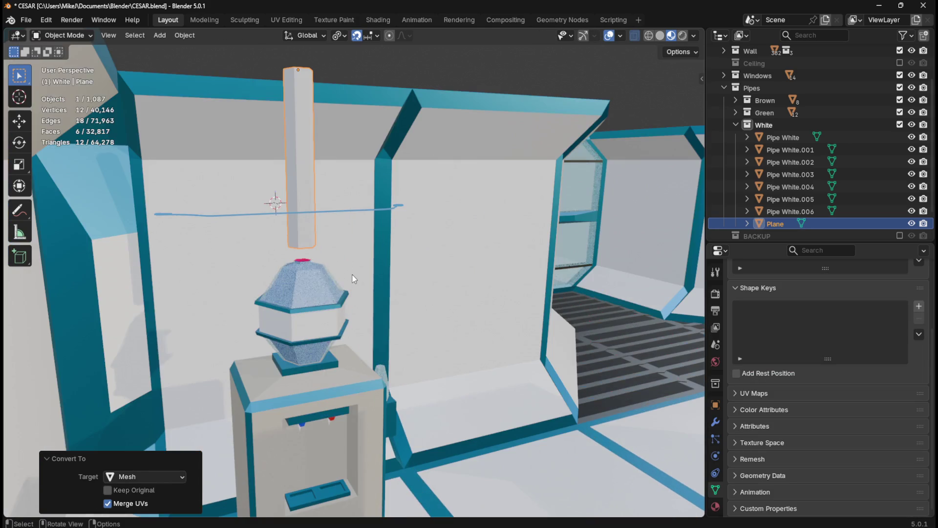
scroll(355, 269, "up", 2)
scroll(356, 274, "down", 5)
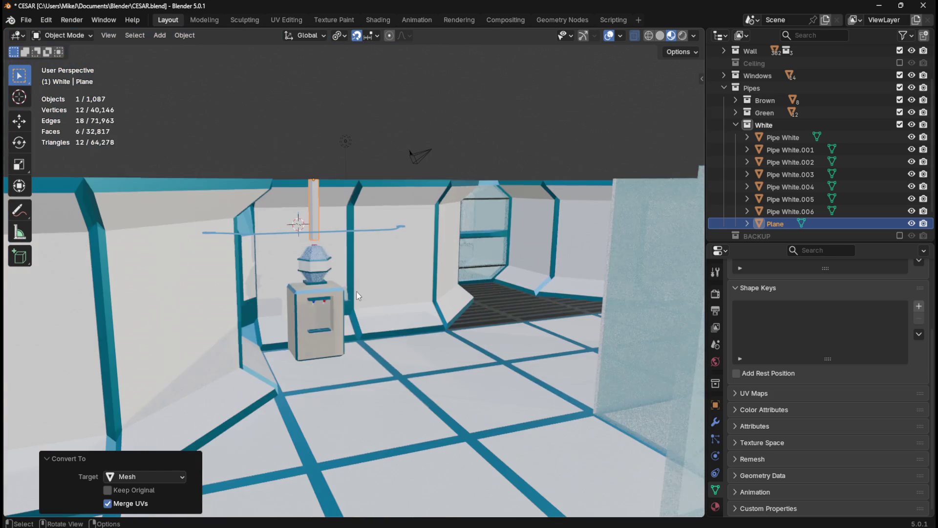
scroll(366, 258, "up", 3)
scroll(365, 259, "up", 3)
middle_click_drag(344, 256, 390, 307)
scroll(468, 389, "down", 5)
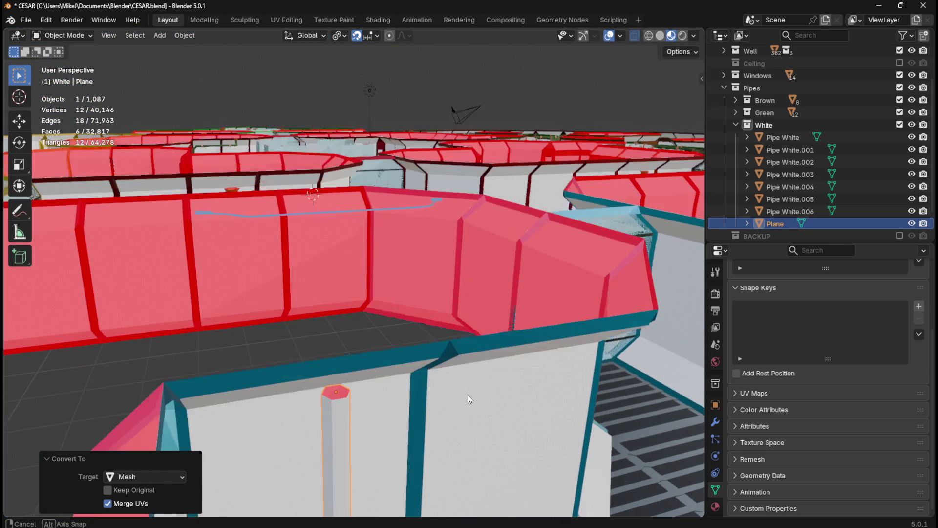
Step: In top view, zoom in on the red hexagon and set the snap target to Vertex
key("KP_7")
middle_click_drag(430, 466, 524, 137, "shift")
scroll(336, 384, "up", 4)
mouse_move(336, 384)
middle_mouse_down("shift")
mouse_move(374, 359)
mouse_move(418, 273)
middle_mouse_up("shift")
scroll(418, 273, "up", 4)
scroll(409, 262, "up", 4)
middle_click_drag(485, 283, 405, 329, "shift")
scroll(406, 329, "up", 3)
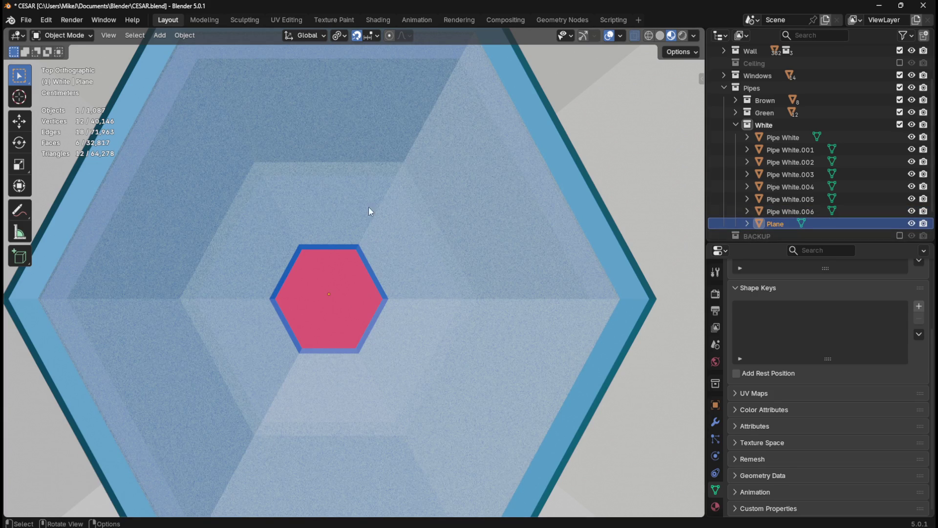
left_click(374, 35)
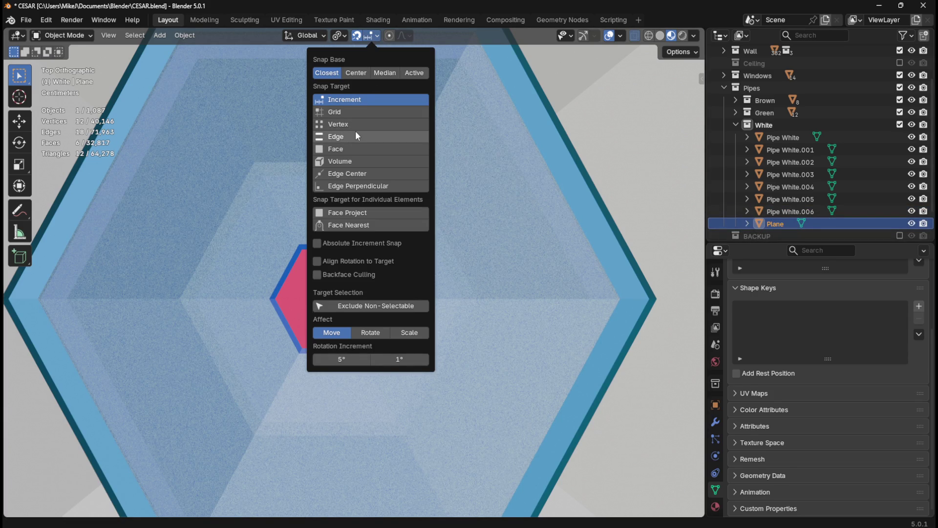
left_click(355, 127)
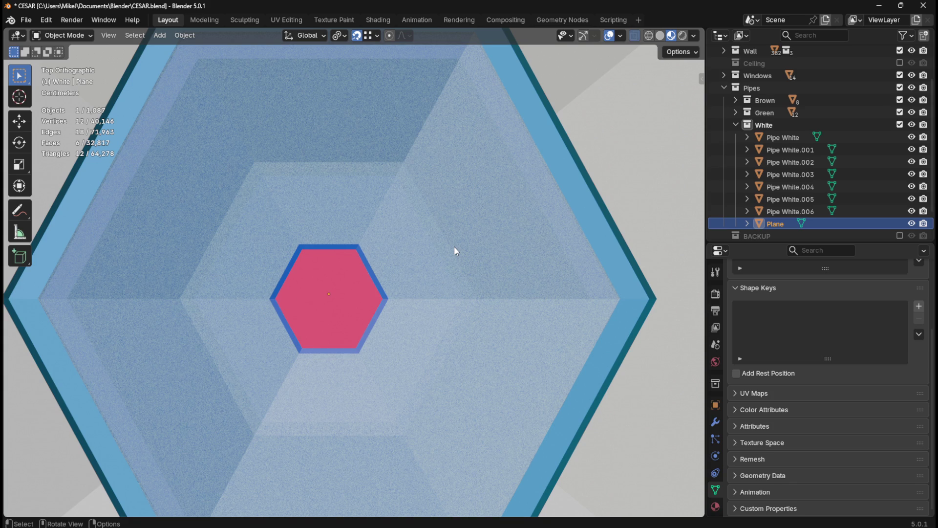
Step: Move the pipe along Y to snap it onto the dispenser hexagon
key("g")
key("y")
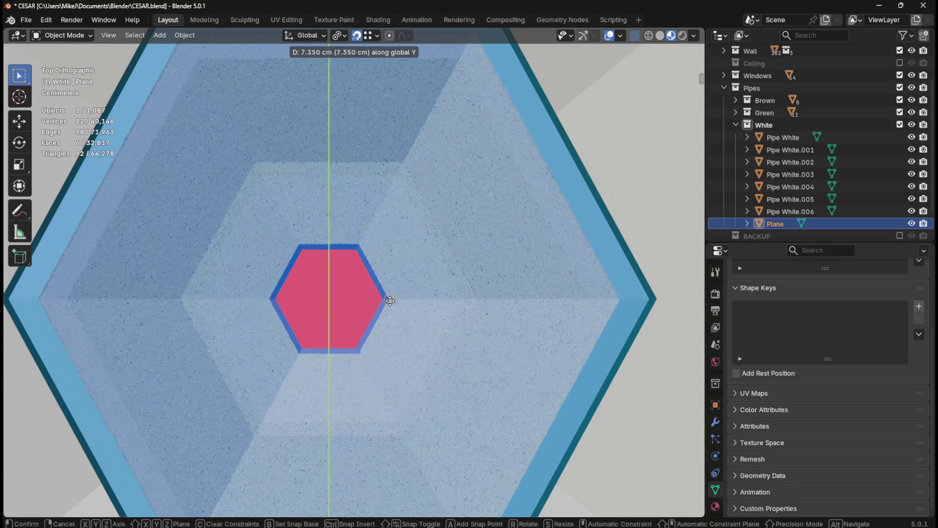
left_click(378, 302)
middle_click_drag(359, 324, 375, 307)
scroll(374, 307, "down", 6)
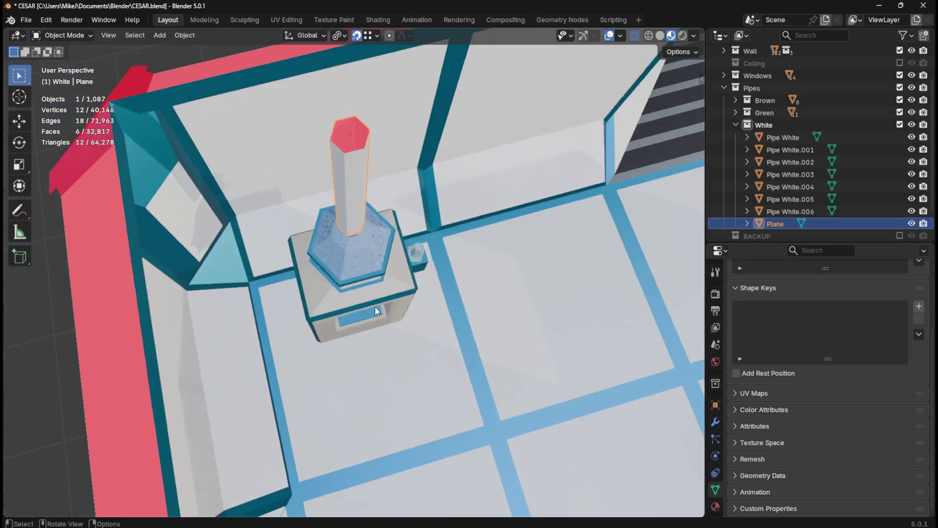
scroll(376, 308, "up", 2)
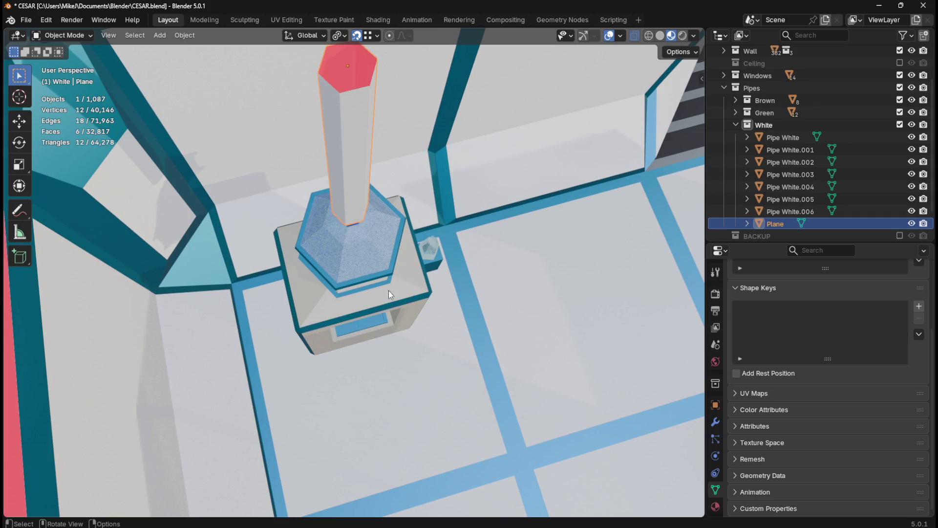
middle_click_drag(394, 242, 382, 255)
Step: Readjust the pipe 7.35 cm along Y so it sits centred on the hexagonal top
key("KP_7")
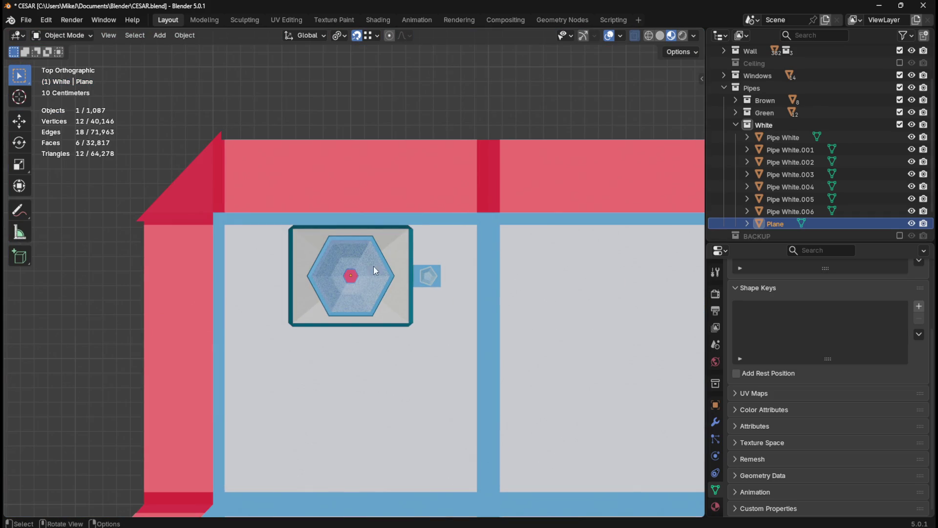
scroll(365, 298, "up", 3)
scroll(366, 298, "up", 7)
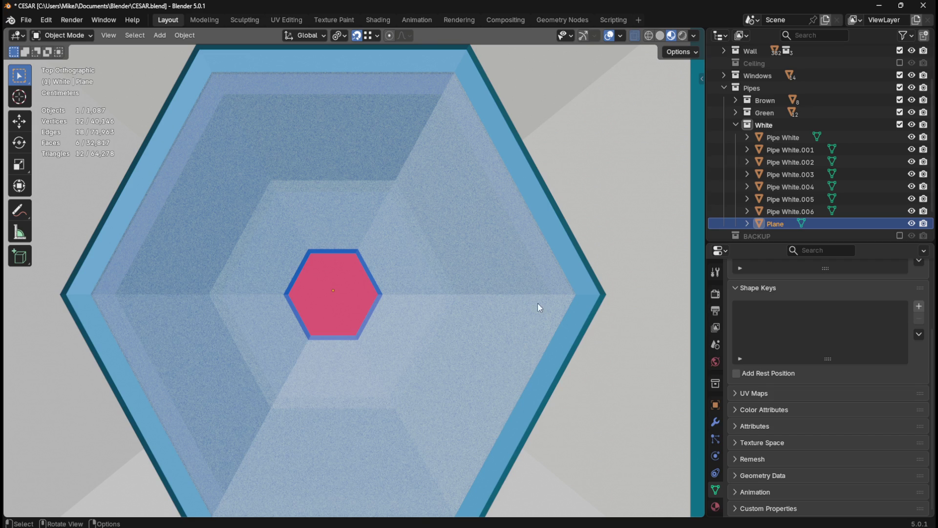
key("g")
key("y")
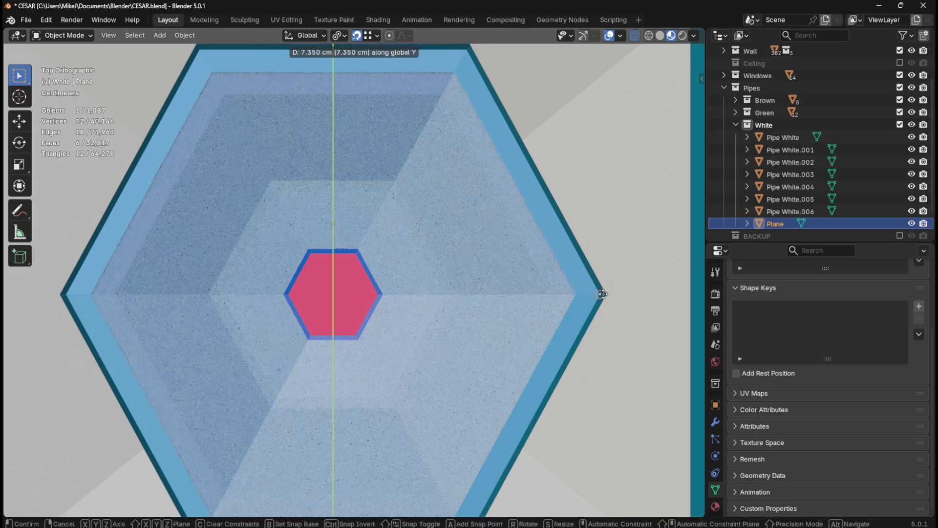
left_click(608, 295)
mouse_move(393, 324)
middle_mouse_down()
mouse_move(468, 268)
mouse_move(491, 224)
mouse_move(424, 242)
mouse_move(418, 303)
mouse_move(412, 262)
mouse_move(426, 252)
mouse_move(383, 204)
mouse_move(397, 157)
mouse_move(392, 225)
mouse_move(420, 145)
mouse_move(427, 223)
mouse_move(435, 193)
mouse_move(423, 386)
middle_mouse_up()
scroll(479, 236, "down", 5)
Step: In Edit Mode, try a loop cut on the pipe, then undo the misplaced cut
key("KP_1")
middle_click_drag(382, 213, 364, 230)
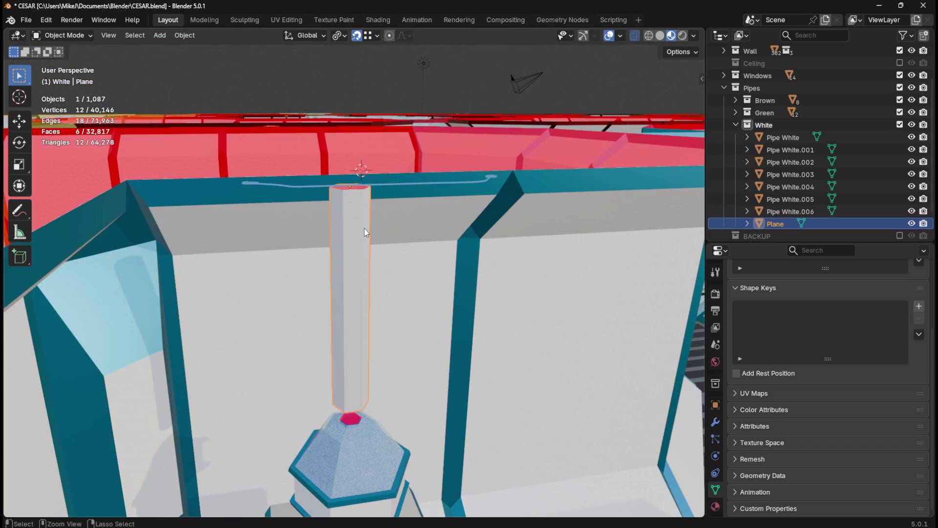
key("Tab")
key("ctrl+r")
left_click(358, 295)
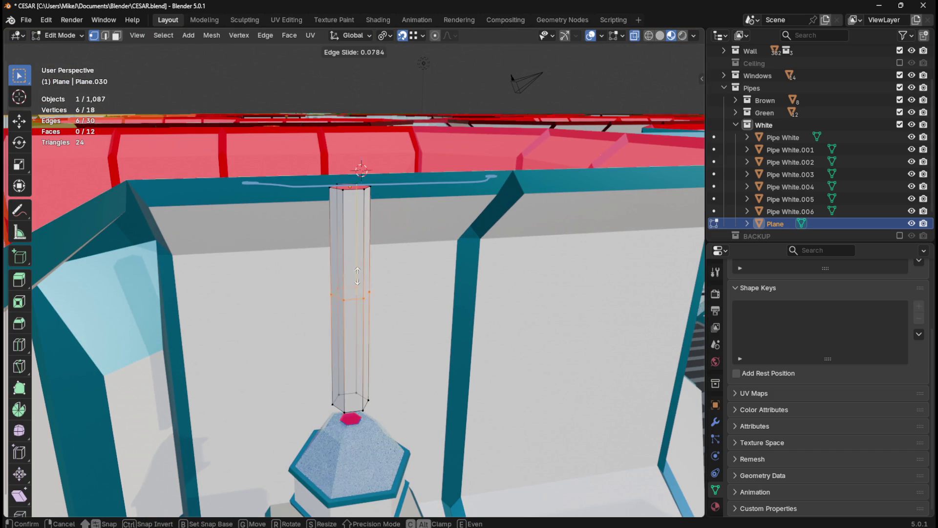
right_click(359, 211)
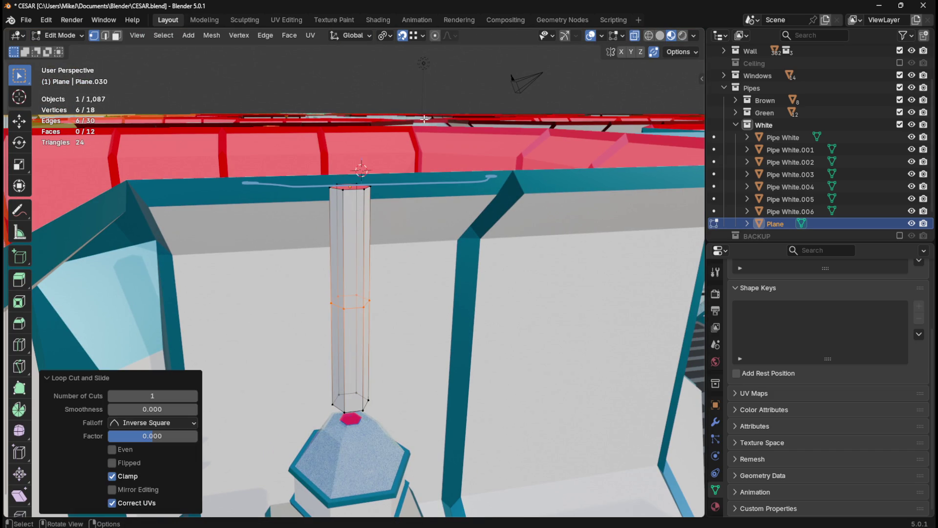
key("ctrl+z")
left_click(418, 35)
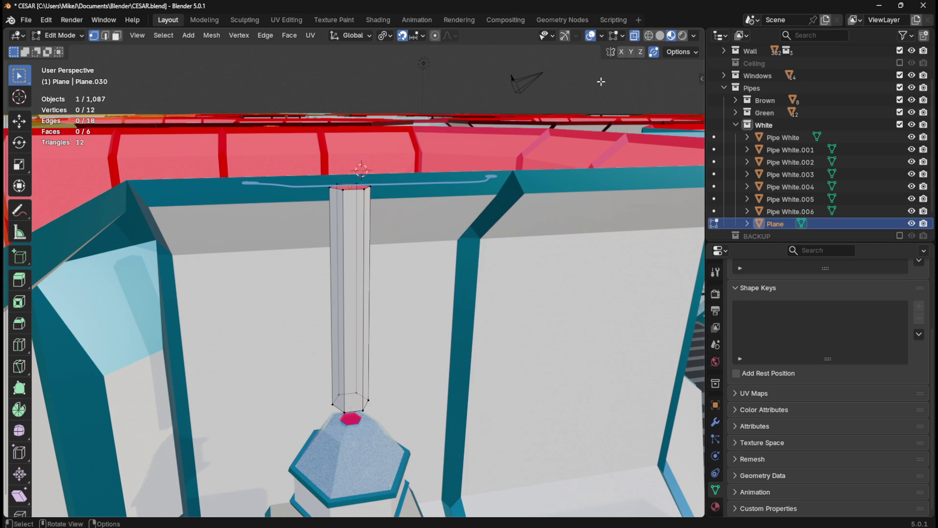
Step: Add a loop cut near the pipe top and scale the top ring by 2
key("ctrl+r")
left_click(375, 352)
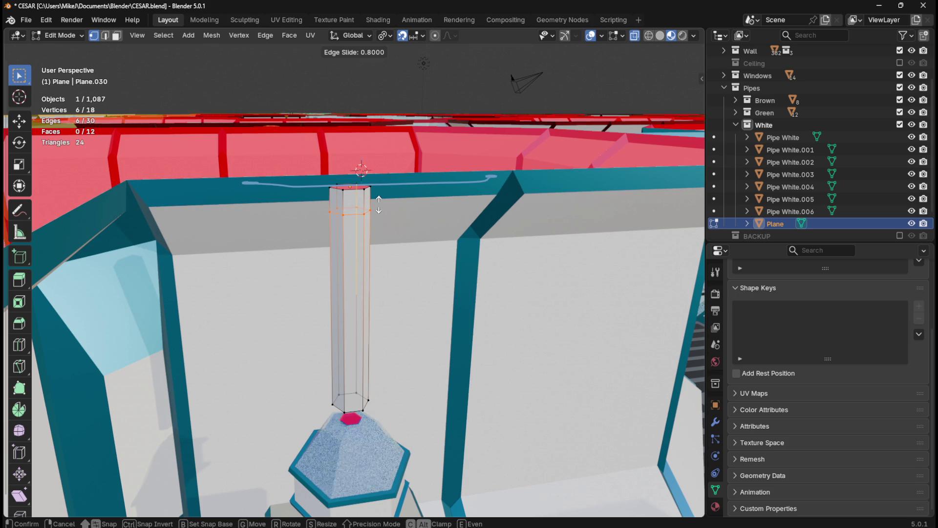
left_click(378, 204)
type("2")
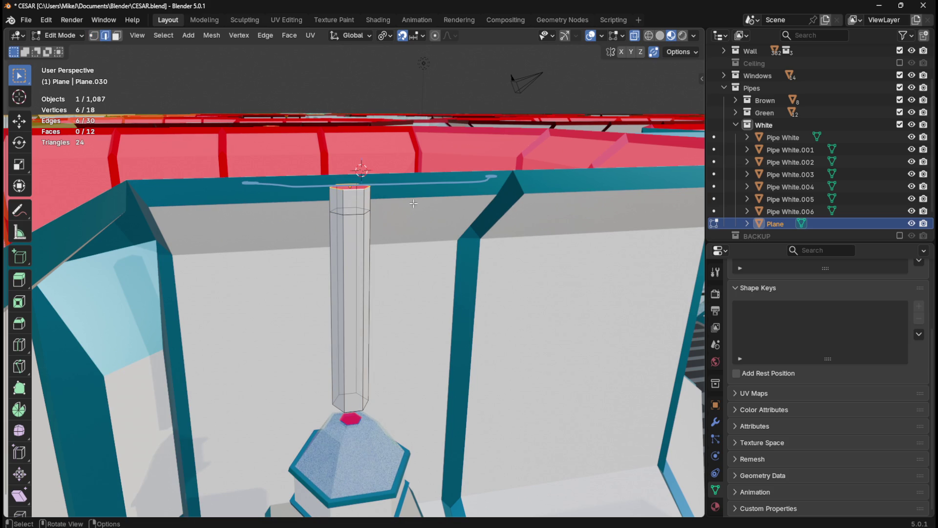
type("s2")
key("Return")
Step: Inspect the flared top from several angles, then return to Object Mode
mouse_move(414, 203)
middle_mouse_down()
mouse_move(383, 269)
mouse_move(368, 215)
mouse_move(369, 262)
middle_mouse_up()
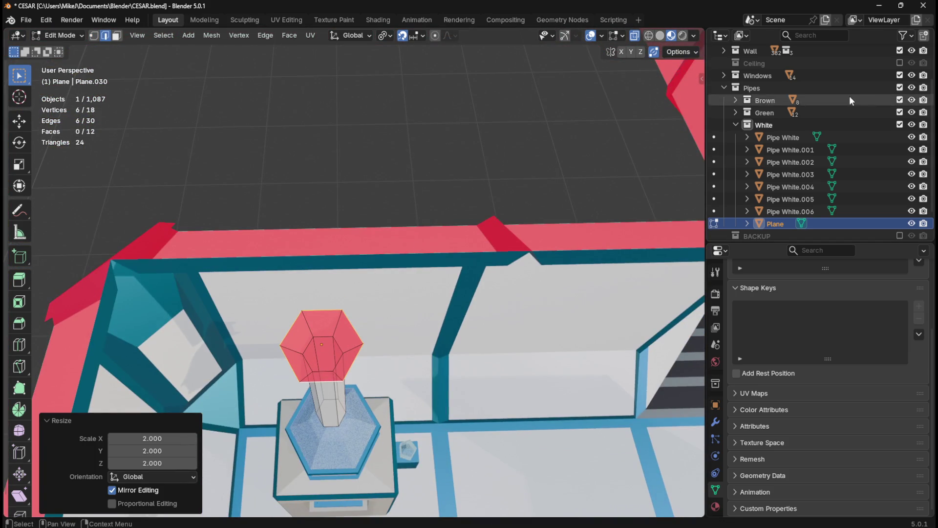
left_click(899, 63)
left_click(899, 63)
mouse_move(440, 294)
middle_mouse_down()
mouse_move(483, 251)
mouse_move(484, 270)
mouse_move(482, 261)
mouse_move(467, 277)
mouse_move(506, 284)
middle_mouse_up()
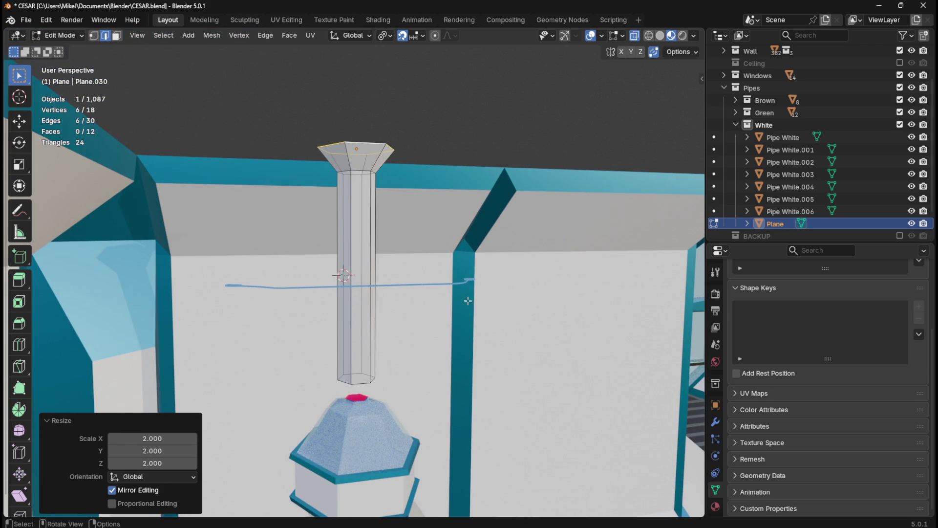
scroll(831, 203, "down", 3)
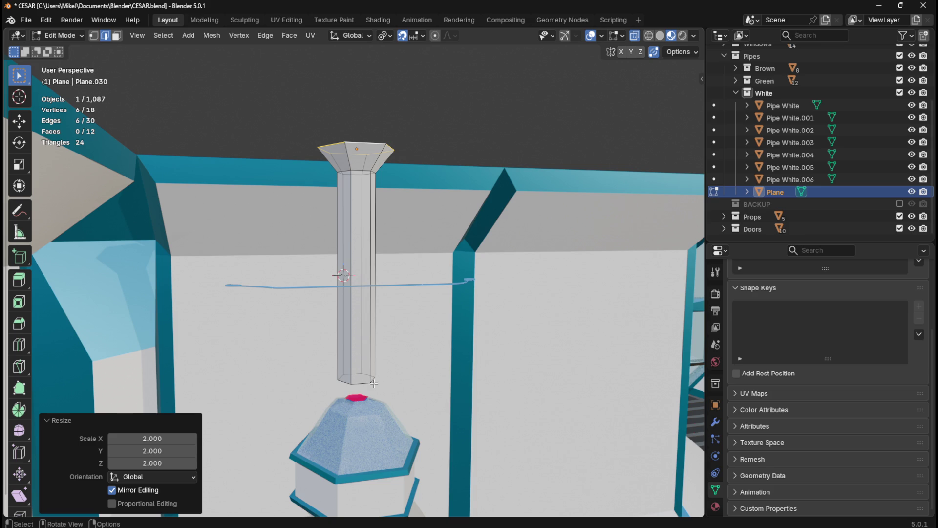
mouse_move(426, 394)
middle_mouse_down()
mouse_move(396, 373)
mouse_move(406, 375)
middle_mouse_up()
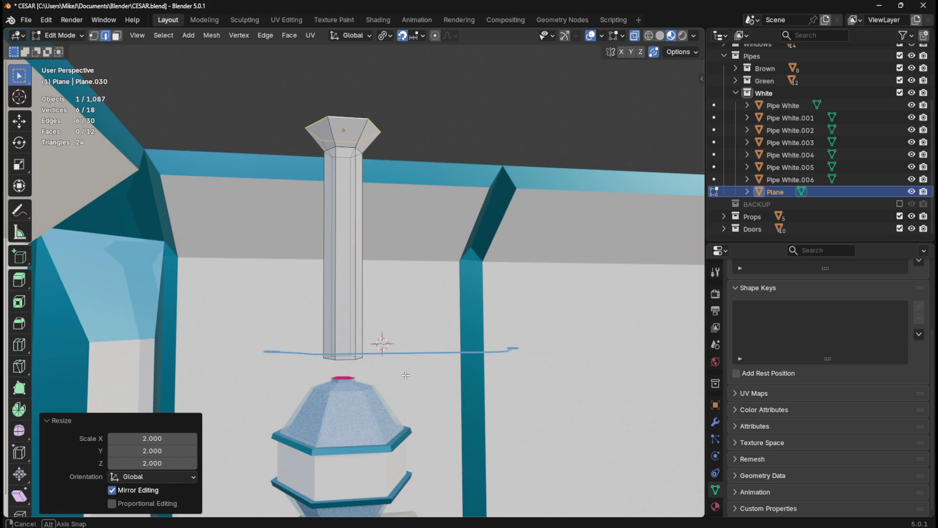
middle_click_drag(406, 375, 406, 375)
key("Tab")
Step: Join the Plane pipe into the Water Dispenser object and enter Edit Mode
left_click(347, 400)
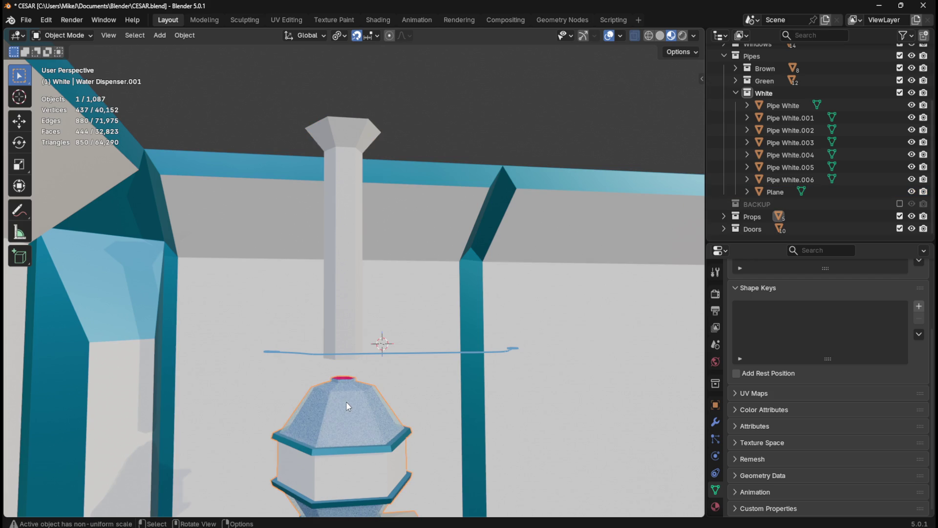
left_click(347, 306)
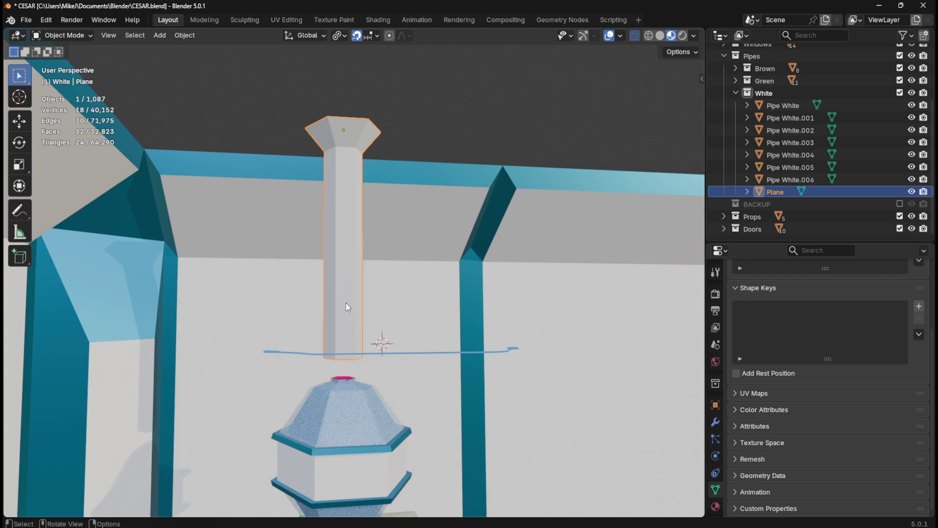
left_click(338, 412, "shift")
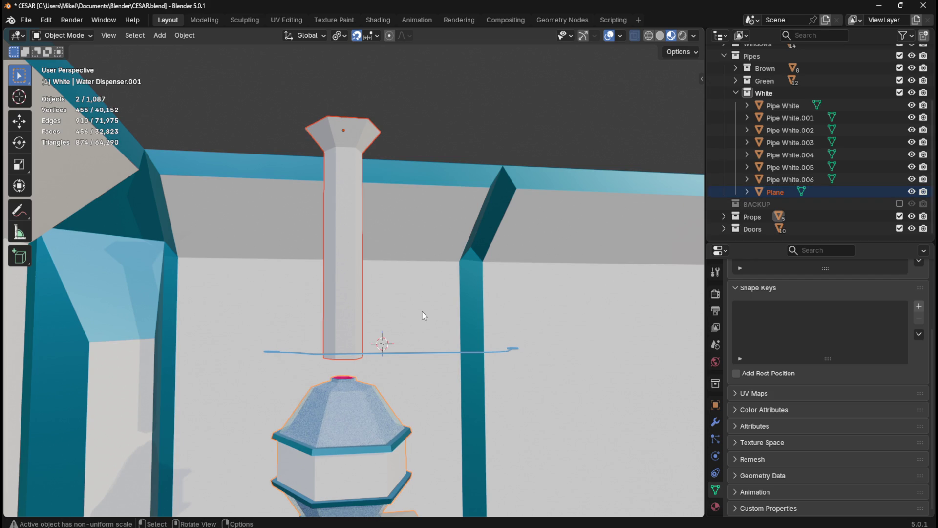
key("ctrl")
key("ctrl+j")
key("Tab")
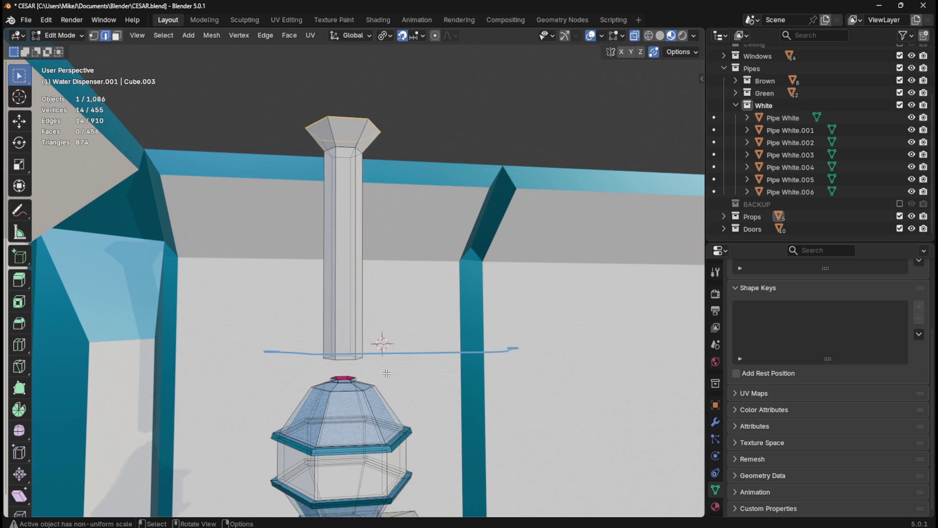
scroll(371, 386, "up", 2)
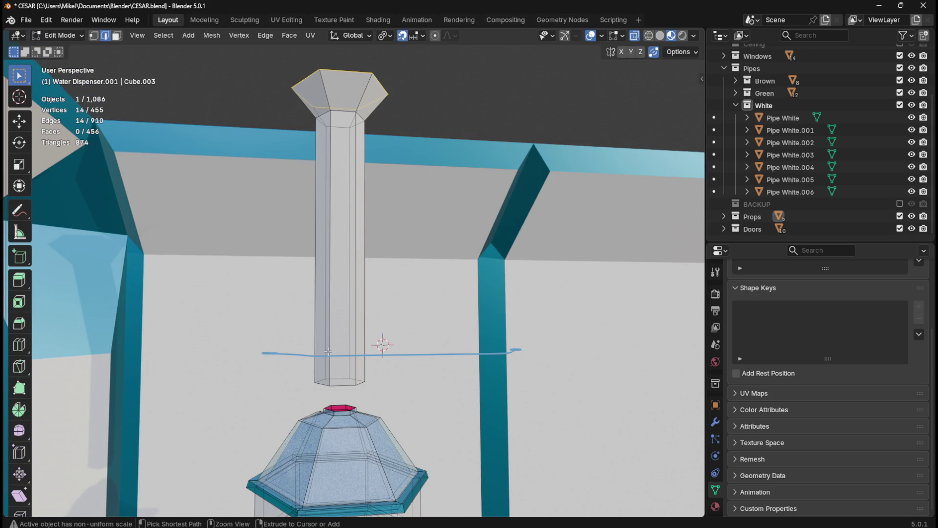
Step: Add a loop cut near the bottom of the pipe and select its bottom ring
key("ctrl+r")
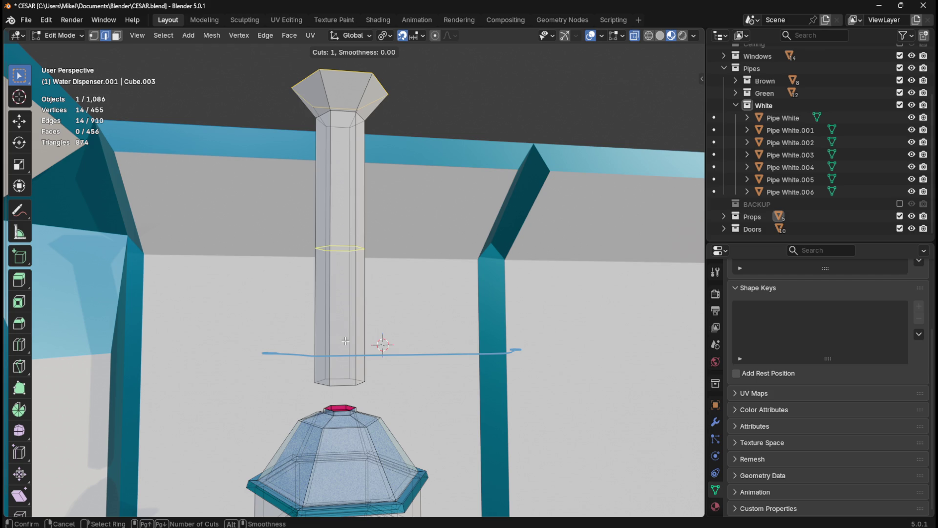
left_click(346, 340)
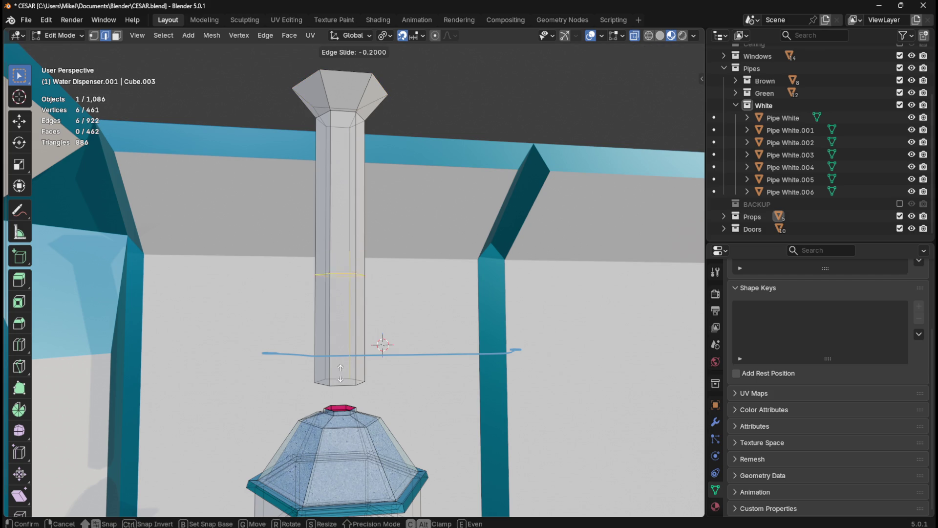
left_click(346, 453)
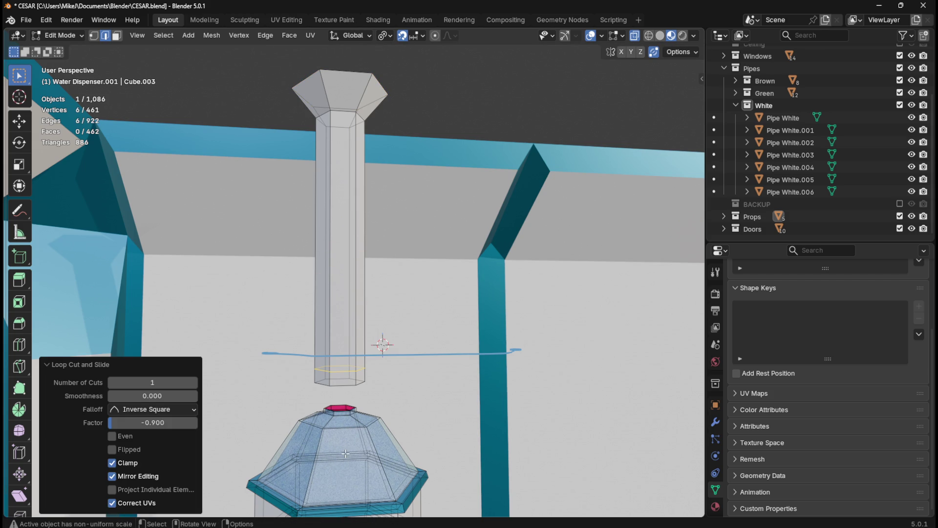
left_click(344, 384, "alt")
mouse_move(344, 384)
middle_mouse_down()
mouse_move(364, 427)
mouse_move(401, 235)
mouse_move(362, 391)
middle_mouse_up()
scroll(364, 427, "up", 3)
Step: Bridge the pipe's bottom ring to the dispenser-top loop with Bridge Edge Loops
left_click(321, 419, "alt+shift")
key("q")
left_click(509, 341)
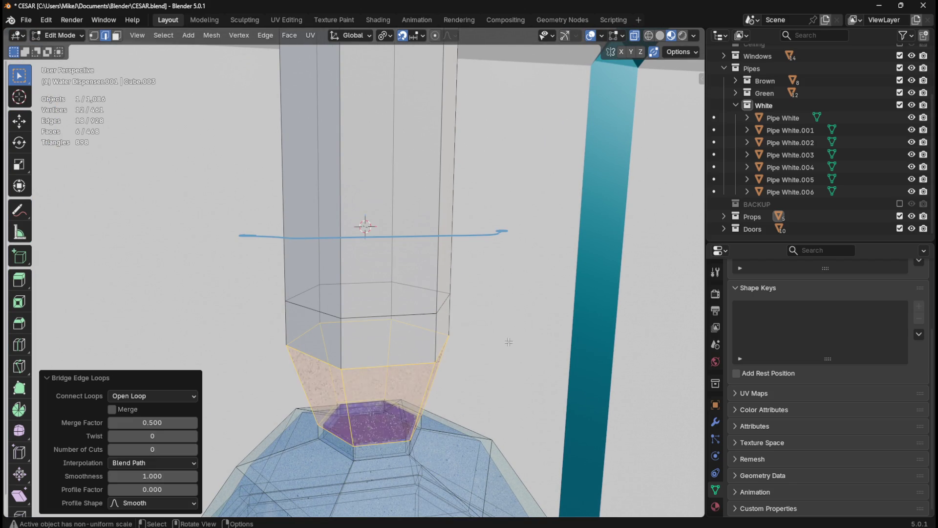
scroll(493, 378, "down", 3)
mouse_move(494, 377)
middle_mouse_down()
mouse_move(461, 342)
mouse_move(430, 279)
mouse_move(474, 361)
middle_mouse_up()
middle_click_drag(371, 300, 365, 296)
key("ctrl+r")
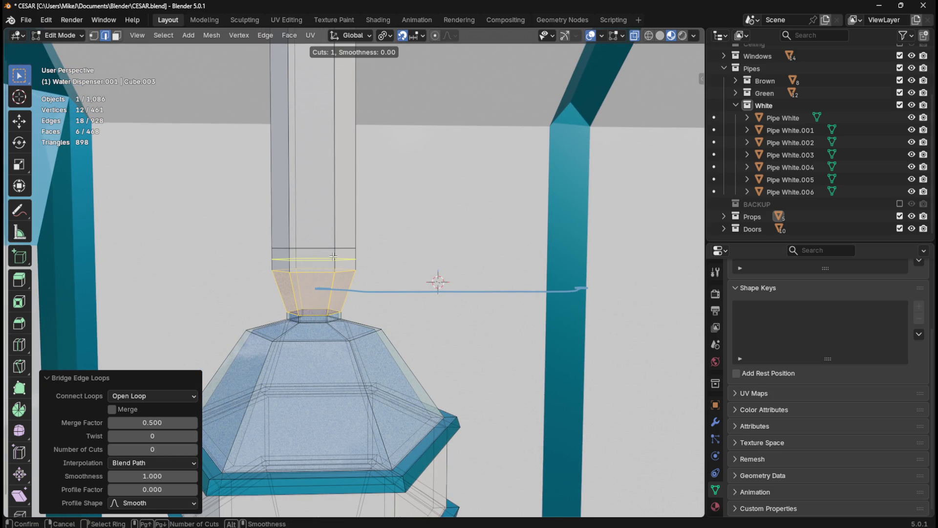
left_click(333, 256)
right_click(334, 258)
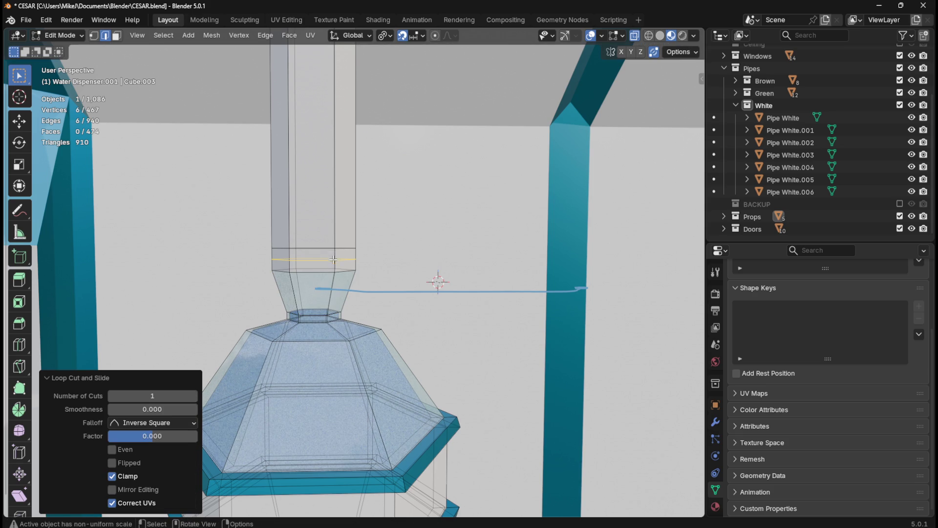
key("3")
left_click(335, 266, "alt")
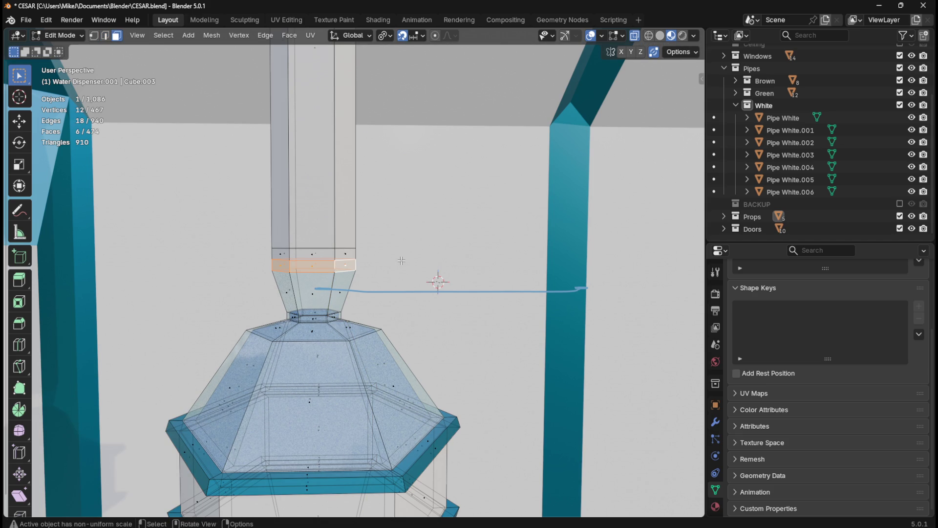
key("2")
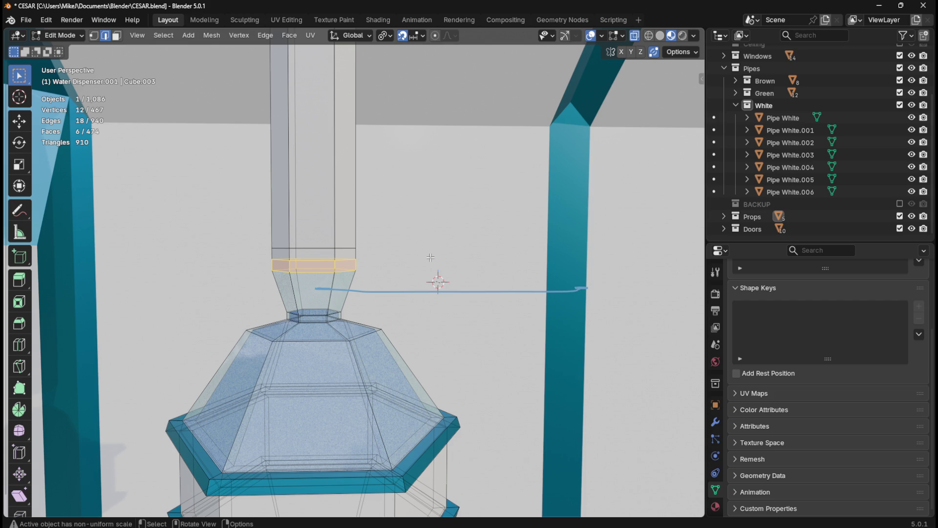
key("e")
key("s")
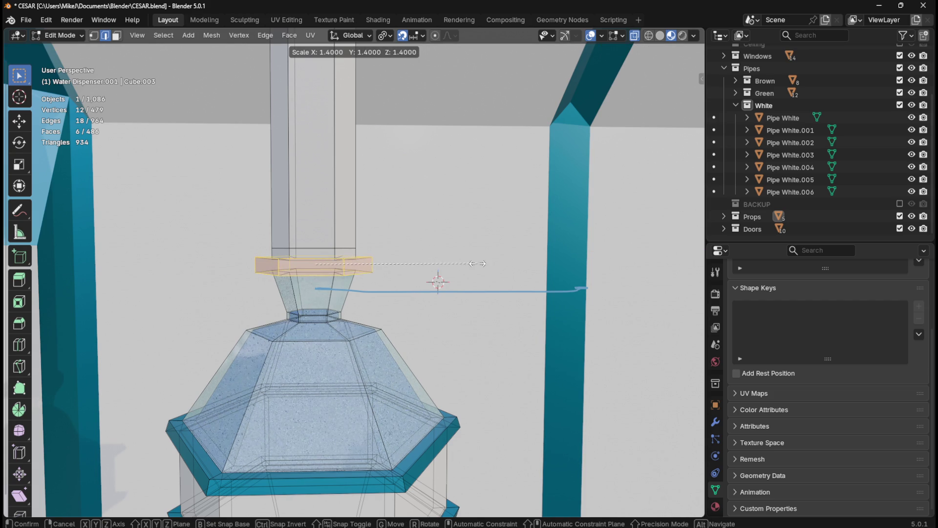
left_click(488, 264)
mouse_move(487, 264)
middle_mouse_down()
mouse_move(444, 287)
mouse_move(439, 275)
mouse_move(455, 255)
mouse_move(411, 253)
mouse_move(437, 259)
mouse_move(426, 275)
mouse_move(419, 262)
mouse_move(433, 263)
mouse_move(413, 277)
mouse_move(421, 270)
middle_mouse_up()
key("Tab")
key("Tab")
key("Tab")
key("Tab")
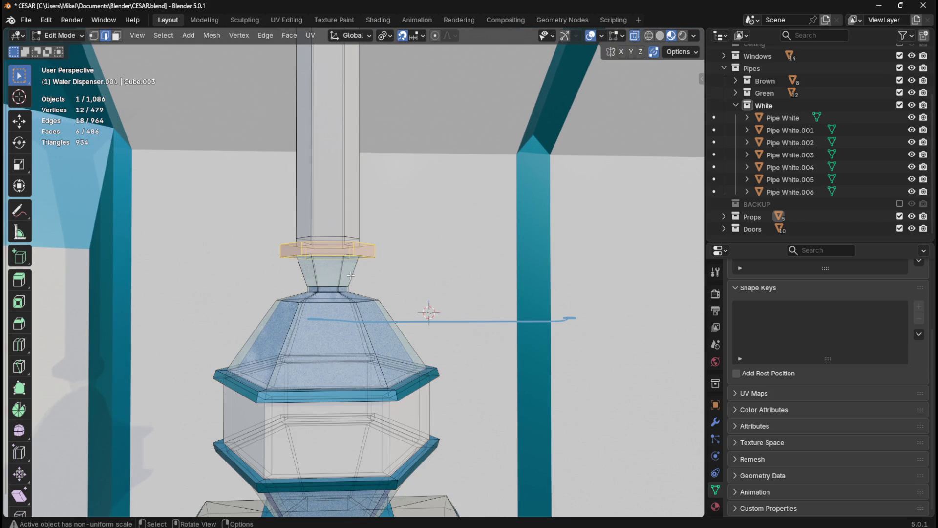
scroll(349, 276, "up", 2)
middle_click_drag(376, 278, 381, 284)
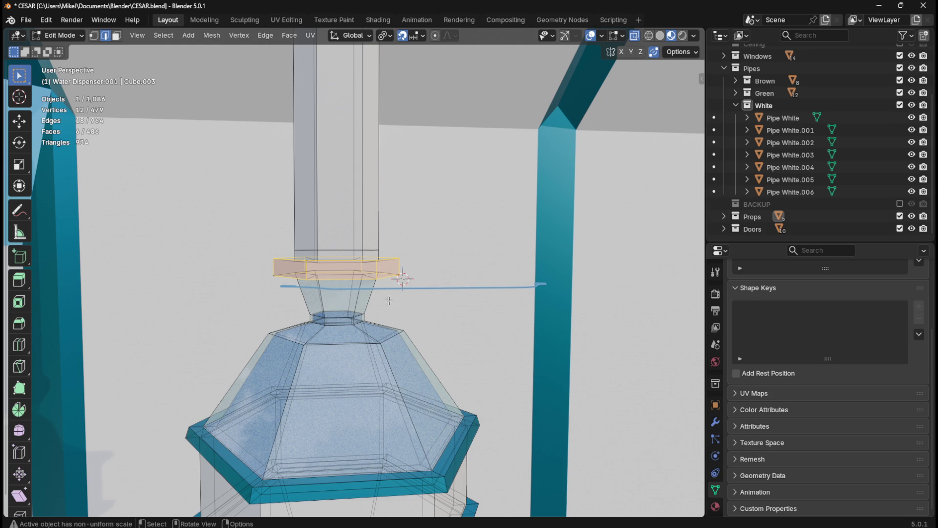
key("Tab")
mouse_move(433, 271)
middle_mouse_down()
mouse_move(438, 295)
mouse_move(338, 285)
middle_mouse_up()
key("Tab")
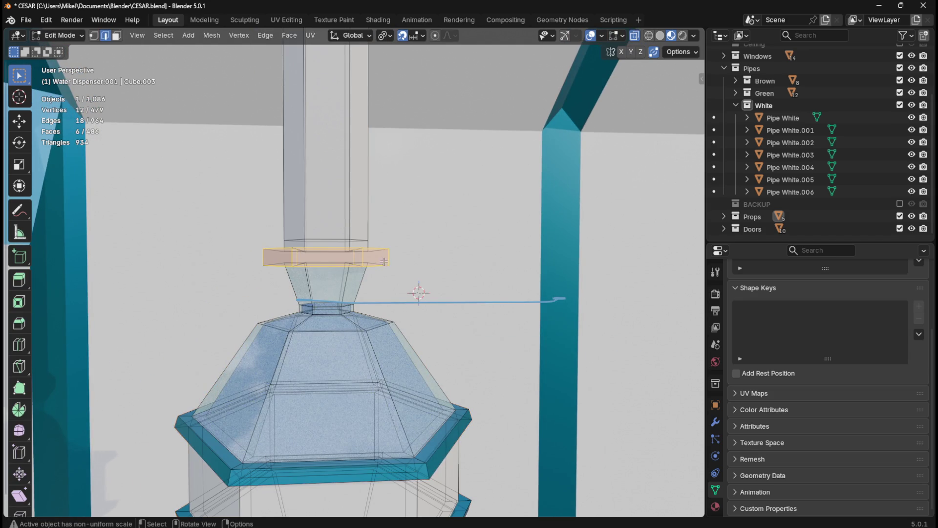
scroll(384, 260, "down", 6)
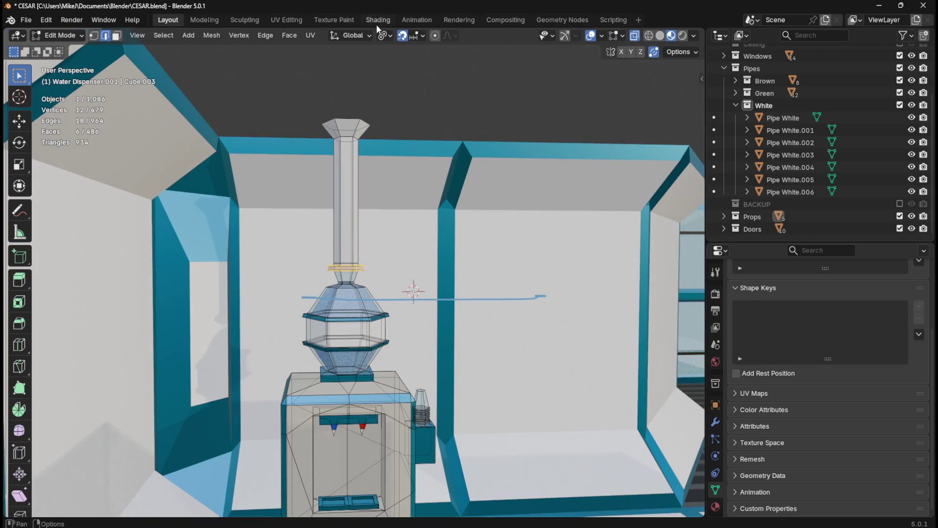
left_click(377, 21)
key("KP_Divide")
key("KP_Divide")
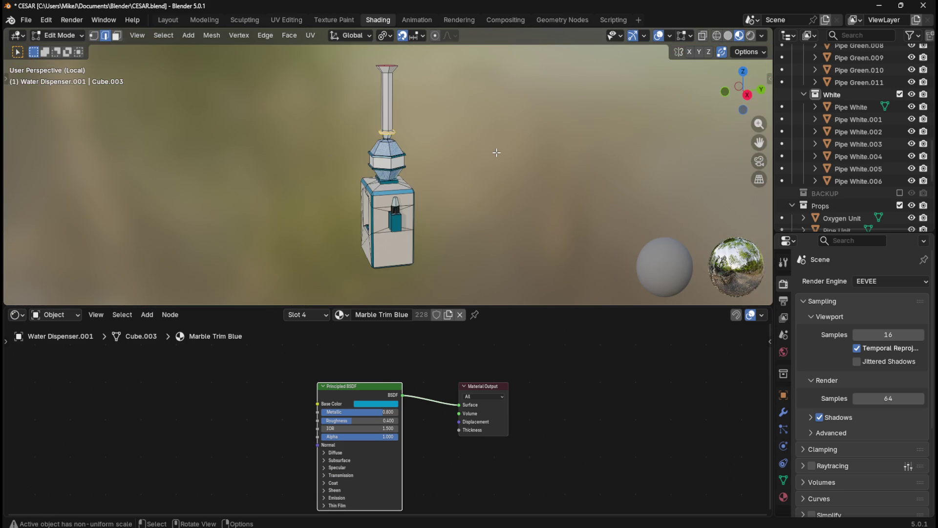
scroll(502, 144, "up", 4)
mouse_move(478, 209)
middle_mouse_down()
mouse_move(526, 212)
mouse_move(586, 195)
mouse_move(547, 213)
middle_mouse_up()
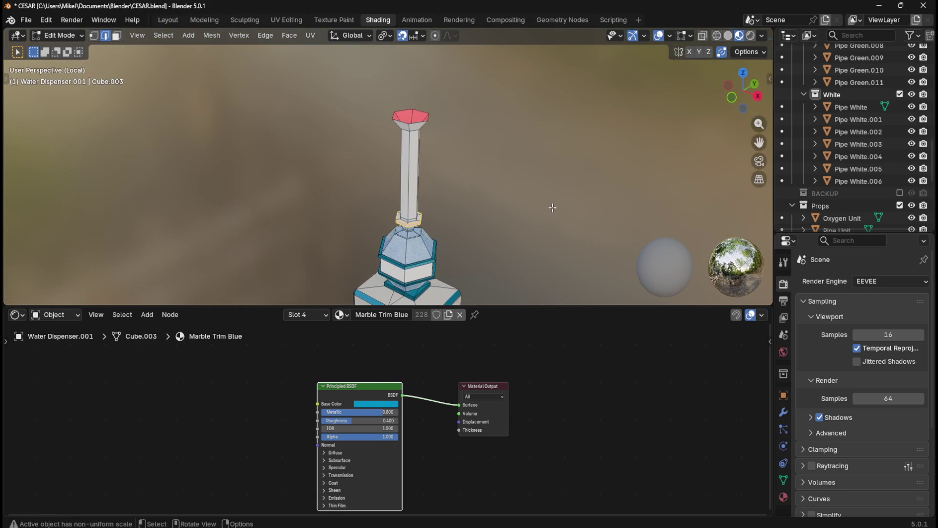
middle_click_drag(511, 248, 486, 109, "shift")
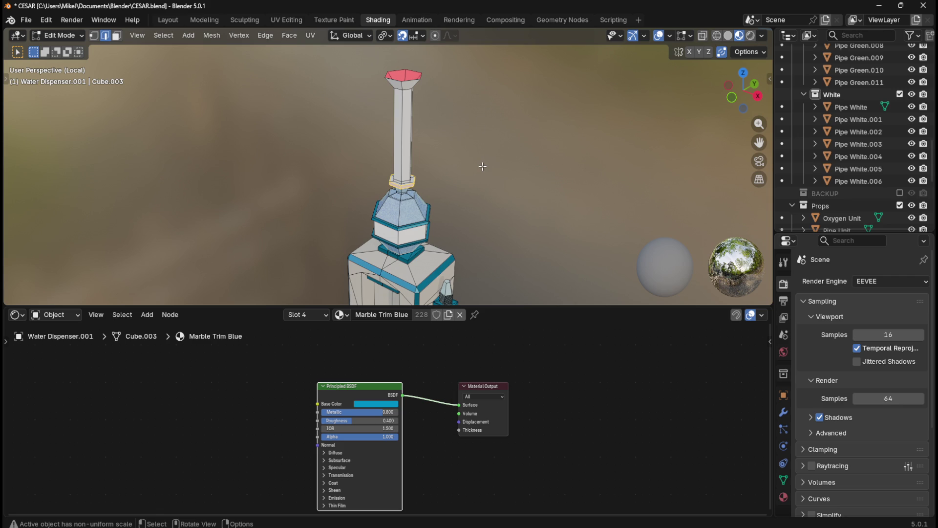
key("KP_1")
scroll(483, 167, "up", 4)
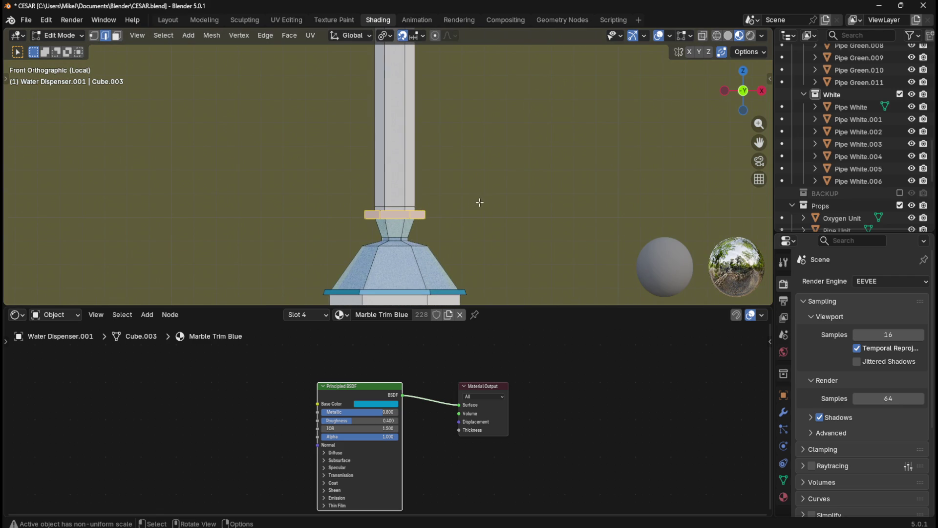
left_click(702, 35)
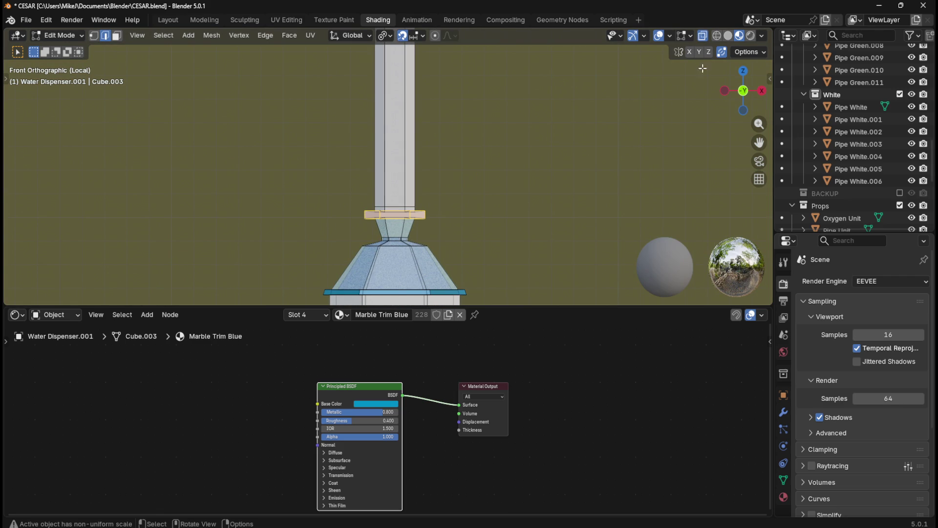
left_click(717, 35)
left_click(740, 37)
scroll(487, 214, "up", 3)
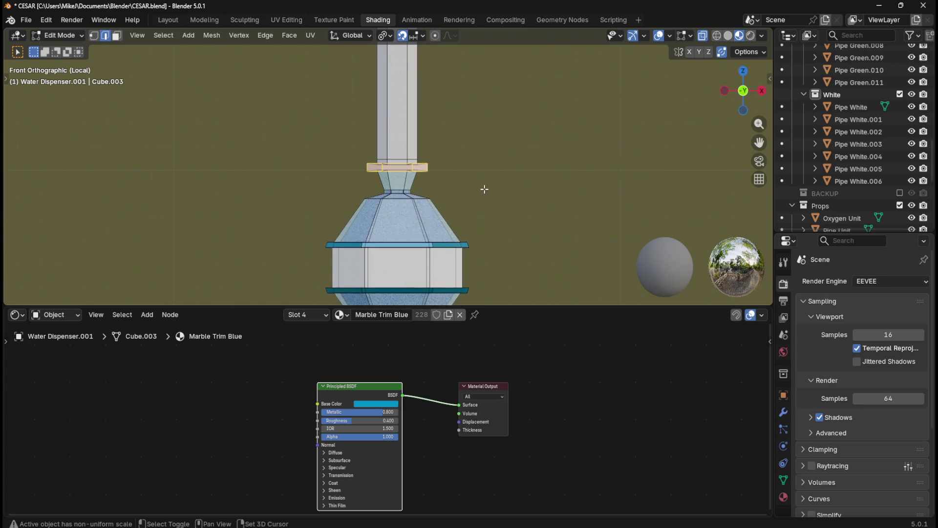
scroll(485, 167, "up", 1)
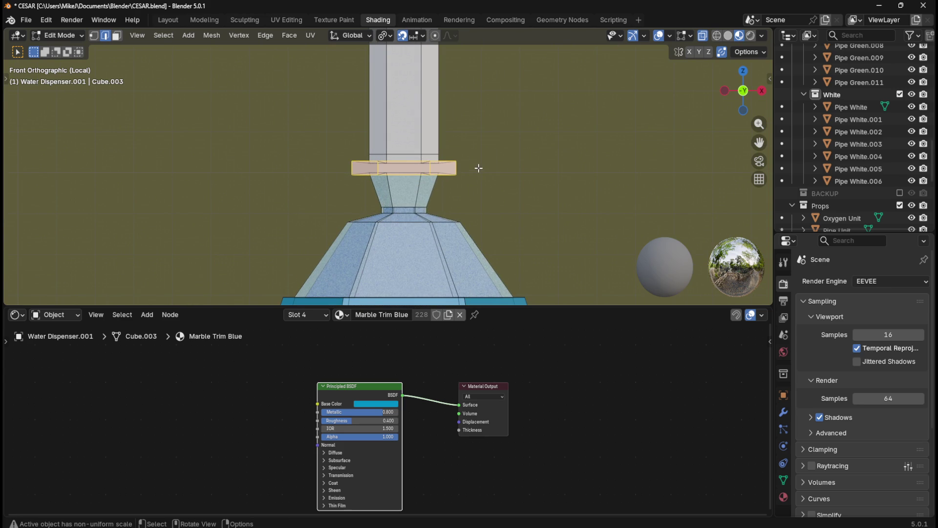
left_click(527, 170)
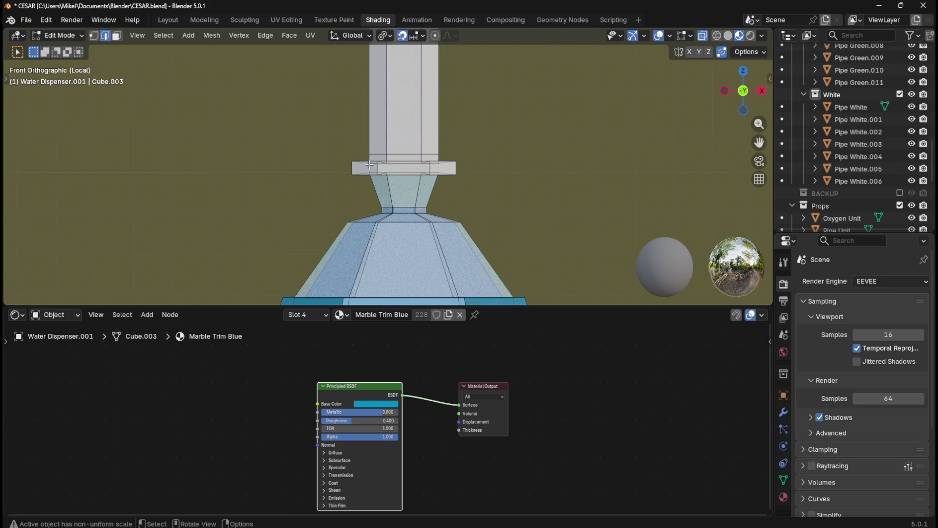
mouse_move(343, 155)
left_mouse_down()
mouse_move(364, 171)
mouse_move(465, 182)
mouse_move(490, 201)
left_mouse_up()
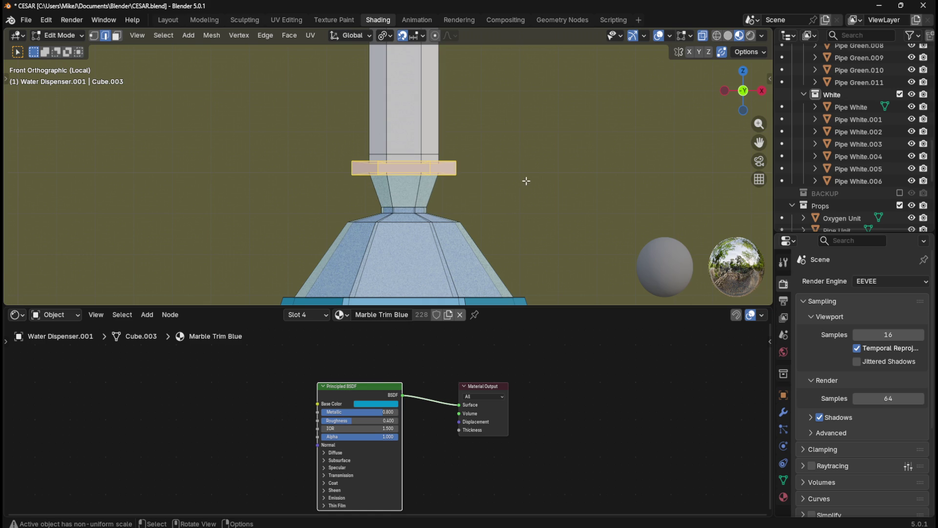
key("Tab")
key("Tab")
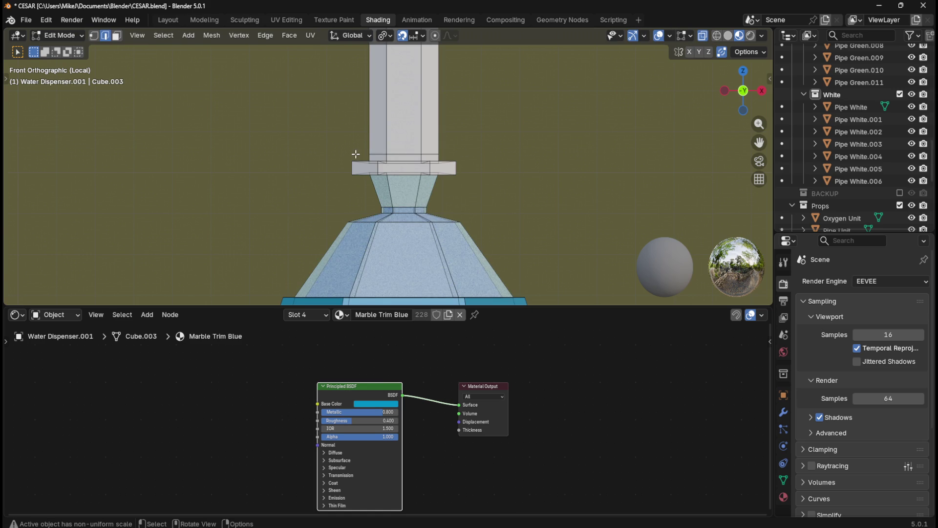
mouse_move(352, 155)
left_mouse_down()
mouse_move(469, 185)
mouse_move(487, 207)
left_mouse_up()
Step: In Face select mode, box-select the pipe's bottom collar ring, then add the flared top rim
left_click(512, 175)
key("3")
mouse_move(340, 153)
left_mouse_down()
mouse_move(477, 185)
mouse_move(485, 206)
left_mouse_up()
mouse_move(526, 177)
middle_mouse_down()
mouse_move(528, 201)
mouse_move(529, 187)
middle_mouse_up()
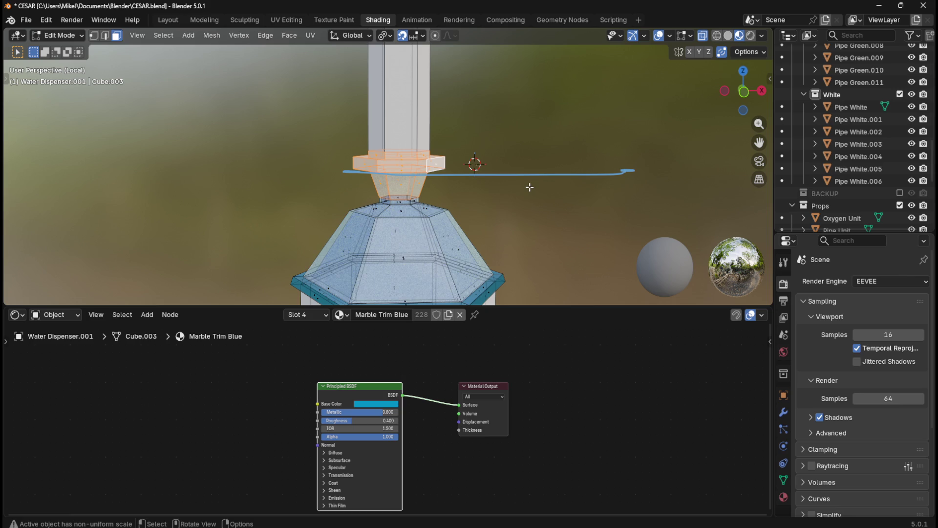
scroll(522, 194, "down", 3)
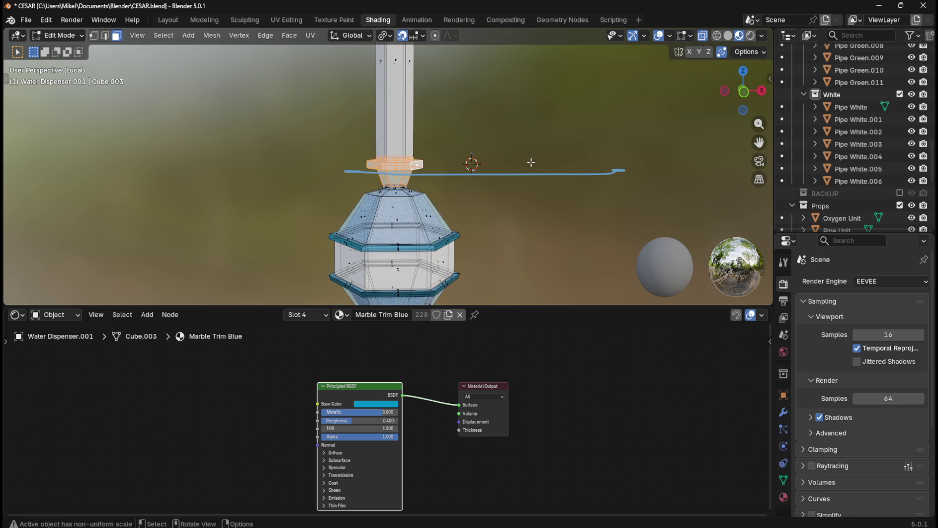
middle_click_drag(546, 111, 512, 204)
left_click_drag(315, 65, 453, 115, "shift")
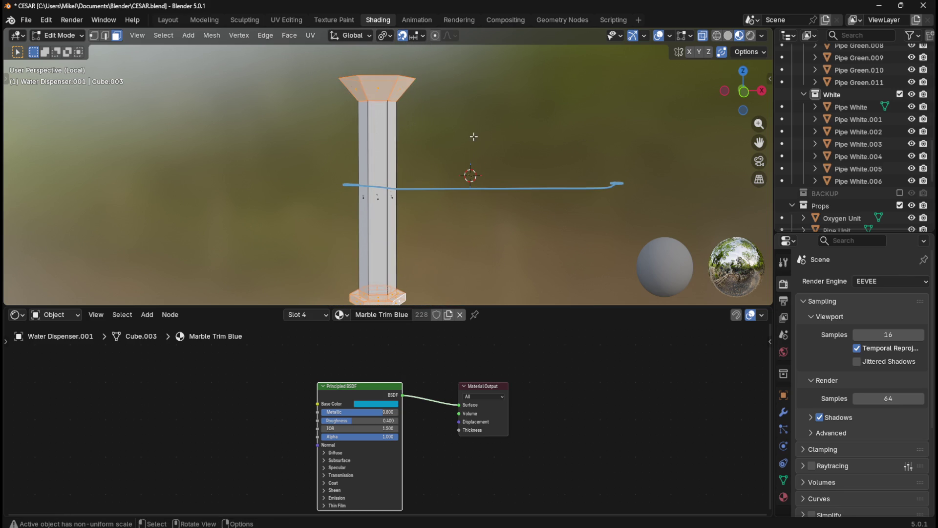
scroll(504, 143, "down", 2)
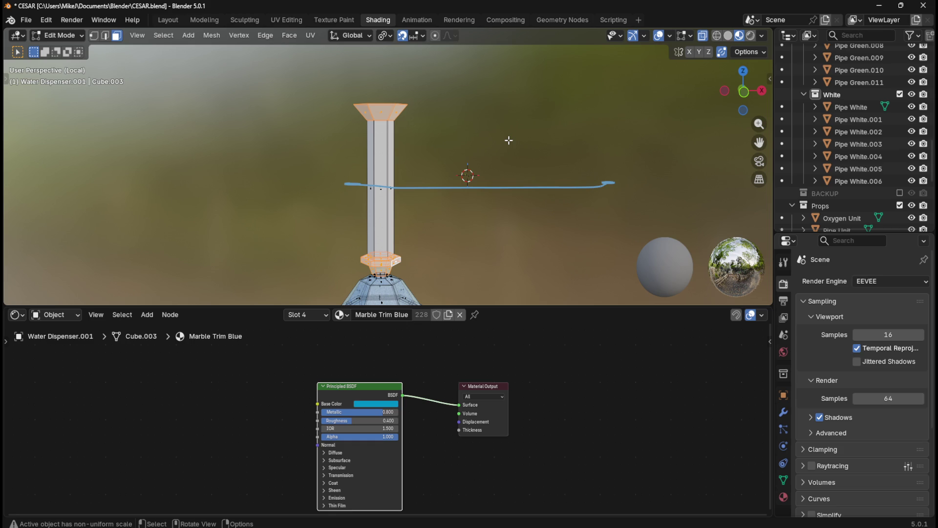
scroll(494, 173, "down", 1)
scroll(444, 237, "up", 2)
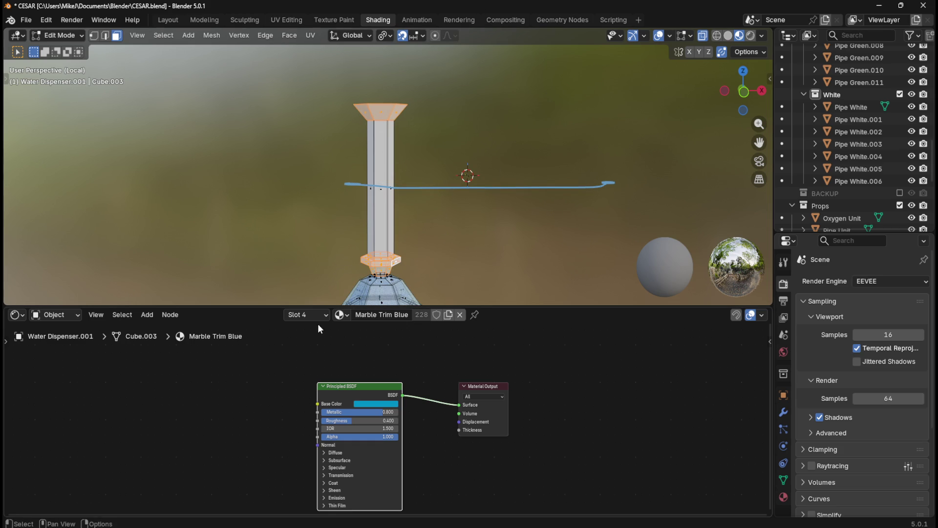
Step: Open the material Slot dropdown and look through the listed slots
left_click(304, 316)
scroll(329, 383, "down", 3)
scroll(329, 383, "up", 1)
scroll(330, 383, "up", 2)
scroll(330, 383, "down", 3)
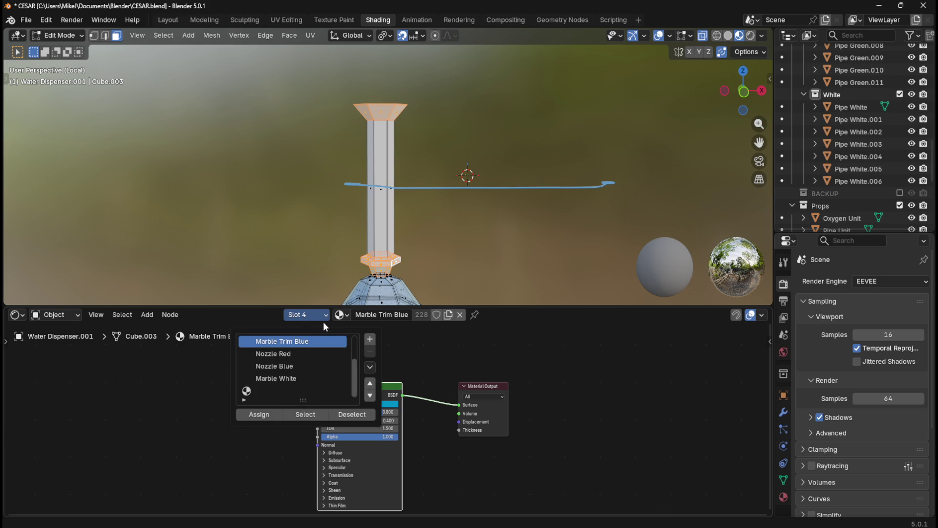
Step: Add a new material slot and set it to the copper Pipe Ring material
scroll(348, 364, "up", 3)
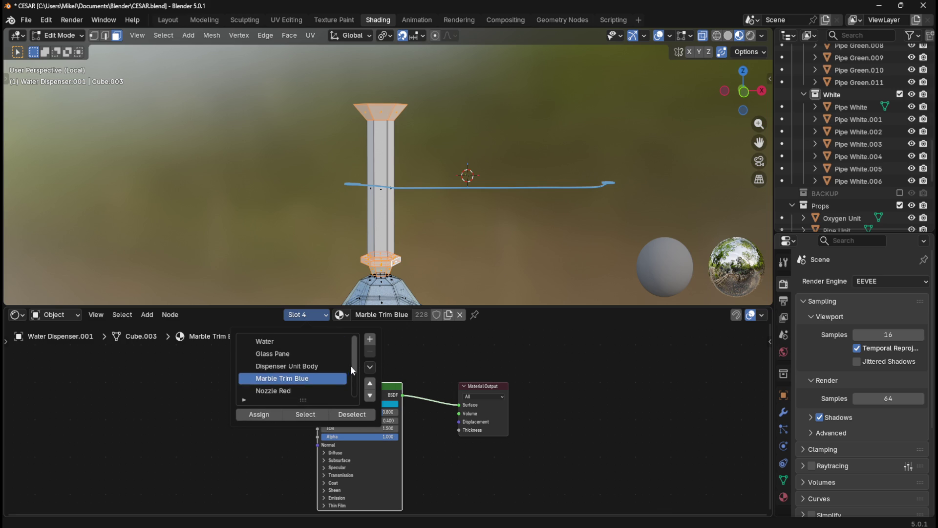
left_click(371, 341)
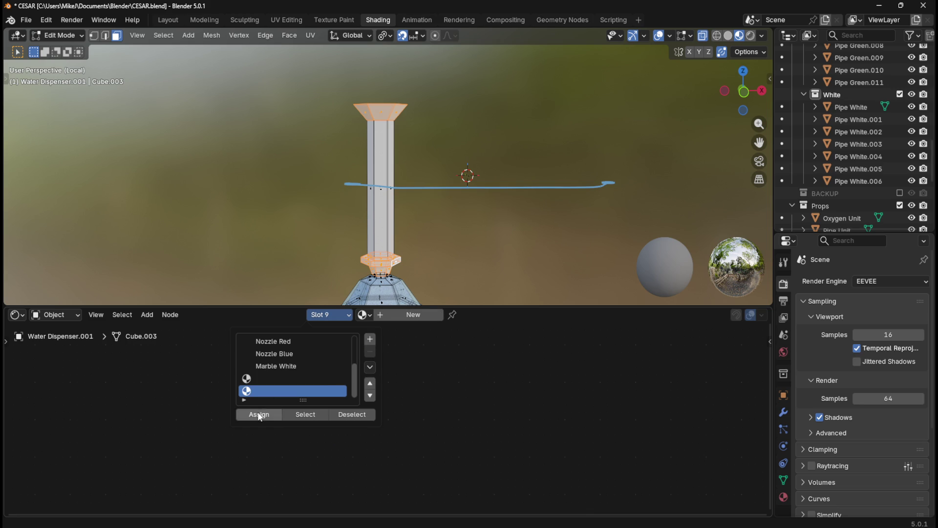
left_click(260, 416)
left_click(364, 314)
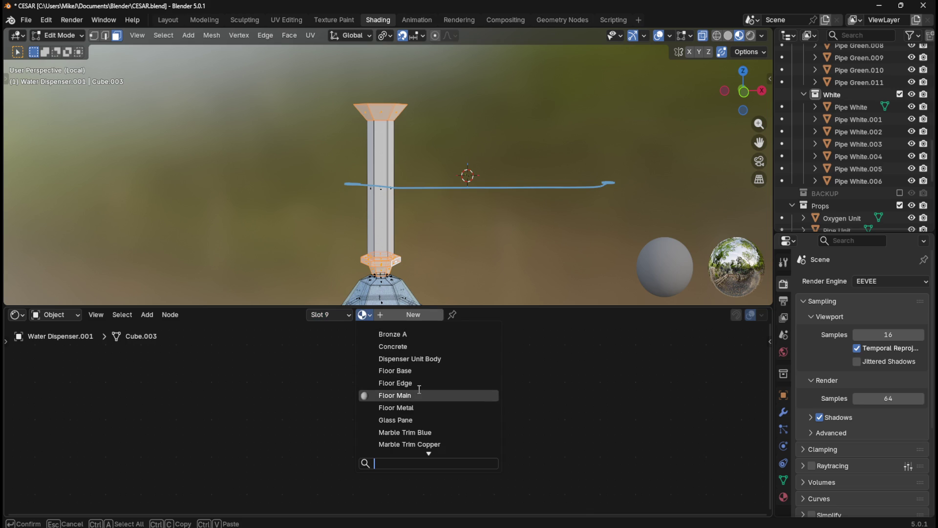
scroll(419, 389, "down", 18)
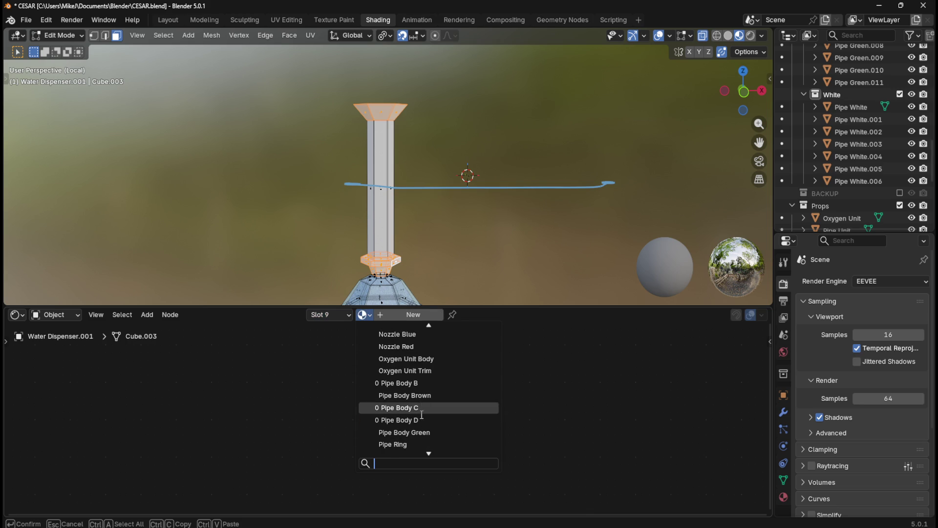
left_click(411, 444)
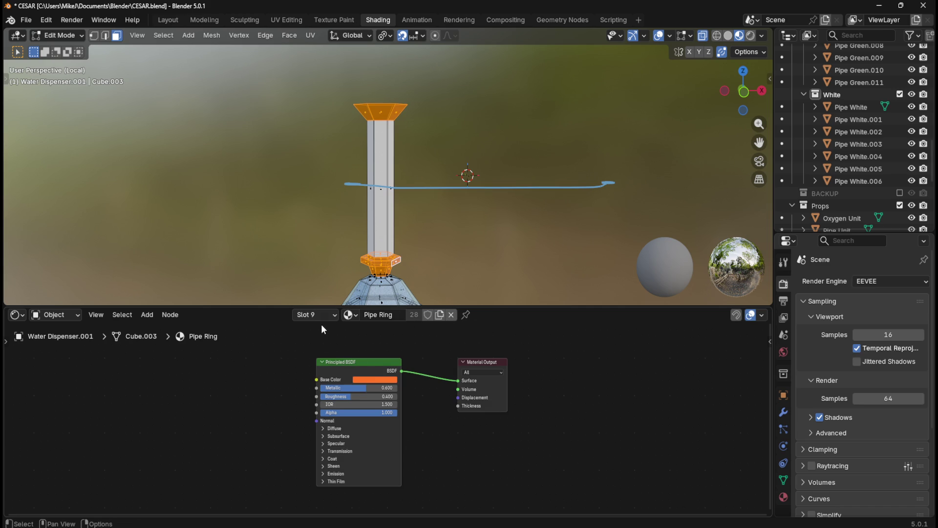
Step: Assign the Marble White slot to the selected pipe column faces
left_click_drag(336, 166, 428, 208)
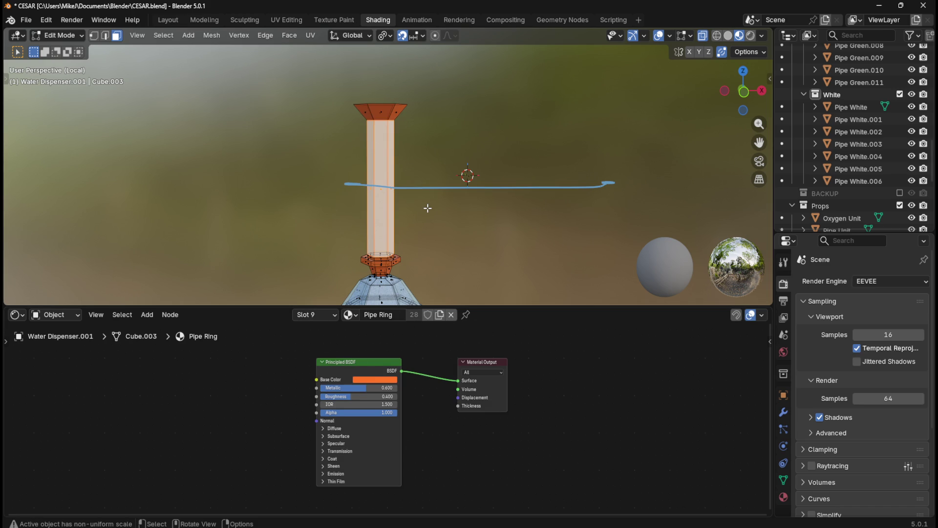
left_click(327, 312)
left_click(319, 366)
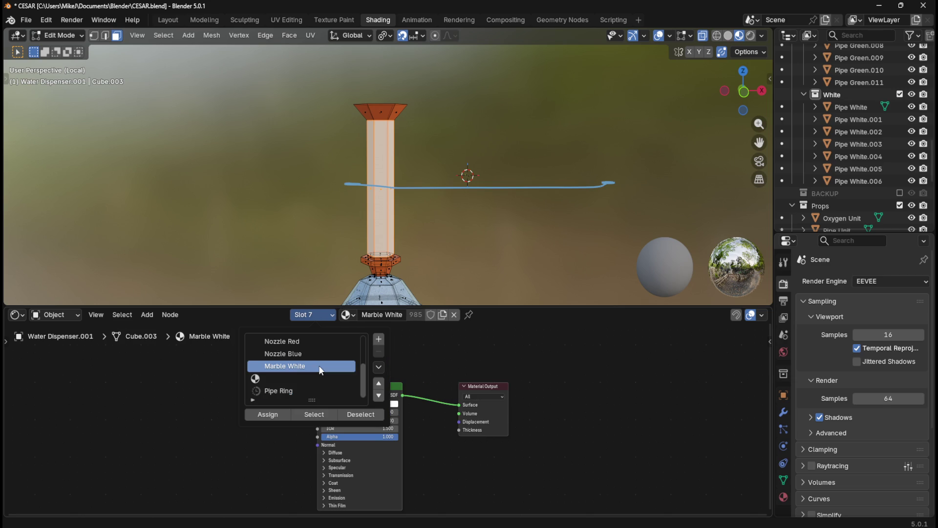
left_click(276, 414)
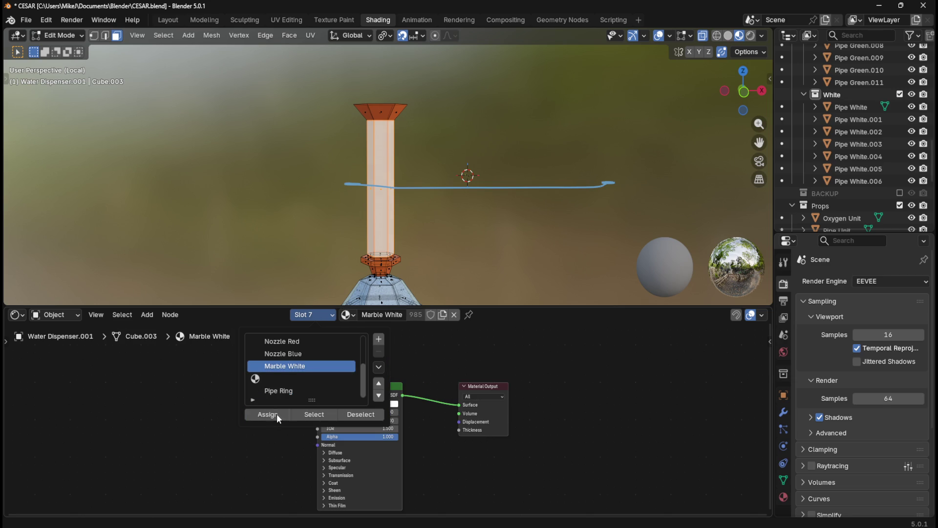
Step: Select the leftover empty material slot and return to Object Mode
left_click(317, 313)
scroll(327, 371, "down", 2)
left_click(325, 379)
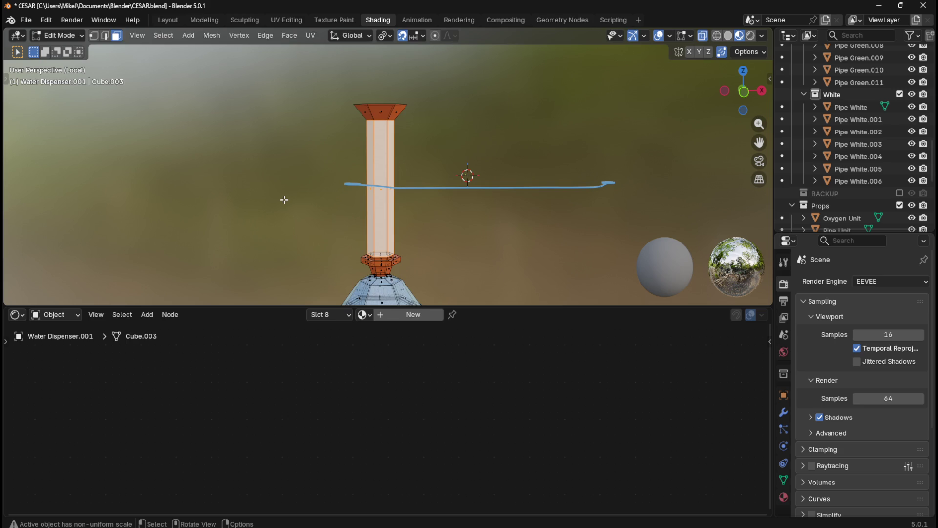
key("Tab")
left_click(323, 315)
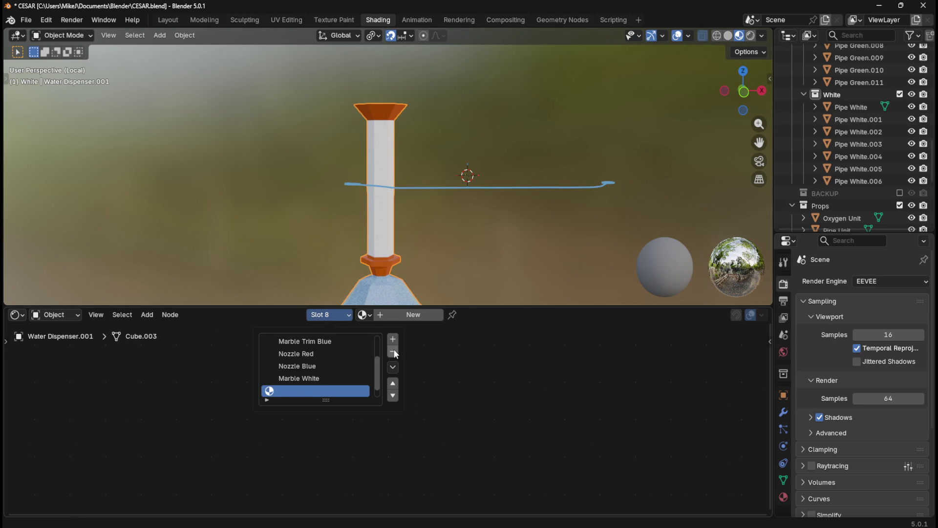
Step: Switch to the Layout workspace and orbit in close around the water dispenser
scroll(465, 230, "down", 1)
scroll(465, 230, "down", 2)
left_click(162, 20)
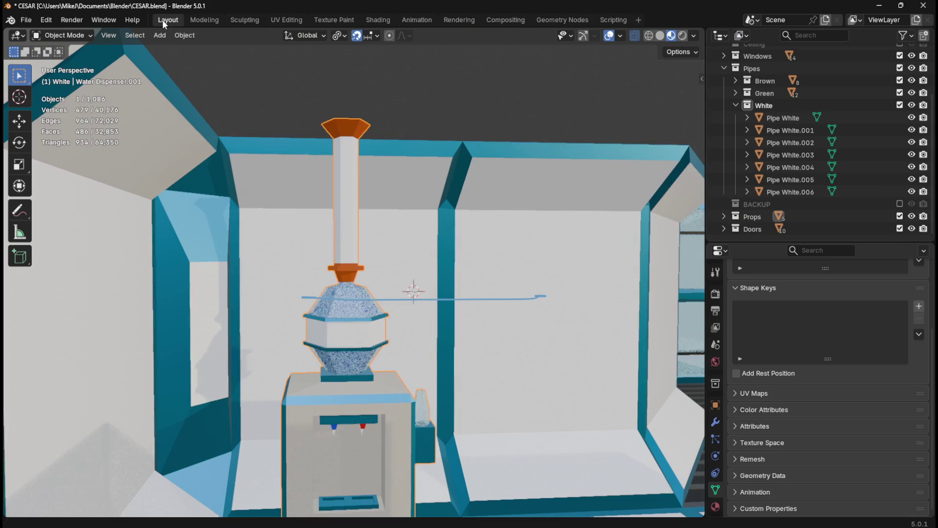
mouse_move(414, 268)
middle_mouse_down()
mouse_move(433, 267)
mouse_move(407, 312)
mouse_move(440, 308)
mouse_move(479, 279)
mouse_move(471, 297)
middle_mouse_up()
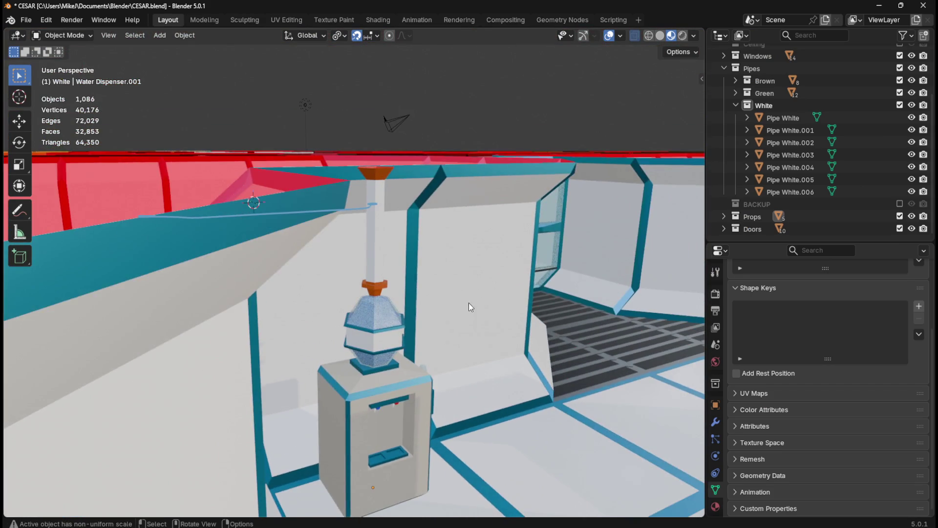
scroll(469, 313, "up", 6)
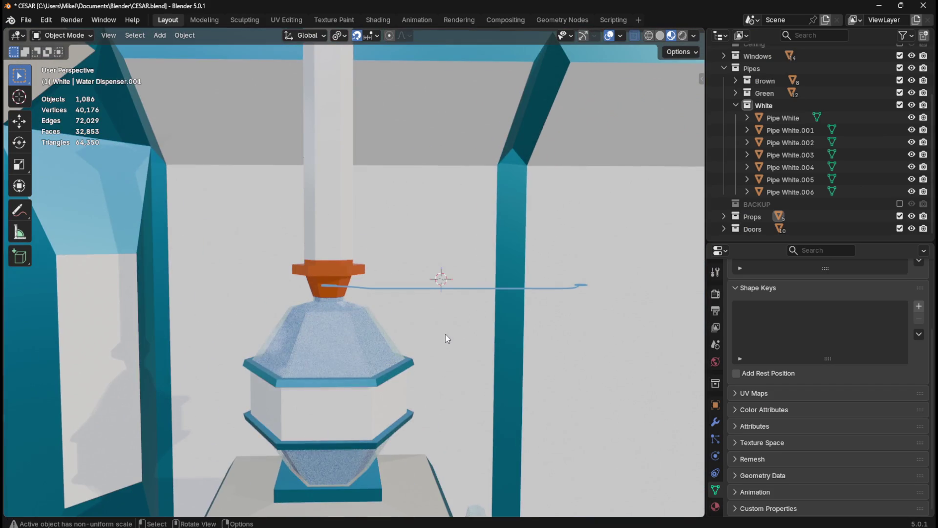
mouse_move(445, 333)
middle_mouse_down()
mouse_move(485, 341)
mouse_move(412, 363)
middle_mouse_up()
mouse_move(557, 278)
middle_mouse_down()
mouse_move(561, 249)
mouse_move(499, 359)
mouse_move(477, 331)
mouse_move(449, 327)
mouse_move(469, 301)
middle_mouse_up()
mouse_move(493, 389)
middle_mouse_down()
mouse_move(503, 298)
mouse_move(386, 325)
mouse_move(423, 301)
mouse_move(366, 283)
mouse_move(363, 321)
mouse_move(391, 334)
mouse_move(449, 324)
mouse_move(426, 298)
mouse_move(440, 295)
mouse_move(501, 306)
mouse_move(490, 321)
mouse_move(485, 296)
mouse_move(479, 342)
middle_mouse_up()
scroll(503, 298, "up", 2)
scroll(405, 312, "down", 4)
Step: Select the water dispenser, not the Wall Straight.066 panel, and switch to top view
left_click(358, 320)
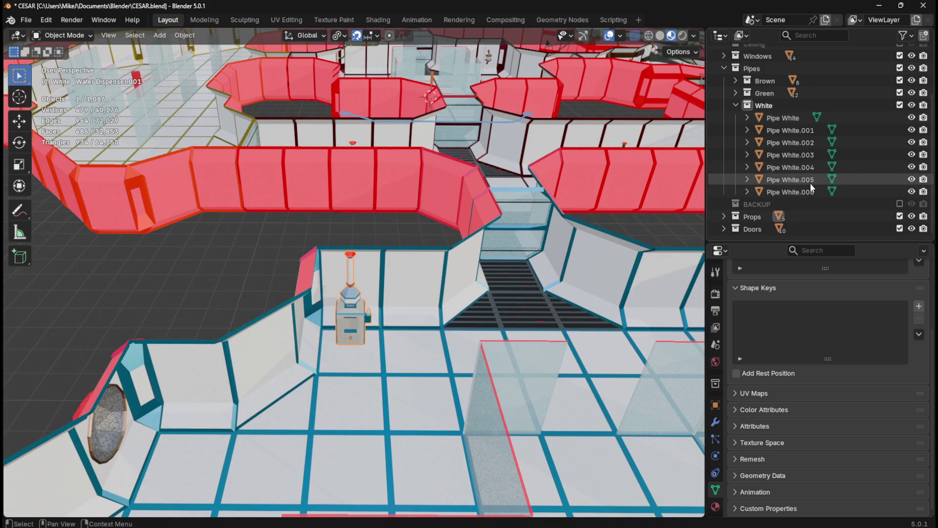
left_click(236, 263)
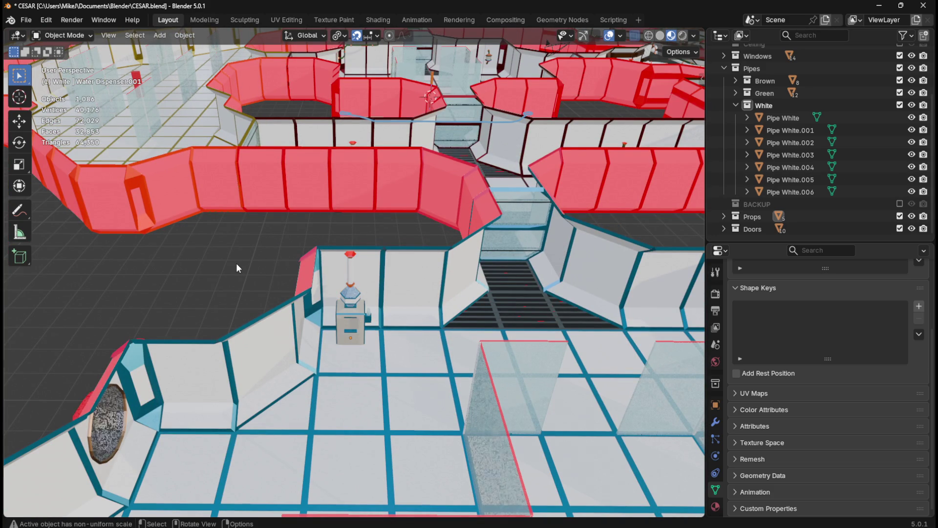
left_click(353, 312)
left_click(201, 284)
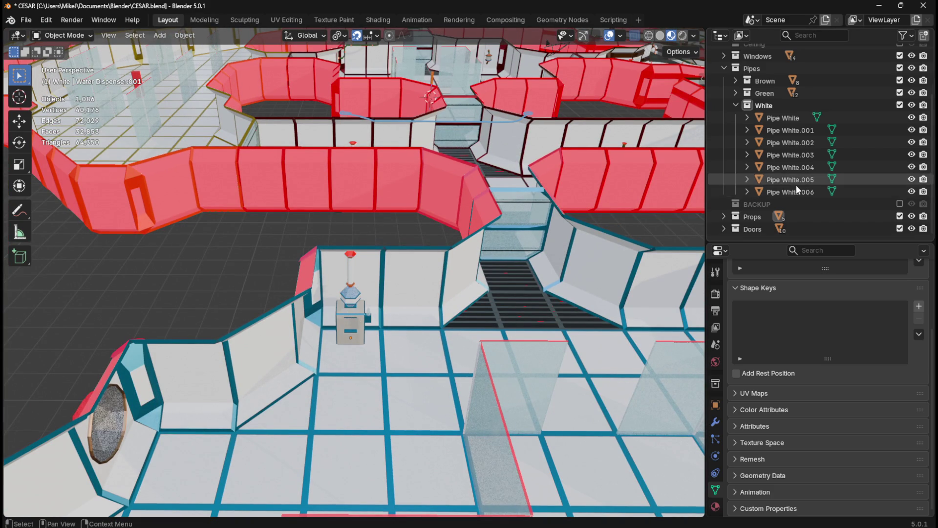
scroll(797, 185, "up", 5)
scroll(797, 185, "down", 5)
left_click(354, 323)
left_click(278, 255)
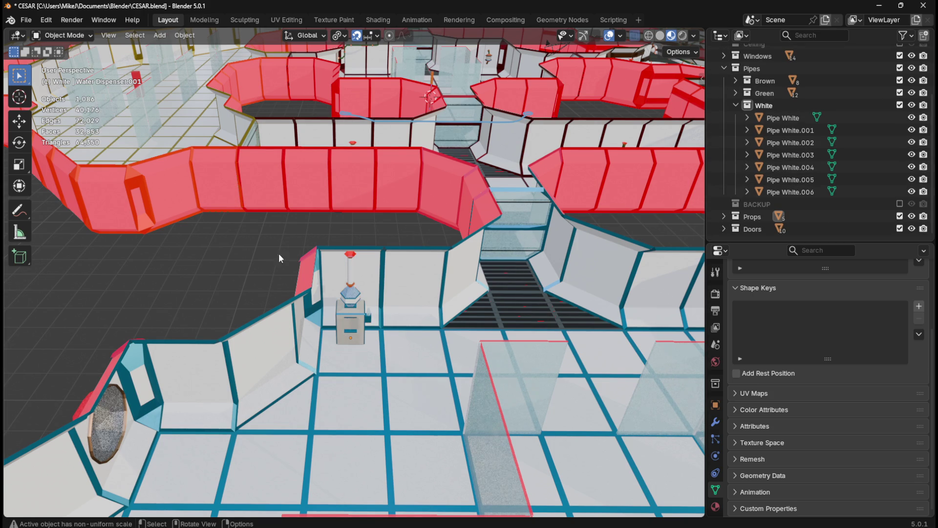
left_click(355, 313)
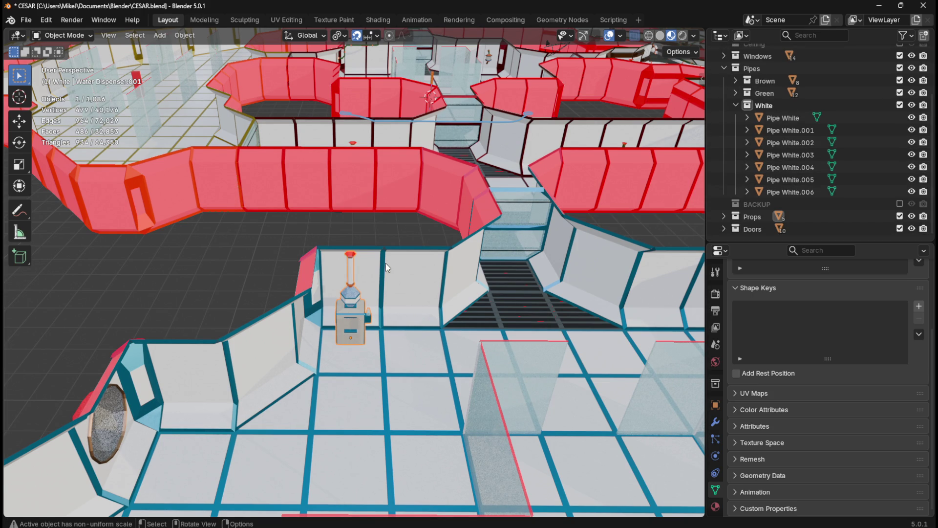
left_click(145, 263)
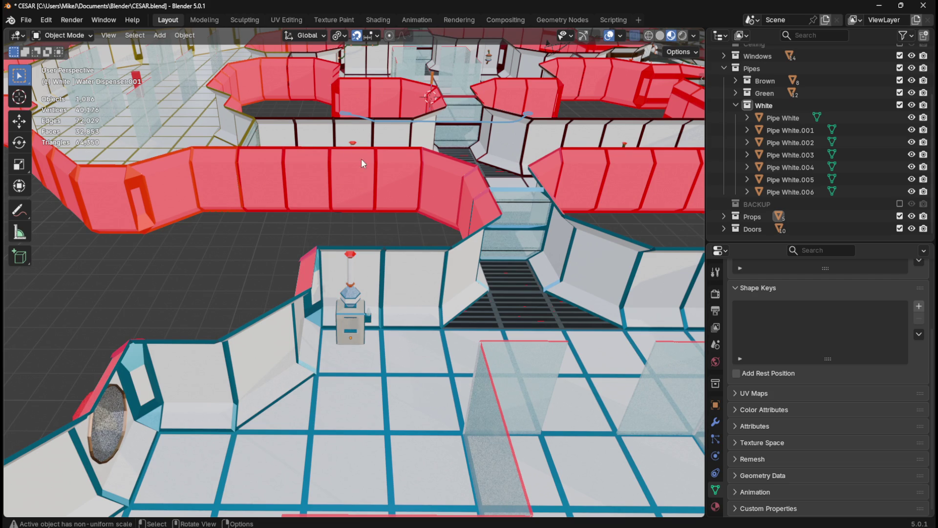
left_click(225, 191)
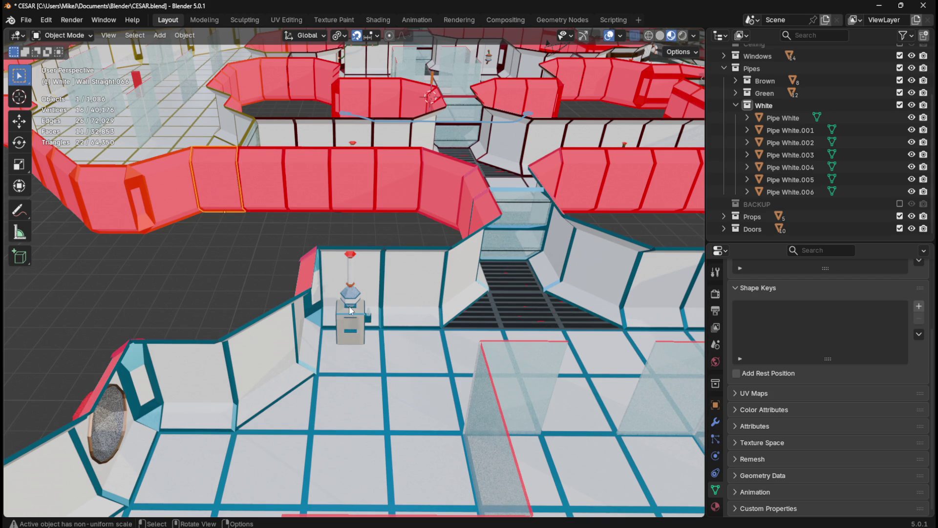
left_click(354, 326)
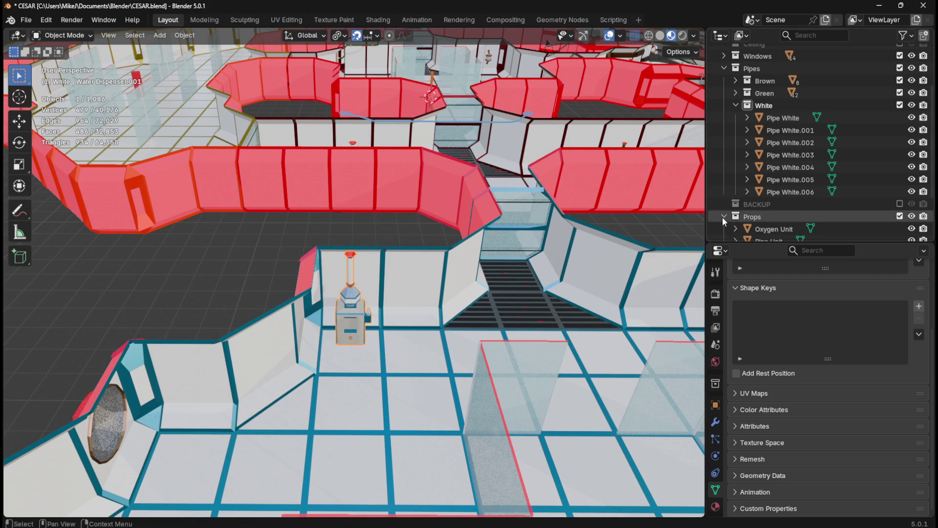
key("KP_7")
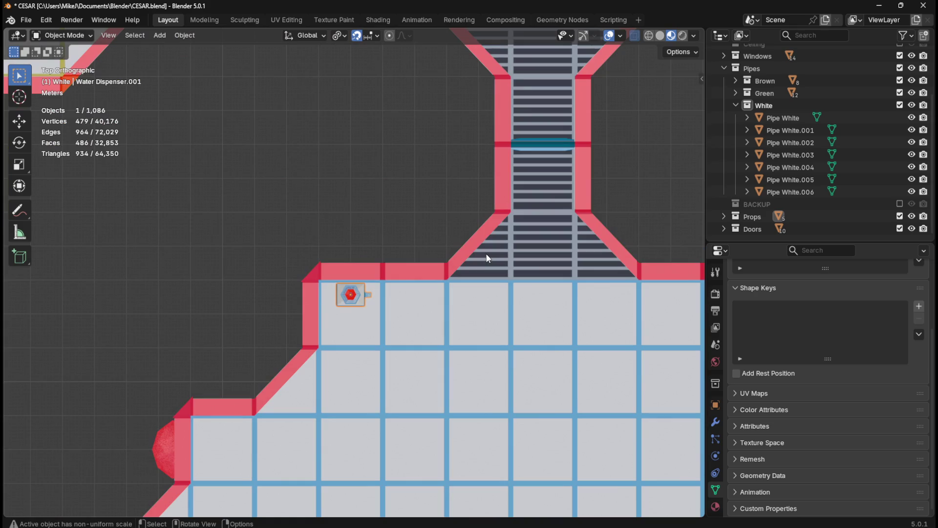
Step: Duplicate the water dispenser in place and rotate the copy 90°
scroll(486, 253, "down", 5)
middle_click_drag(309, 250, 409, 385, "shift")
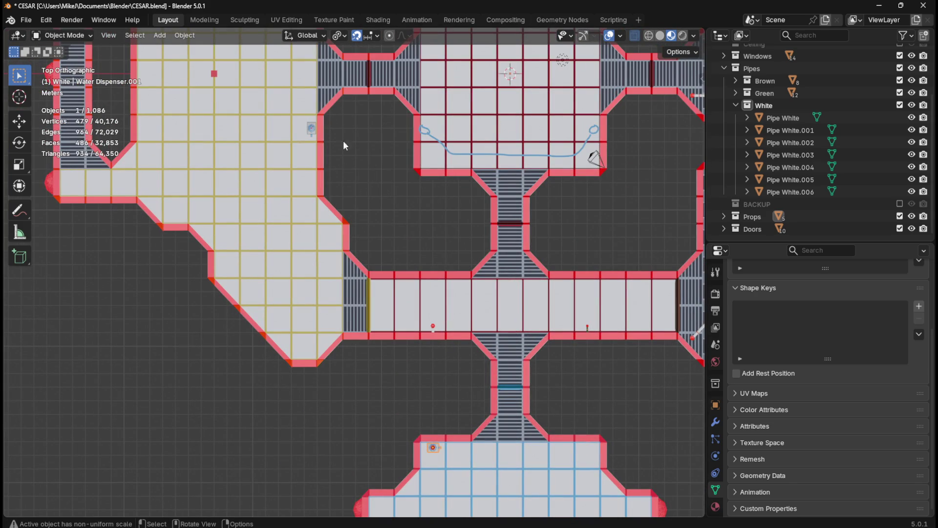
left_click(312, 128)
left_click(434, 448)
key("shift+d")
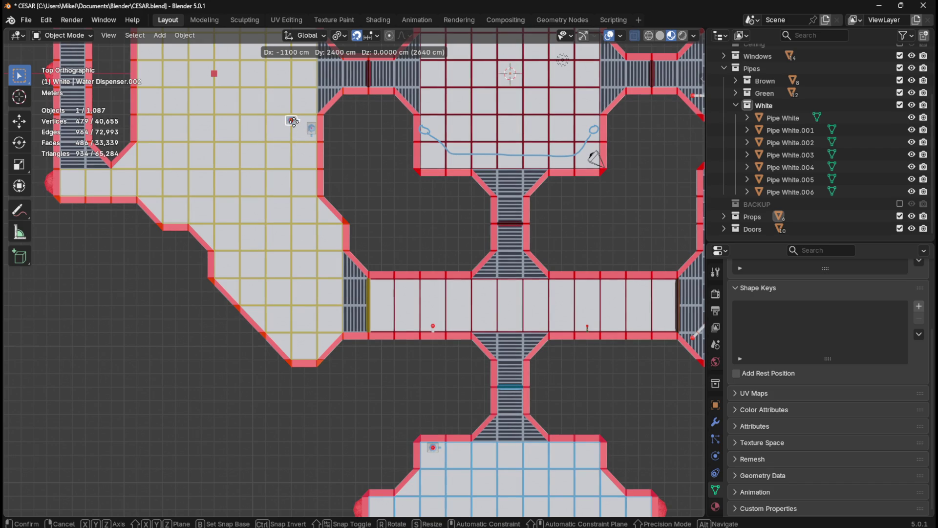
left_click(293, 123)
type("r90")
key("Return")
Step: Try moving the copy along Z and then Y, cancelling both moves
scroll(350, 123, "up", 2)
scroll(349, 127, "up", 5)
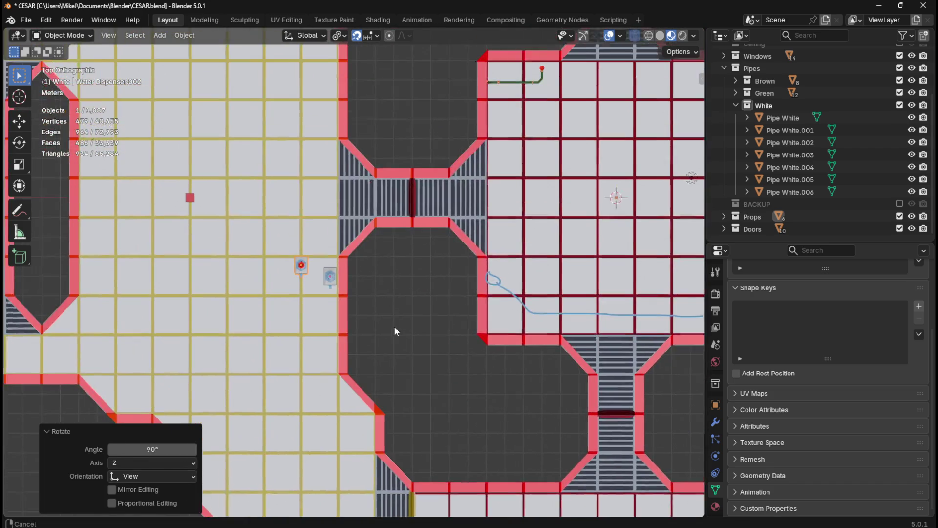
middle_click_drag(303, 284, 407, 261, "shift")
scroll(387, 227, "up", 2)
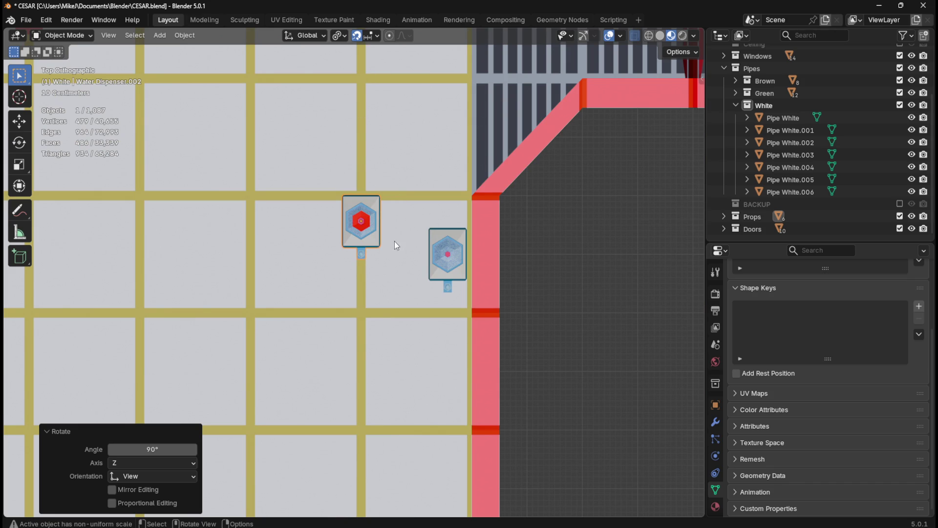
key("g")
key("z")
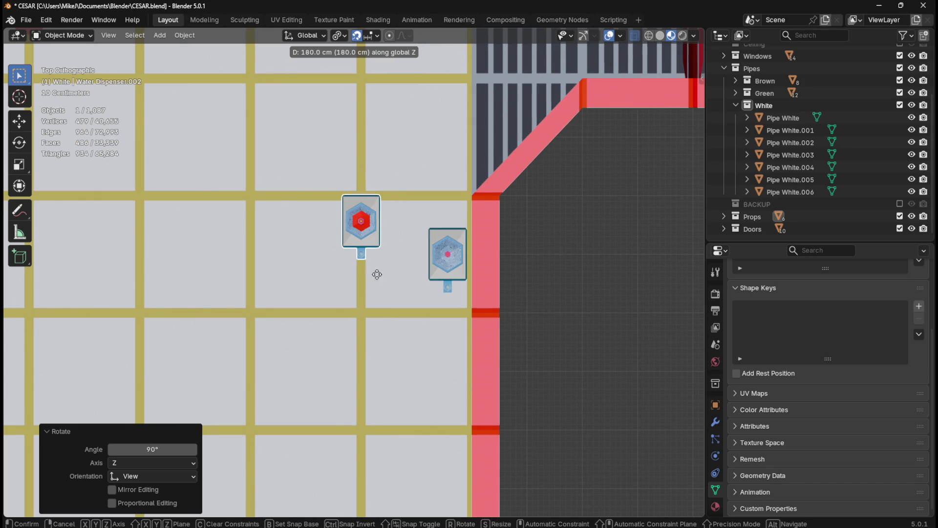
key("Escape")
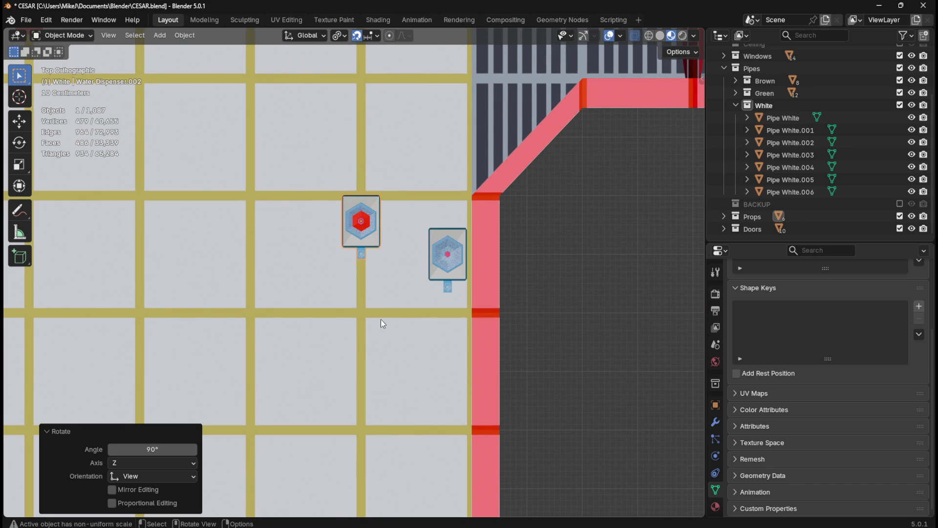
key("g")
key("y")
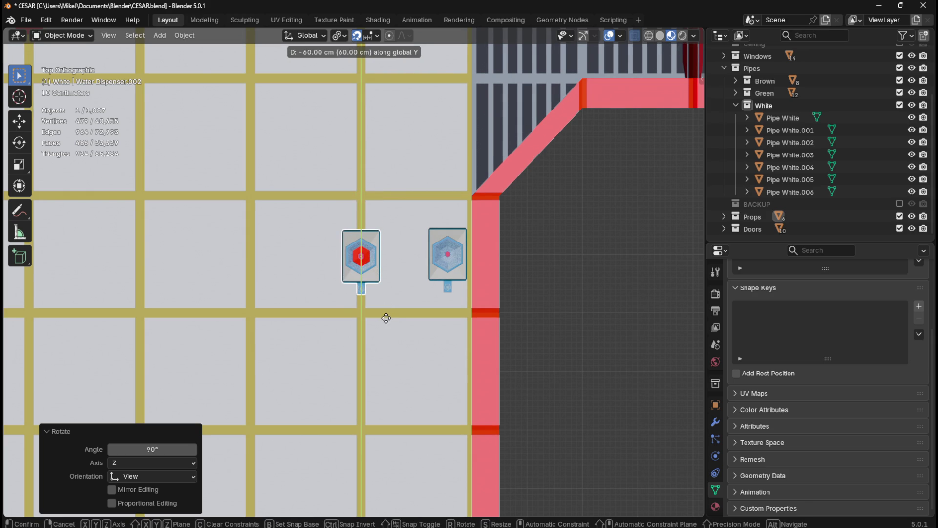
key("Escape")
mouse_move(388, 316)
middle_mouse_down()
mouse_move(412, 261)
mouse_move(375, 222)
mouse_move(412, 267)
mouse_move(565, 236)
mouse_move(606, 188)
mouse_move(503, 248)
mouse_move(417, 279)
mouse_move(427, 260)
mouse_move(476, 245)
mouse_move(503, 243)
mouse_move(513, 254)
mouse_move(422, 266)
mouse_move(407, 260)
mouse_move(524, 252)
mouse_move(520, 281)
mouse_move(424, 294)
mouse_move(466, 289)
middle_mouse_up()
Step: Set snapping to Edge and move the dispenser copy to a snapped spot
left_click(374, 35)
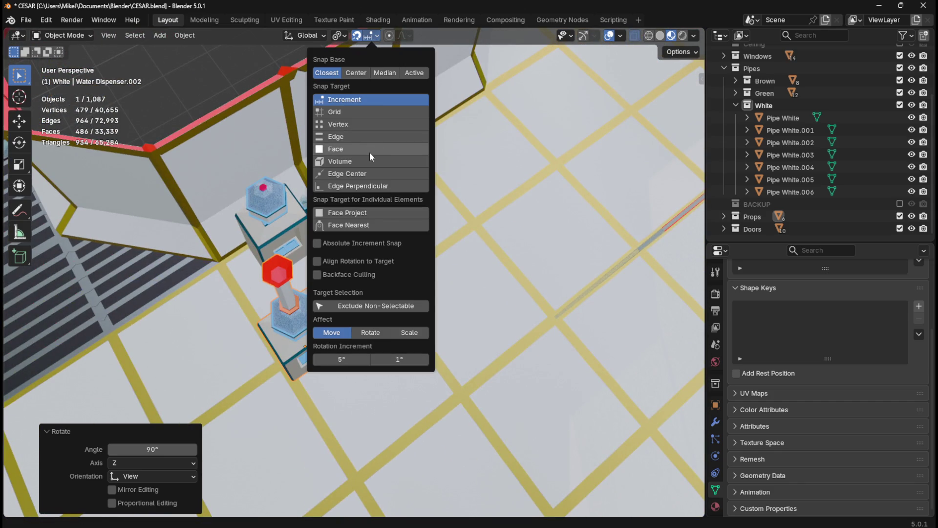
left_click(365, 138)
mouse_move(206, 71)
middle_mouse_down()
mouse_move(329, 127)
mouse_move(352, 211)
middle_mouse_up()
key("g")
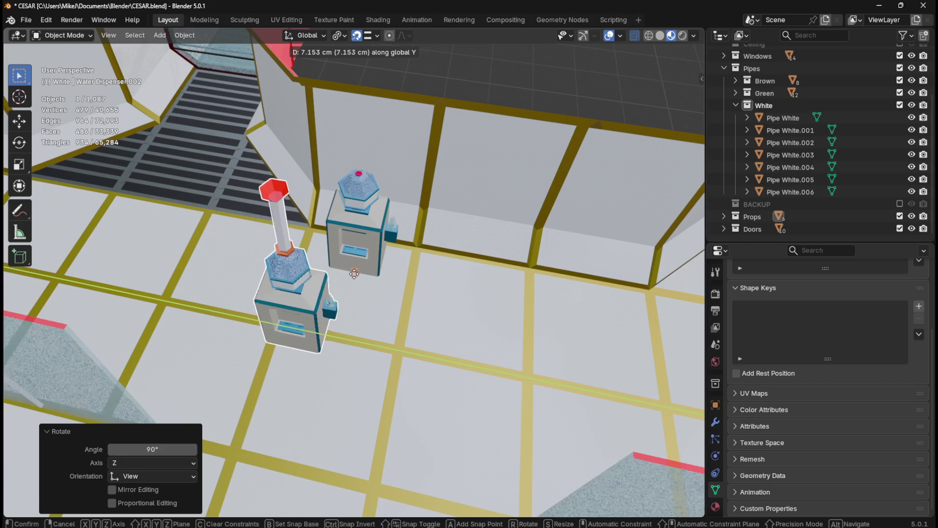
left_click(359, 278)
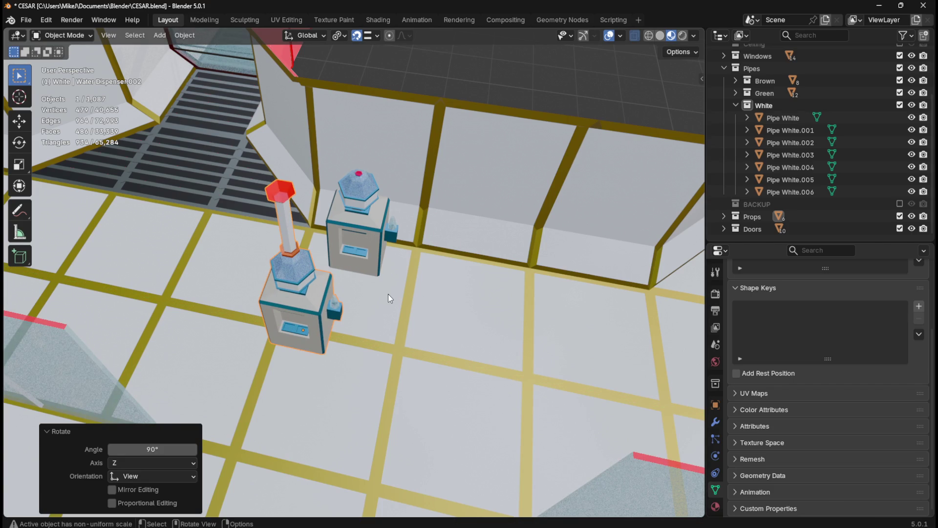
Step: Slide the dispenser copy along Y to its new position, then view from the top
key("g")
key("y")
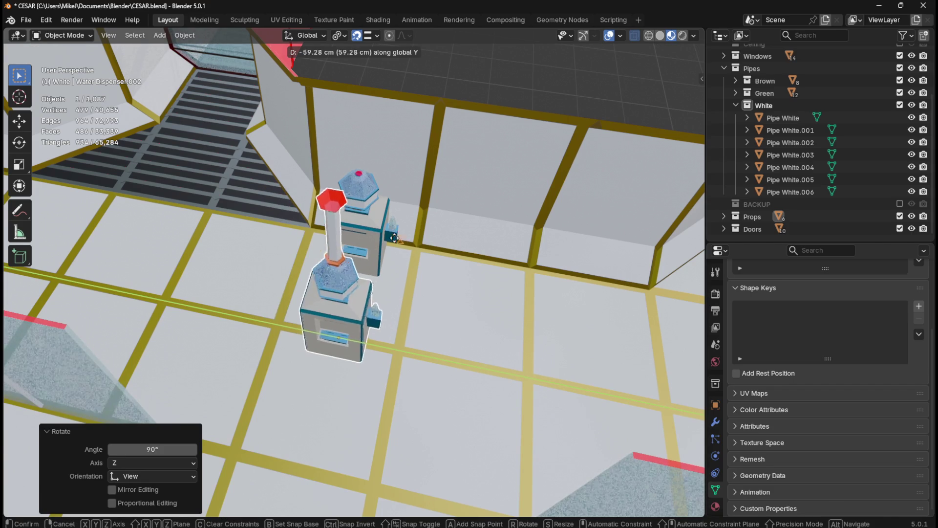
left_click(387, 245)
mouse_move(386, 244)
middle_mouse_down()
mouse_move(550, 238)
mouse_move(573, 252)
mouse_move(530, 301)
mouse_move(444, 262)
mouse_move(400, 265)
middle_mouse_up()
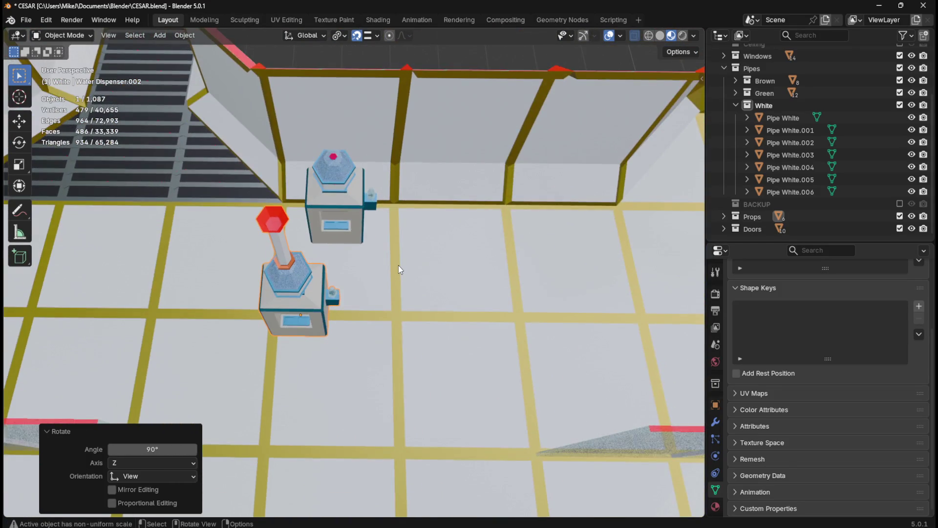
key("KP_7")
scroll(396, 270, "down", 1)
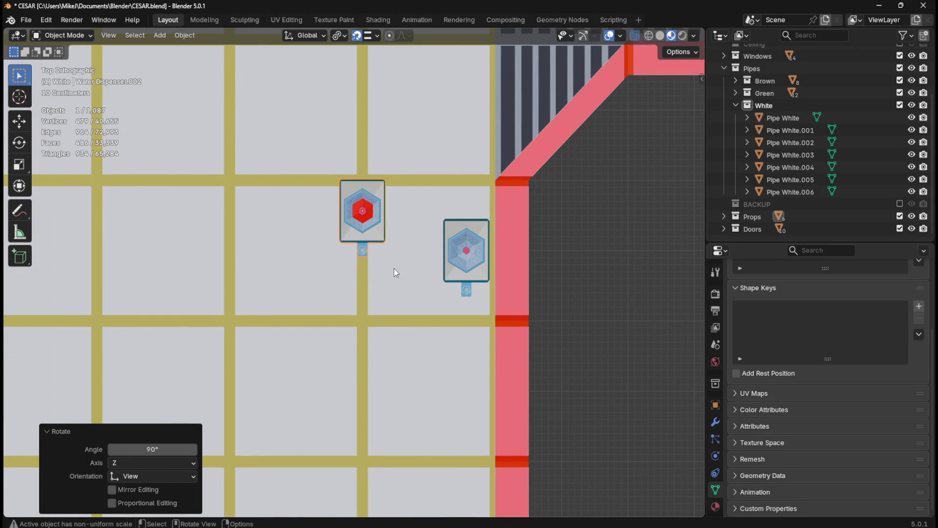
Step: Switch snapping back to Increment and move the left dispenser 60 cm along Y
key("r")
key("Escape")
left_click(372, 35)
left_click(352, 98)
key("g")
key("y")
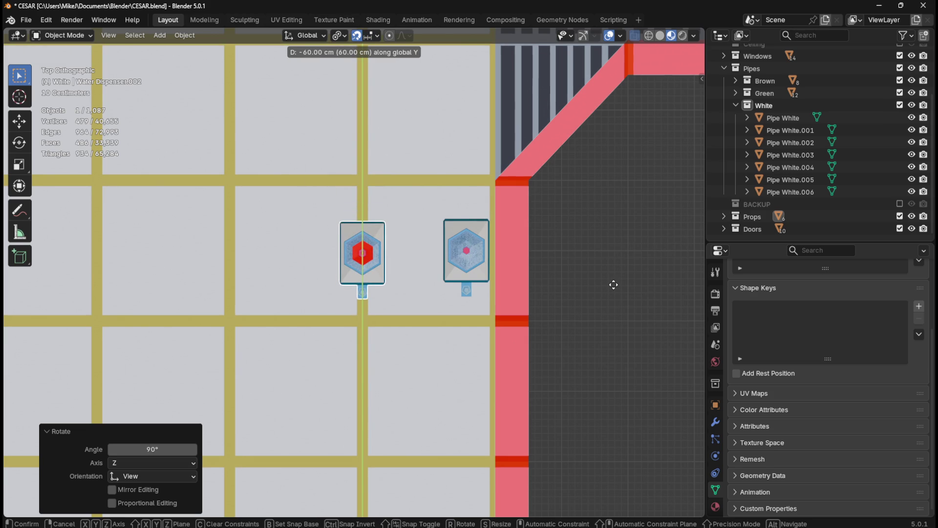
left_click(614, 285)
Step: Reselect the left dispenser and shift it 70 cm along X
left_click(617, 274)
scroll(546, 271, "up", 2)
scroll(544, 273, "up", 2)
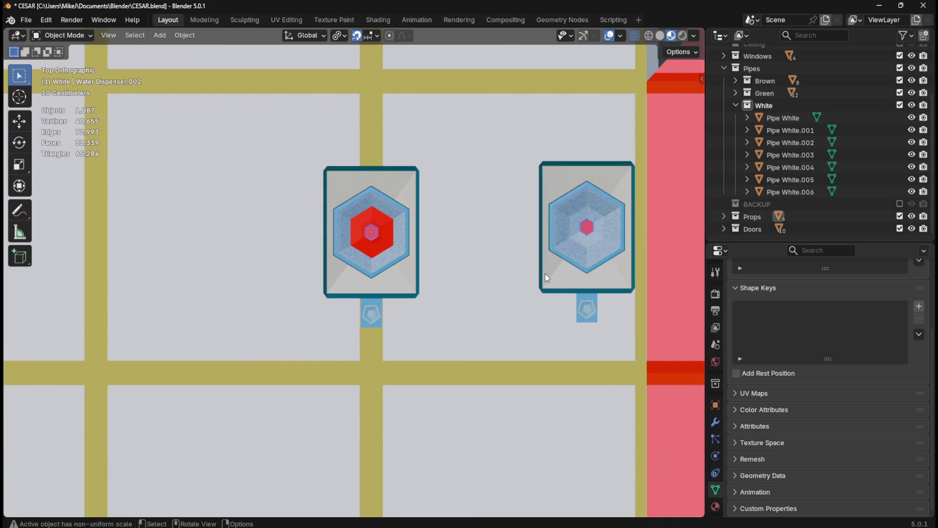
left_click(414, 288)
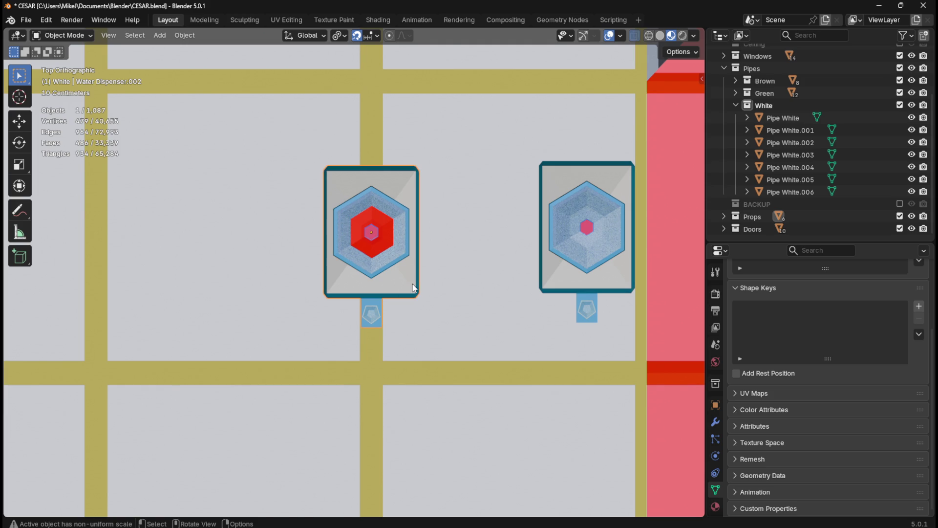
key("g")
key("x")
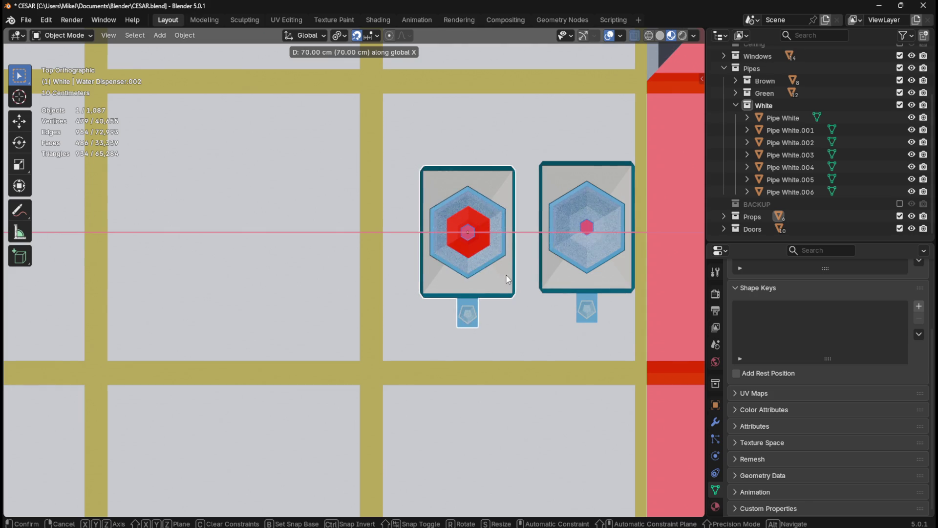
left_click(510, 280)
mouse_move(617, 295)
middle_mouse_down("shift")
mouse_move(494, 287)
mouse_move(464, 256)
middle_mouse_up("shift")
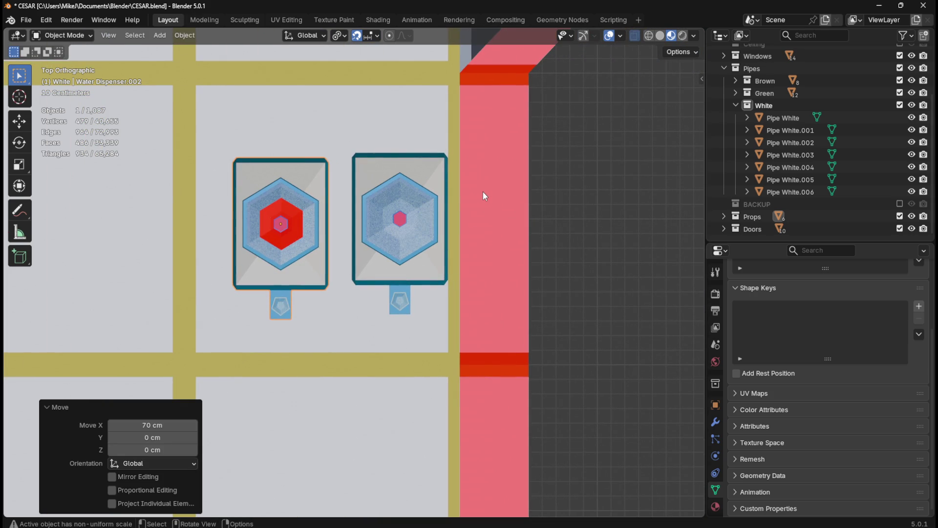
Step: With Edge snapping, slide the copy along X to align over the other dispenser
left_click(371, 35)
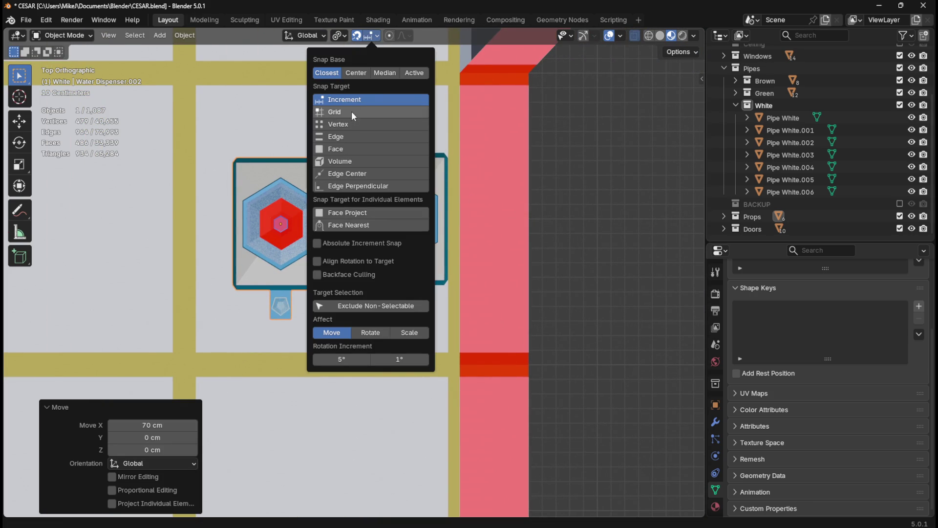
left_click(340, 136)
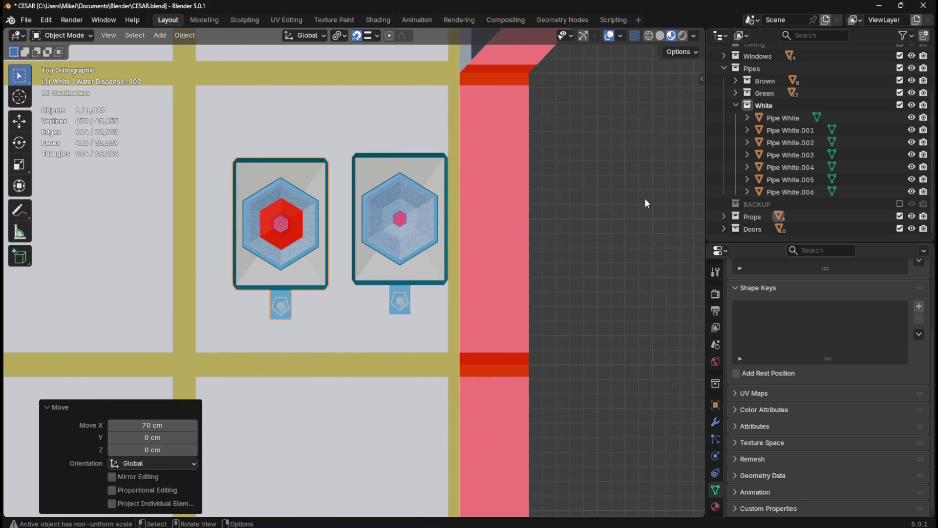
key("g")
key("x")
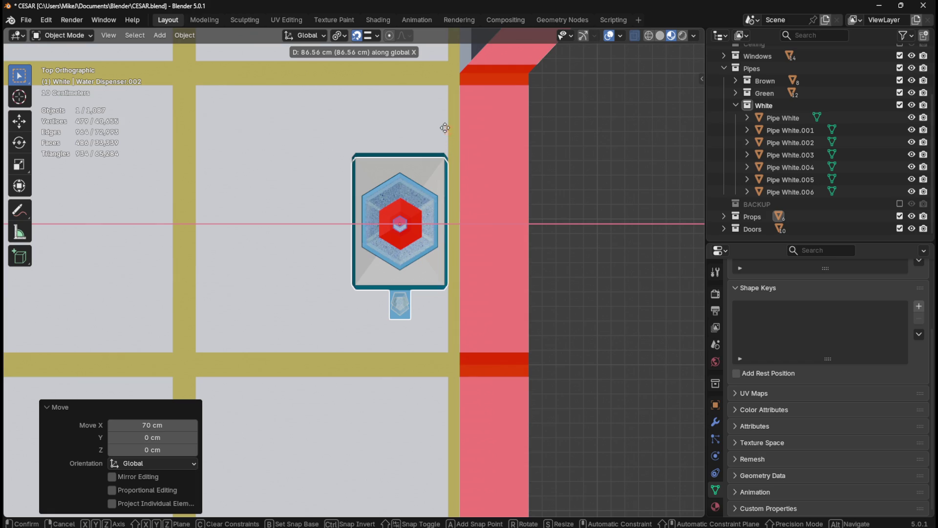
left_click(445, 124)
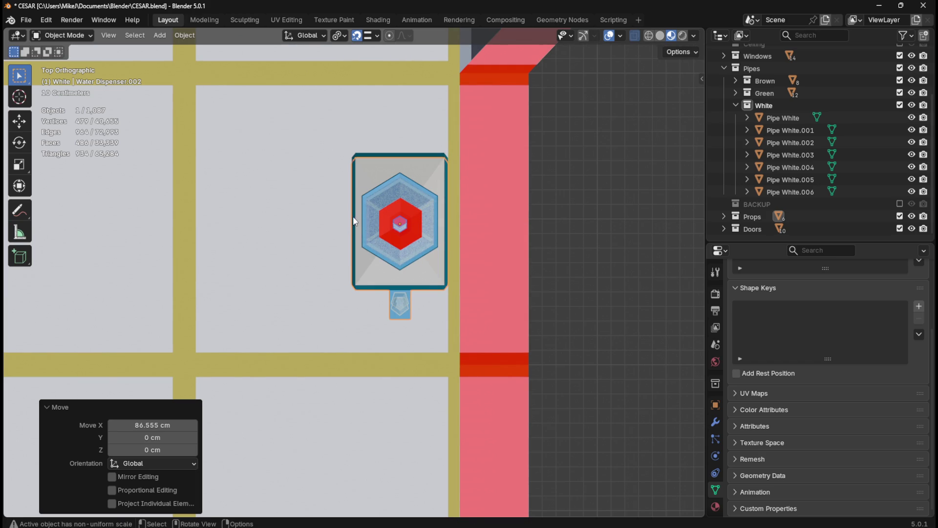
middle_click_drag(379, 215, 430, 226)
mouse_move(316, 208)
middle_mouse_down()
mouse_move(408, 189)
mouse_move(444, 130)
mouse_move(336, 313)
mouse_move(397, 324)
mouse_move(432, 301)
mouse_move(441, 303)
mouse_move(434, 323)
mouse_move(443, 321)
middle_mouse_up()
scroll(433, 301, "up", 4)
Step: Delete the leftover original Water Dispenser from the object list
key("period")
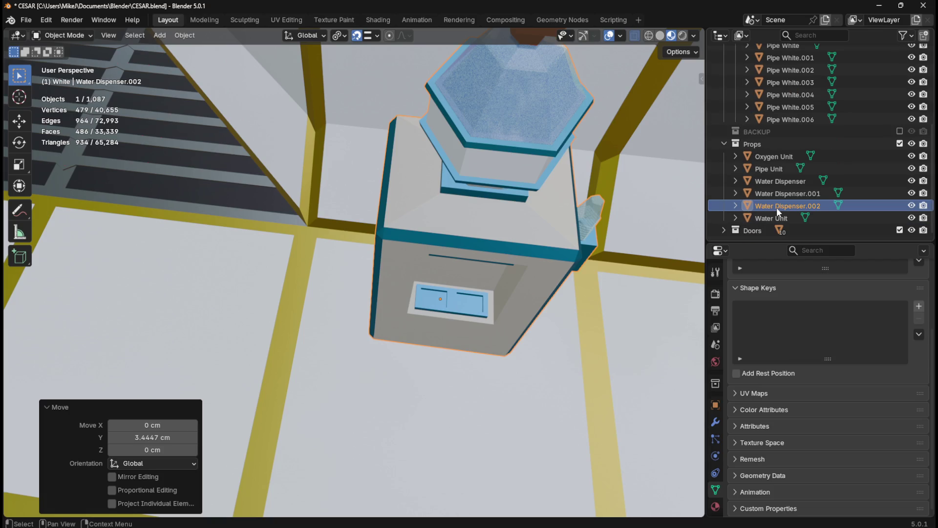
left_click(794, 196)
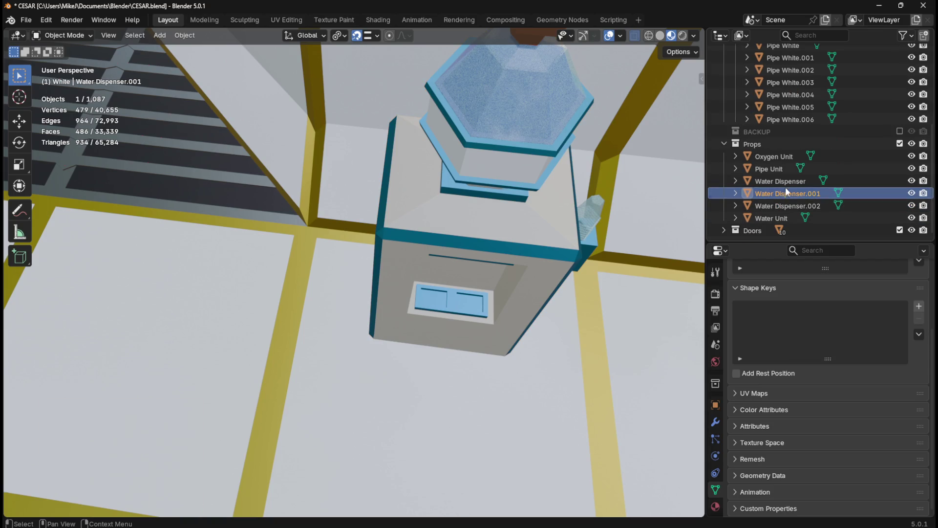
left_click(787, 183)
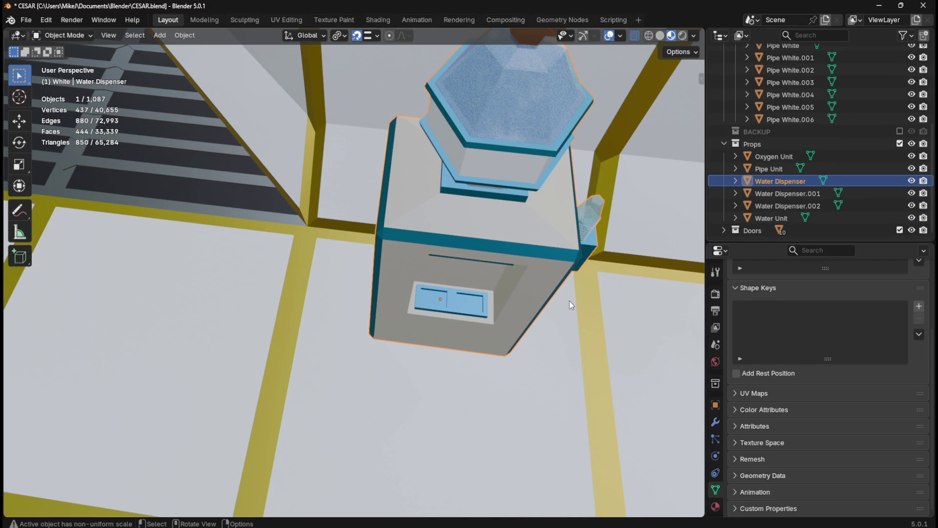
key("Delete")
Step: Orbit around the level, switch to top view, and save CESAR.blend
scroll(570, 301, "down", 5)
middle_click_drag(557, 303, 524, 301)
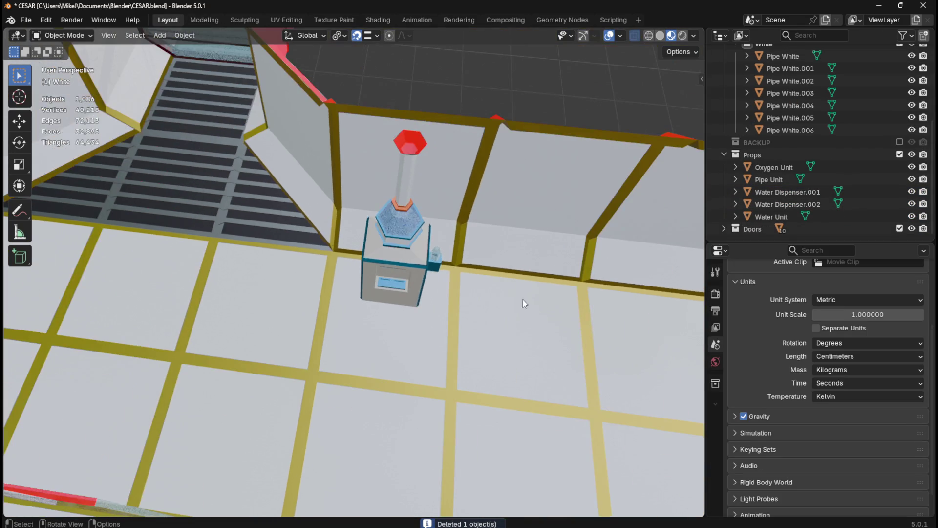
mouse_move(527, 241)
middle_mouse_down()
mouse_move(462, 265)
mouse_move(552, 206)
mouse_move(518, 179)
mouse_move(452, 184)
mouse_move(406, 211)
middle_mouse_up()
scroll(416, 225, "down", 10)
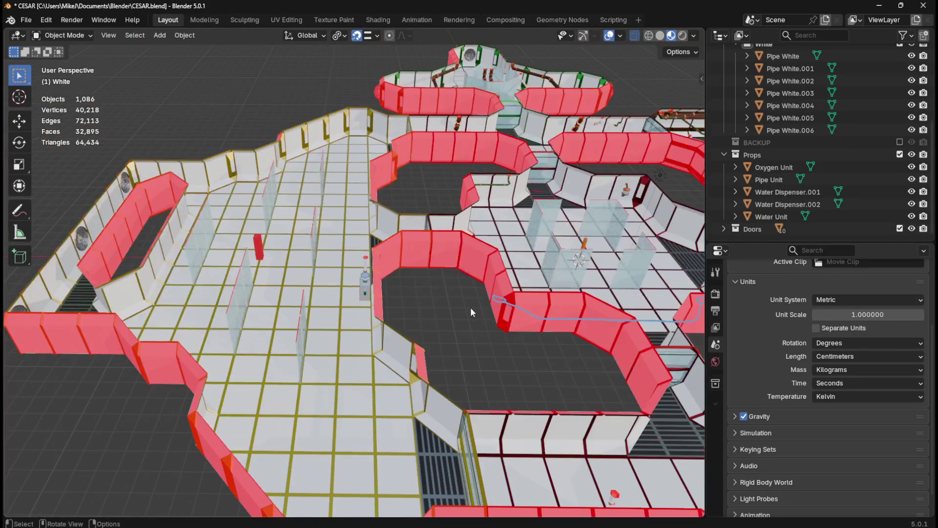
mouse_move(509, 378)
middle_mouse_down()
mouse_move(338, 262)
mouse_move(266, 177)
middle_mouse_up()
key("KP_7")
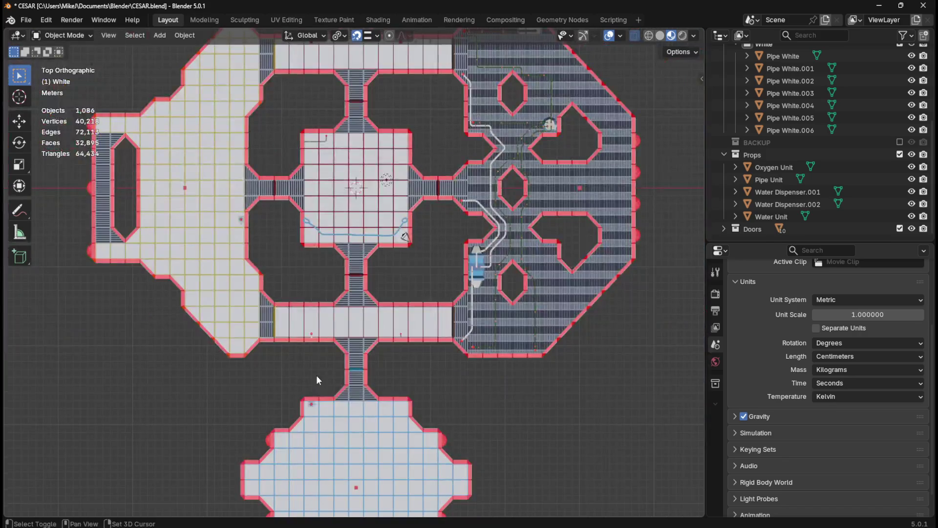
middle_click_drag(316, 375, 351, 343, "shift")
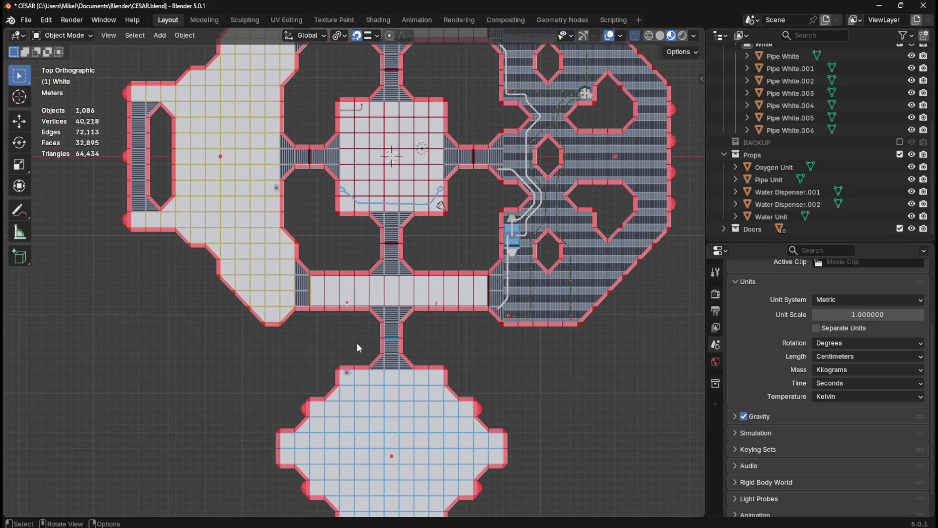
key("ctrl+s")
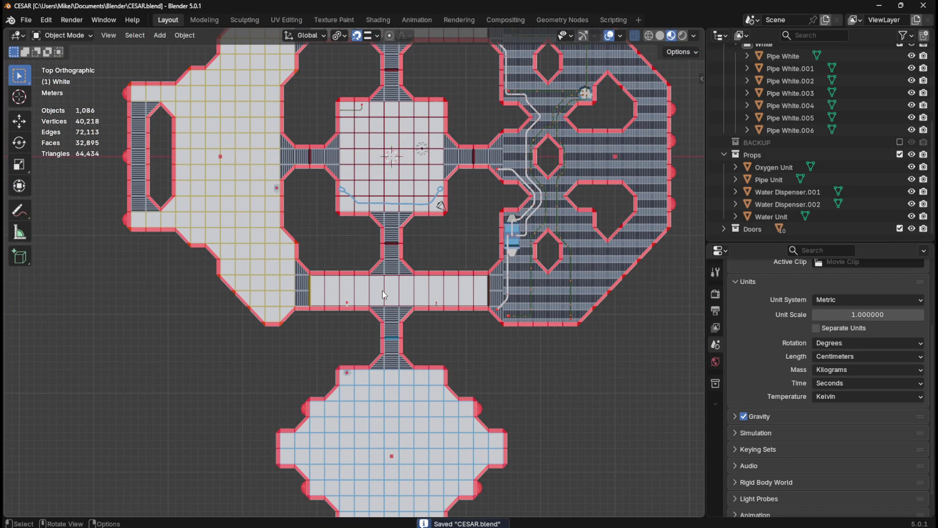
Step: Tilt the view into the lower room and save CESAR.blend again
scroll(386, 288, "up", 3)
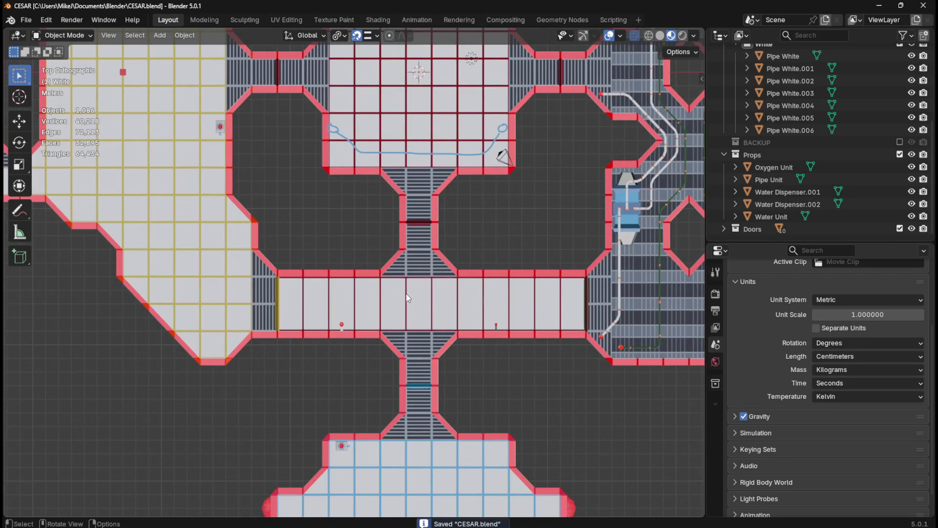
scroll(409, 299, "down", 3)
middle_click_drag(404, 293, 391, 230)
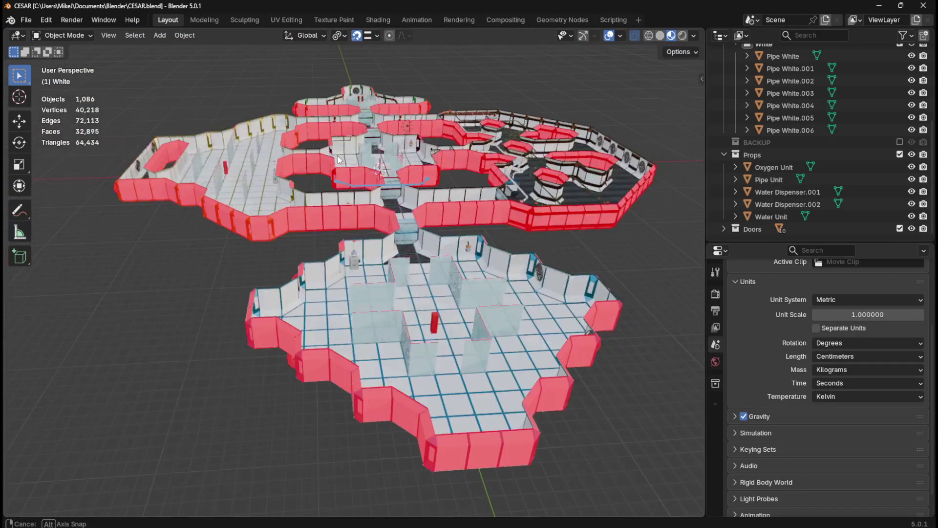
scroll(391, 229, "up", 5)
scroll(391, 230, "up", 2)
key("ctrl+s")
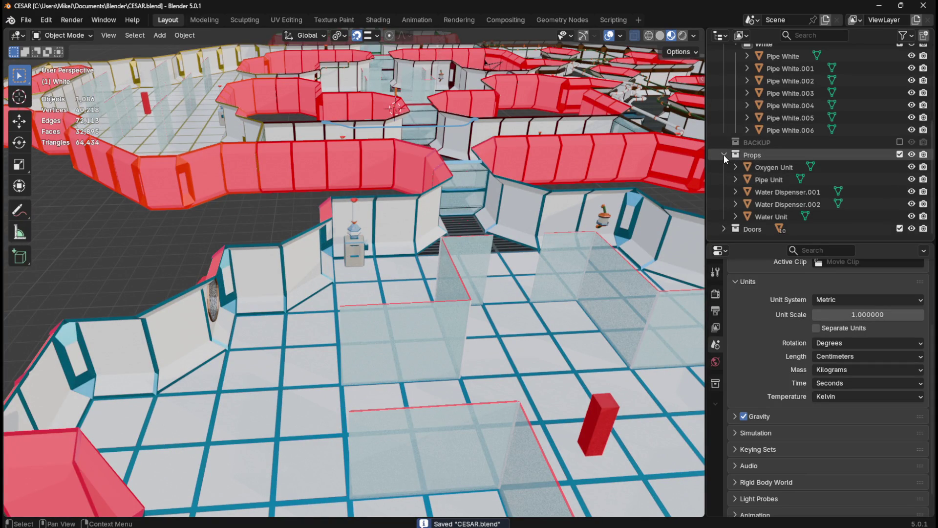
Step: Rename Water Dispenser.002 to Water Dispenser in the Outliner and save
left_click(782, 193)
left_click(784, 206)
left_click(794, 193)
double_click(815, 191)
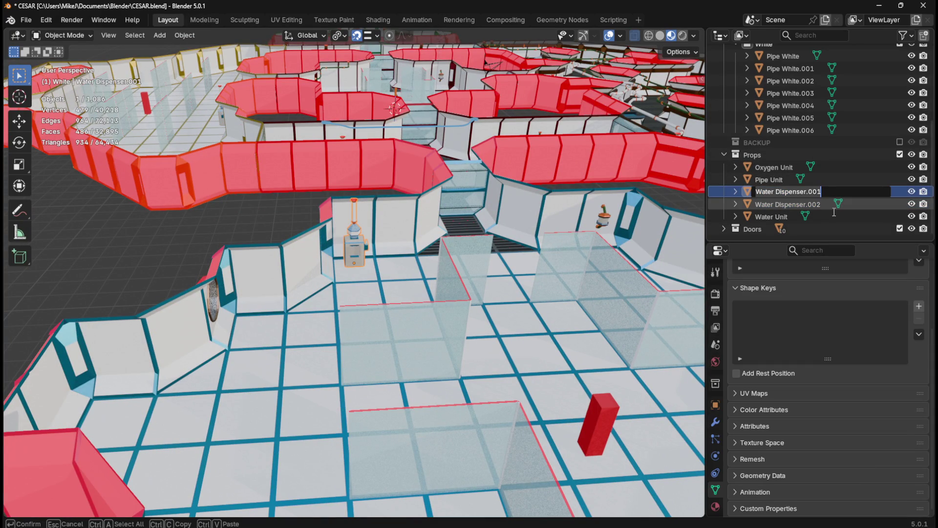
key("Return")
left_click(814, 205)
double_click(840, 207)
key("Return")
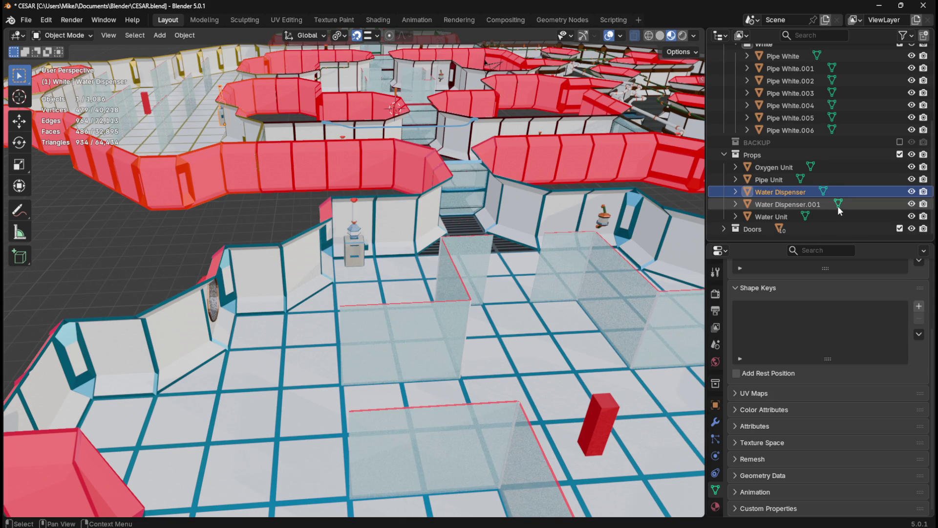
key("ctrl+s")
Step: Deselect everything and include the Ceiling collection in the scene again
left_click(254, 225)
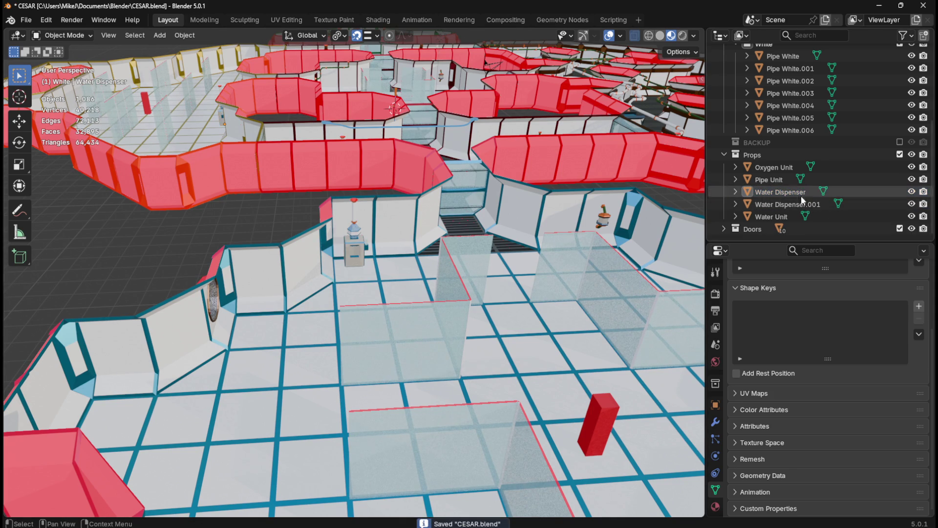
scroll(782, 186, "up", 5)
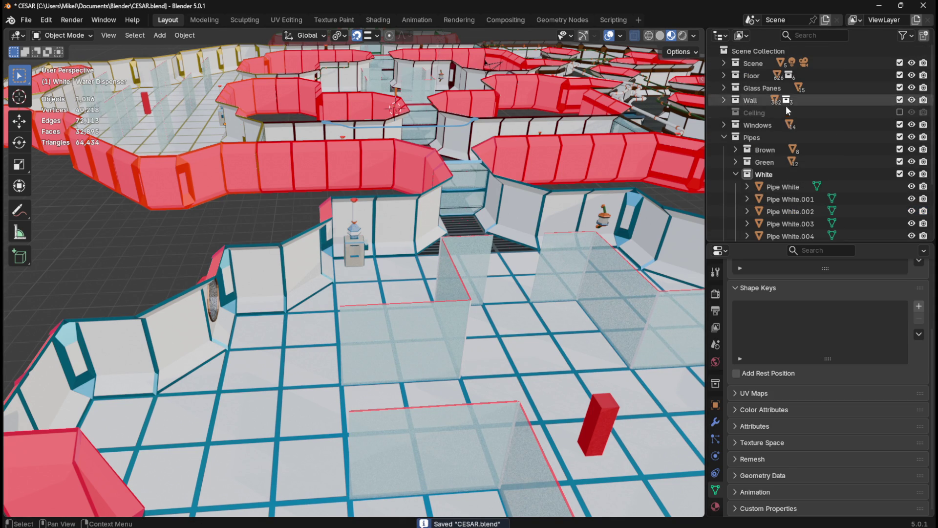
left_click(900, 112)
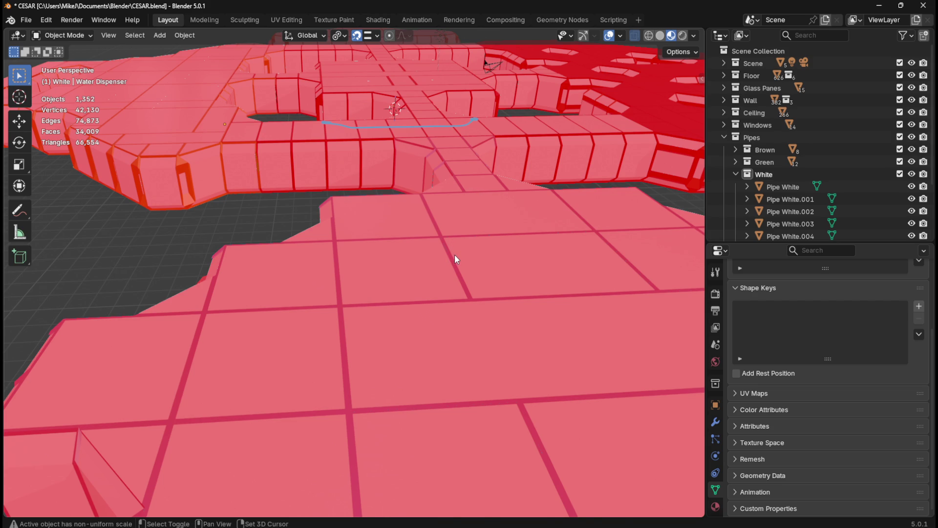
Step: In first-person walk mode, walk up to the water dispenser and inspect it from several sides
key("shift+grave")
key("w")
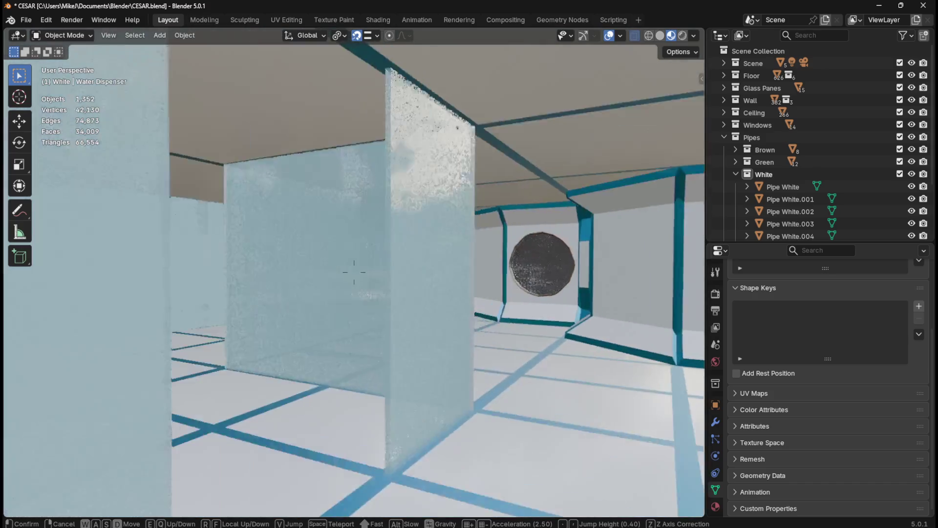
key("w")
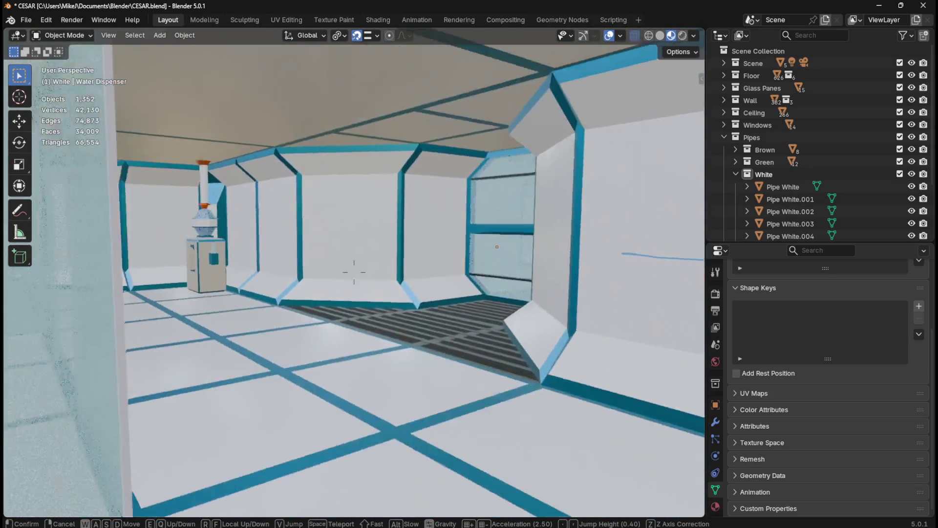
key("w")
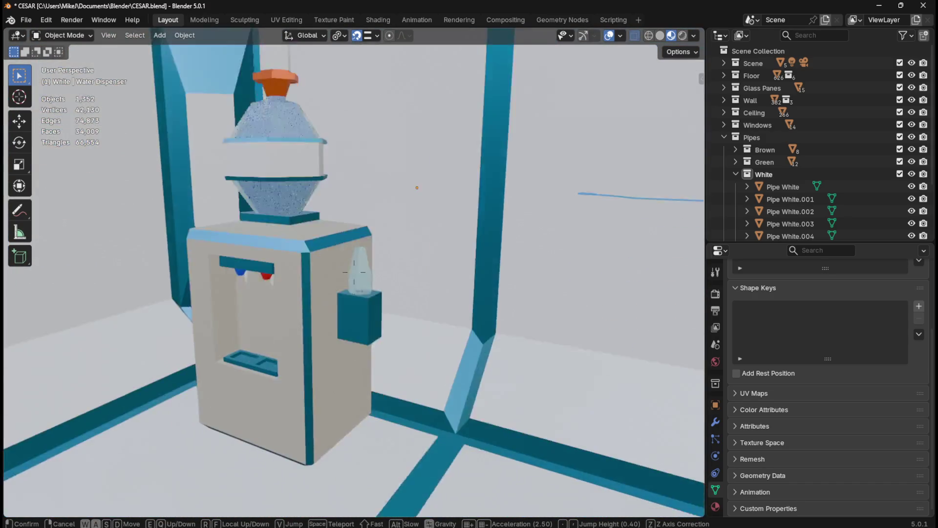
key("s")
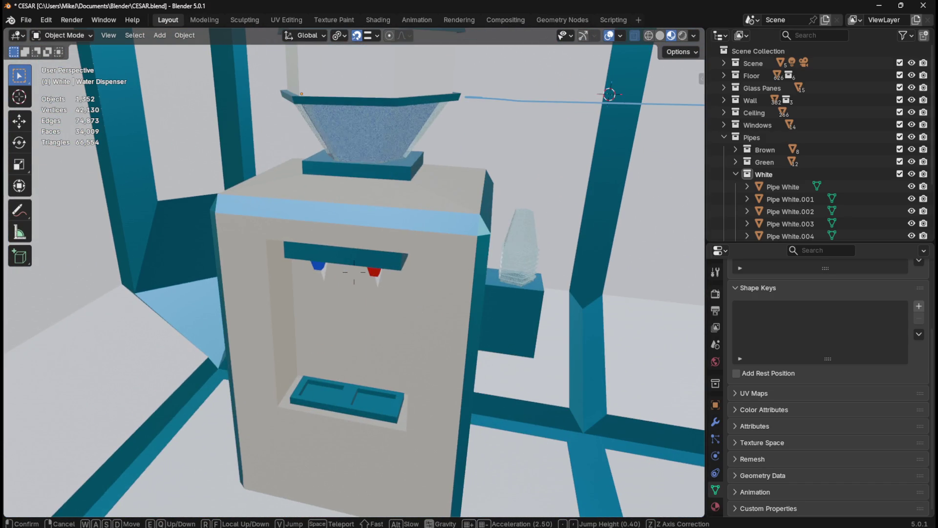
key("s")
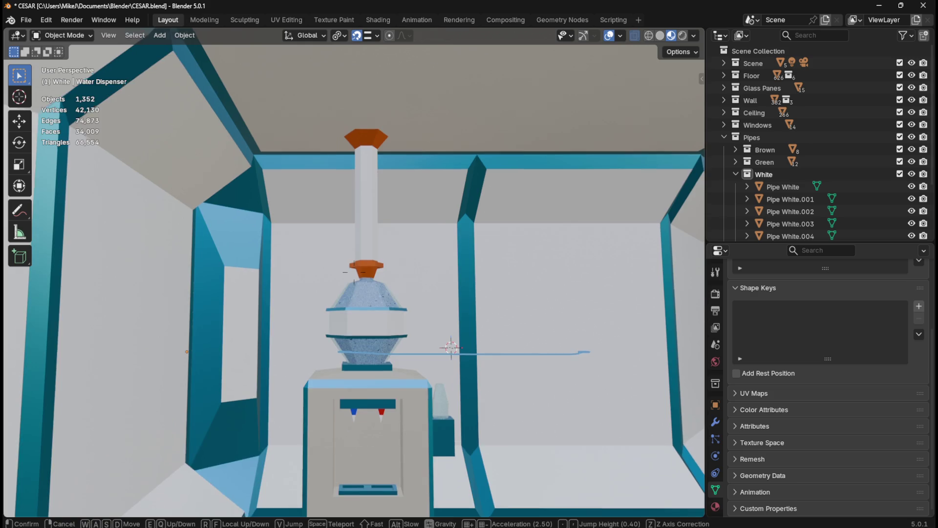
mouse_move(354, 272)
key("w")
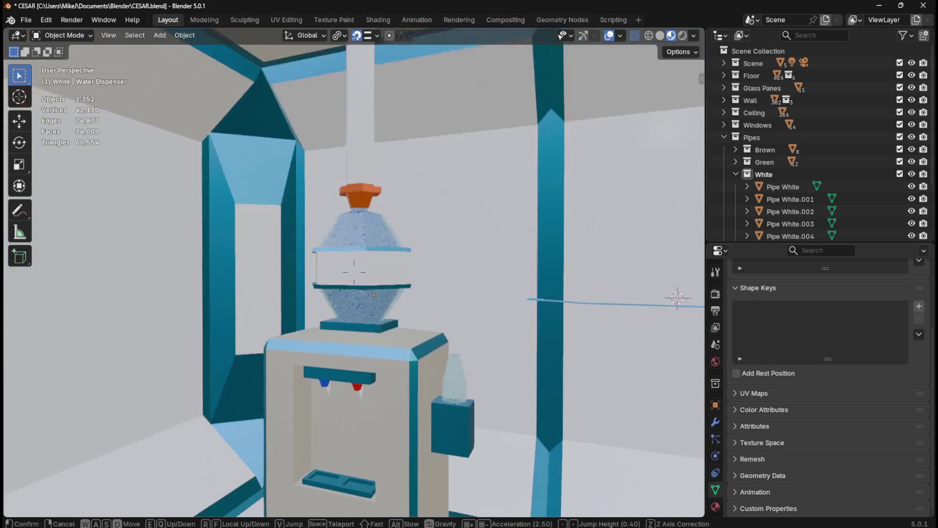
key("s")
key("a")
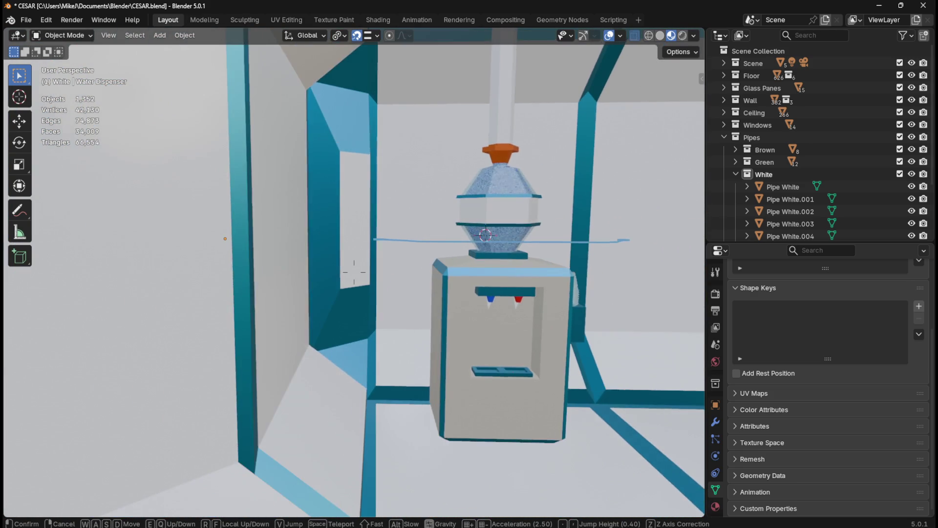
key("w")
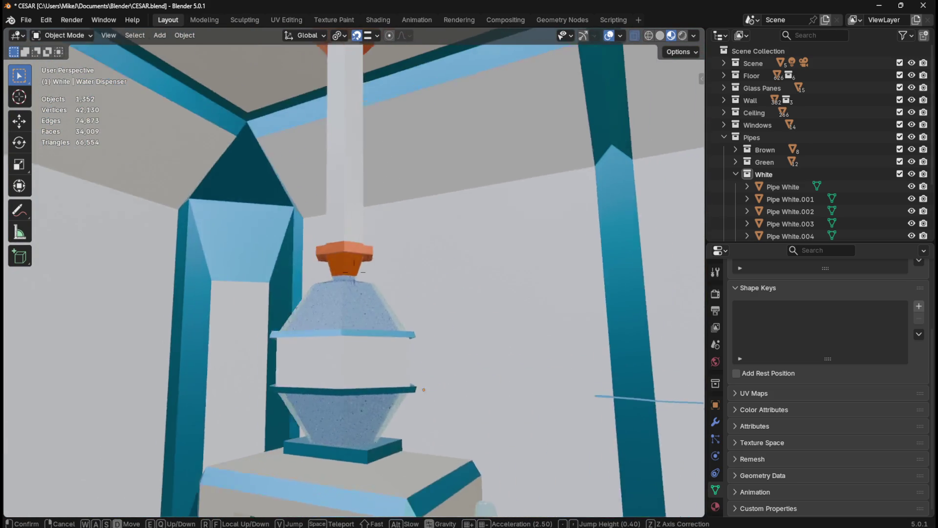
key("d")
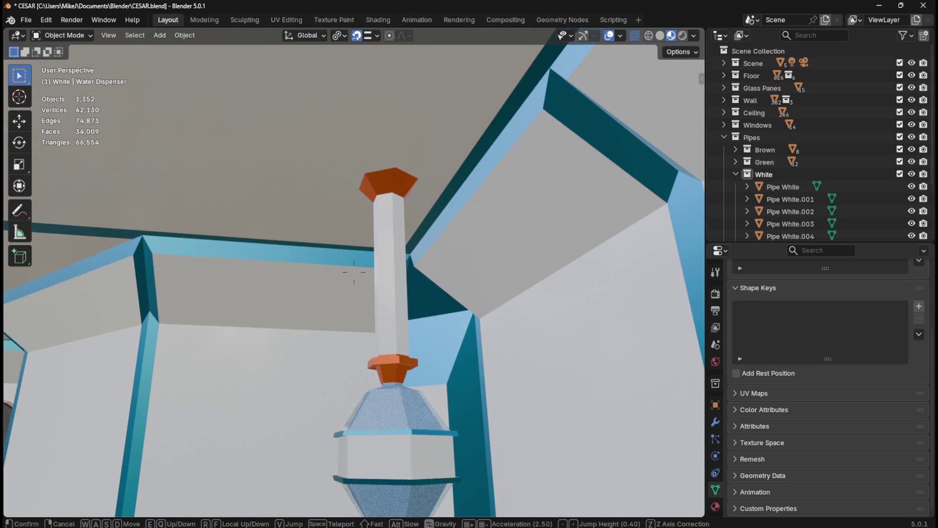
key("s")
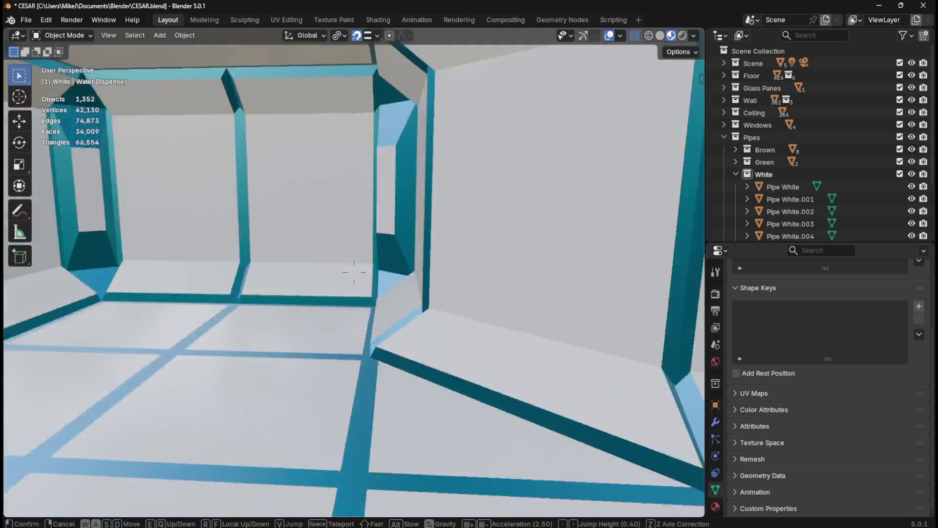
key("w")
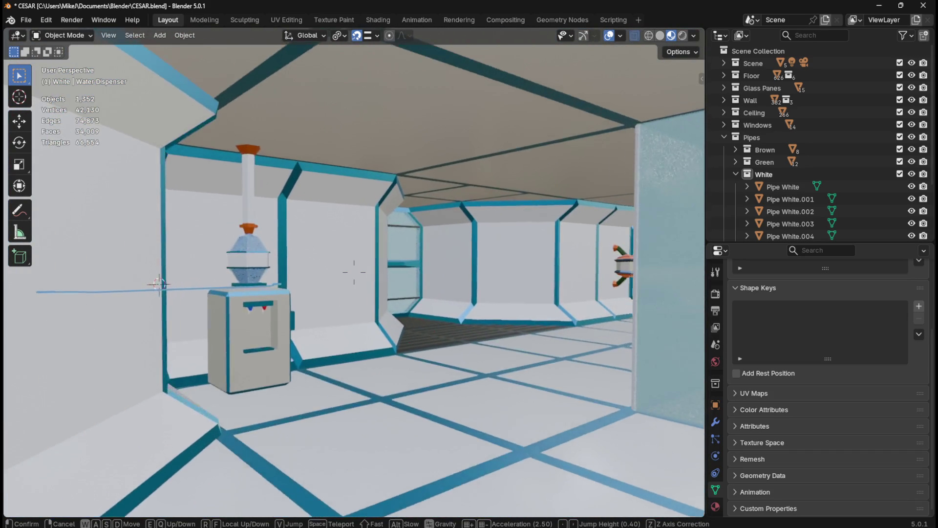
key("d")
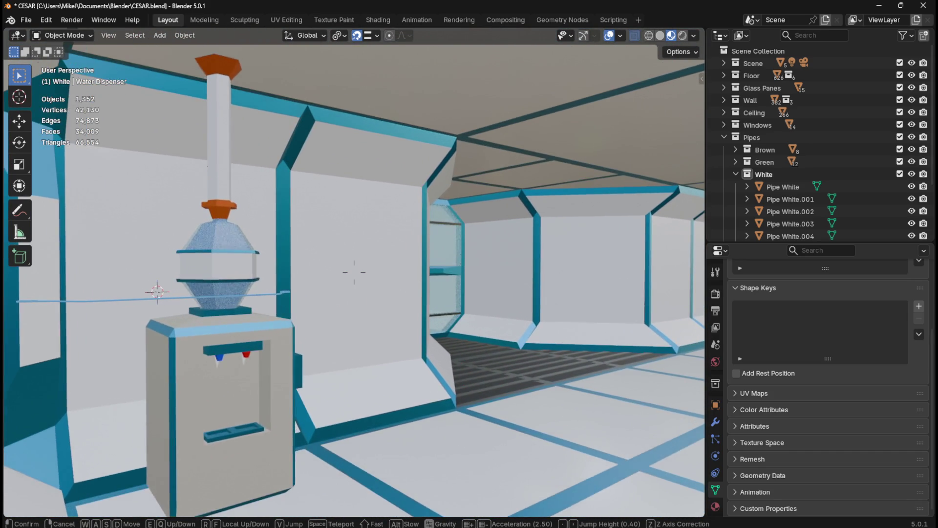
Step: Speed through the corridor with ceiling pipes to a window pane, then return to the building overview
key("shift+w")
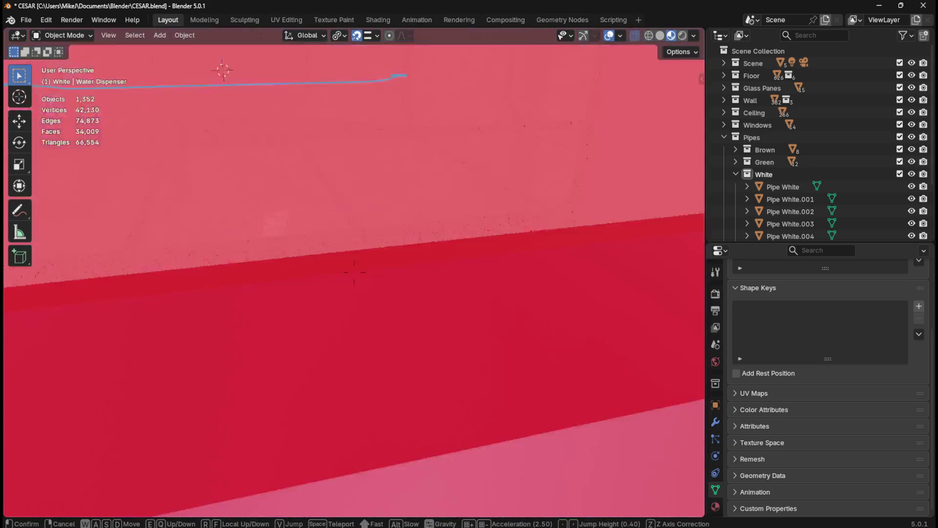
key("d")
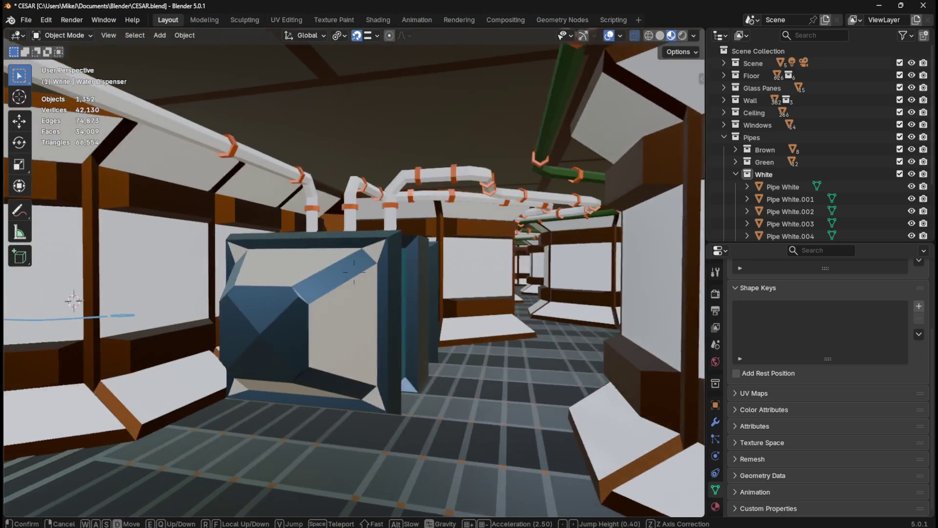
key("shift+w")
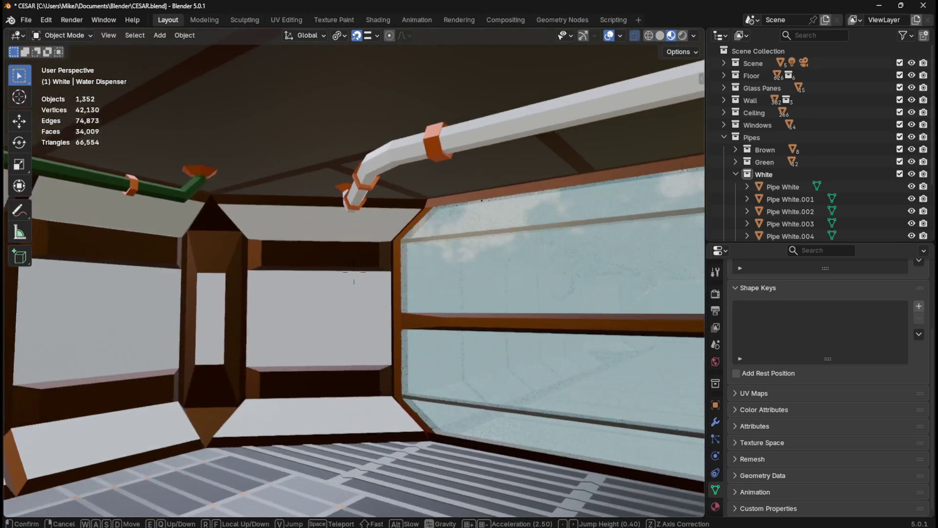
key("w")
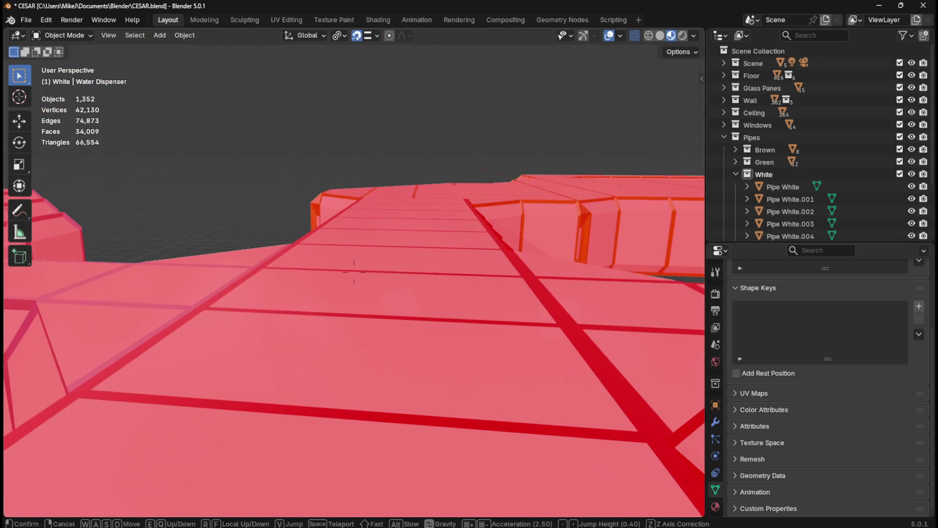
key("s")
key("Escape")
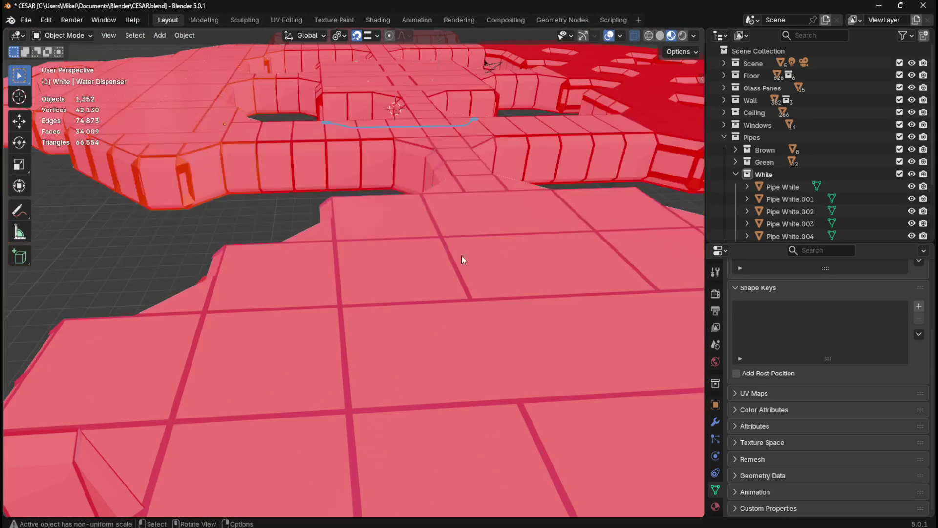
Step: Exclude the Ceiling collection again, save CESAR.blend, and frame the whole building
left_click(900, 112)
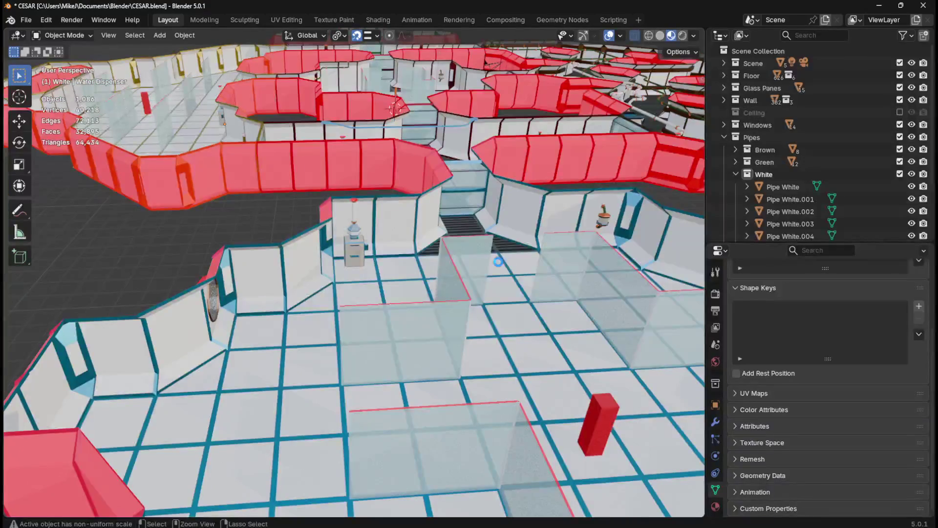
key("ctrl+s")
key("Home")
mouse_move(495, 262)
middle_mouse_down()
mouse_move(432, 261)
mouse_move(467, 320)
middle_mouse_up()
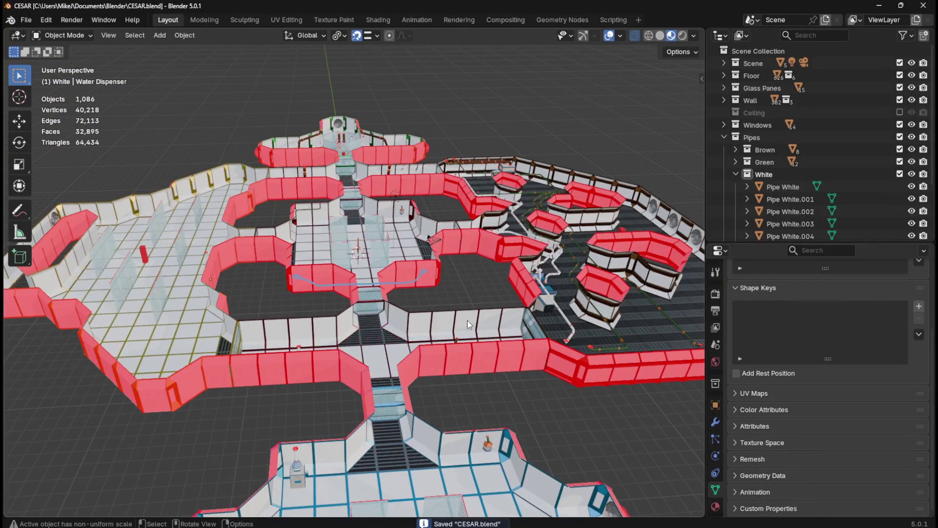
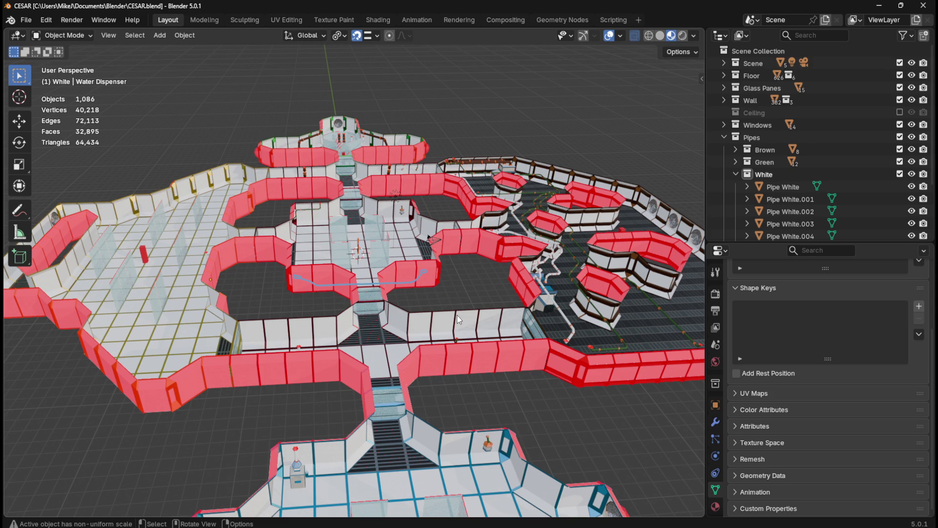
Step: Save the level file while looking over the base layout
mouse_move(413, 297)
middle_mouse_down()
mouse_move(408, 332)
mouse_move(408, 294)
middle_mouse_up()
key("ctrl+s")
mouse_move(446, 395)
middle_mouse_down("shift")
mouse_move(465, 360)
mouse_move(463, 265)
mouse_move(503, 325)
middle_mouse_up("shift")
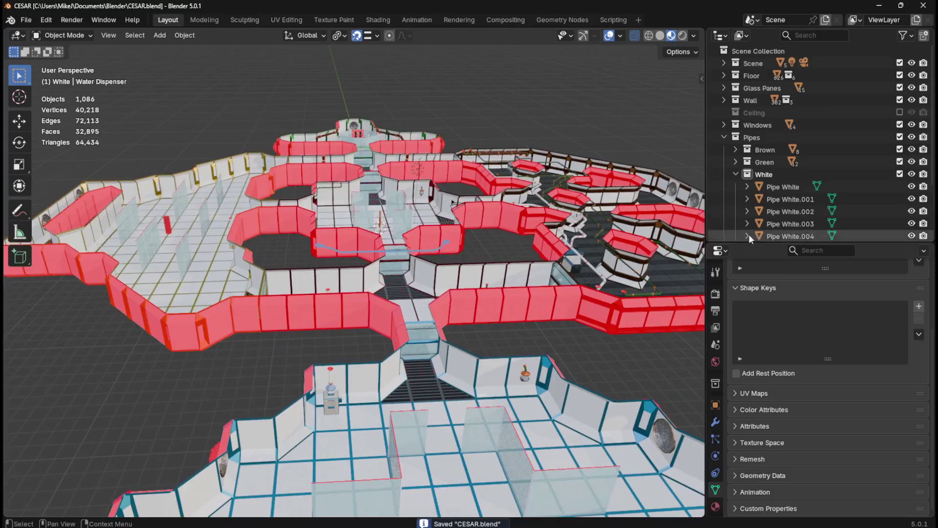
scroll(749, 235, "down", 5)
mouse_move(516, 264)
middle_mouse_down()
mouse_move(512, 328)
mouse_move(513, 320)
mouse_move(404, 286)
middle_mouse_up()
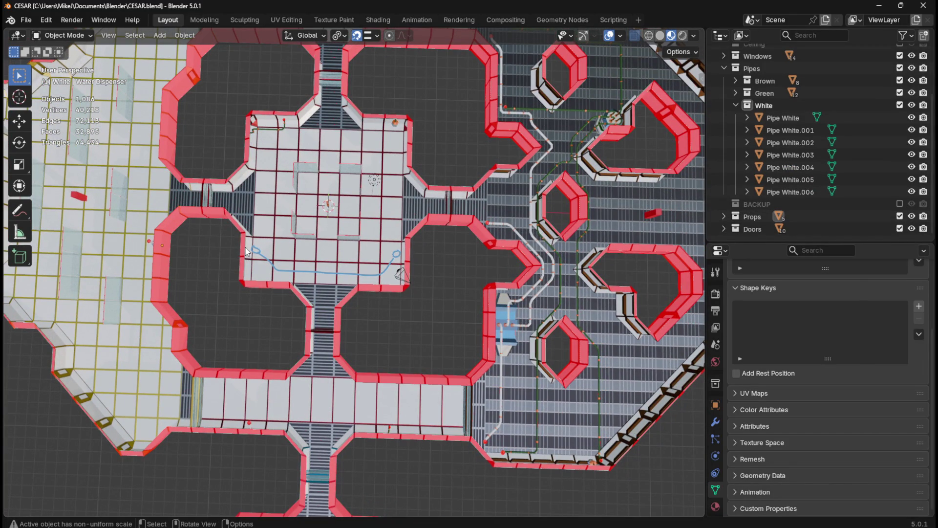
mouse_move(167, 245)
middle_mouse_down()
mouse_move(210, 235)
mouse_move(278, 174)
mouse_move(197, 220)
middle_mouse_up()
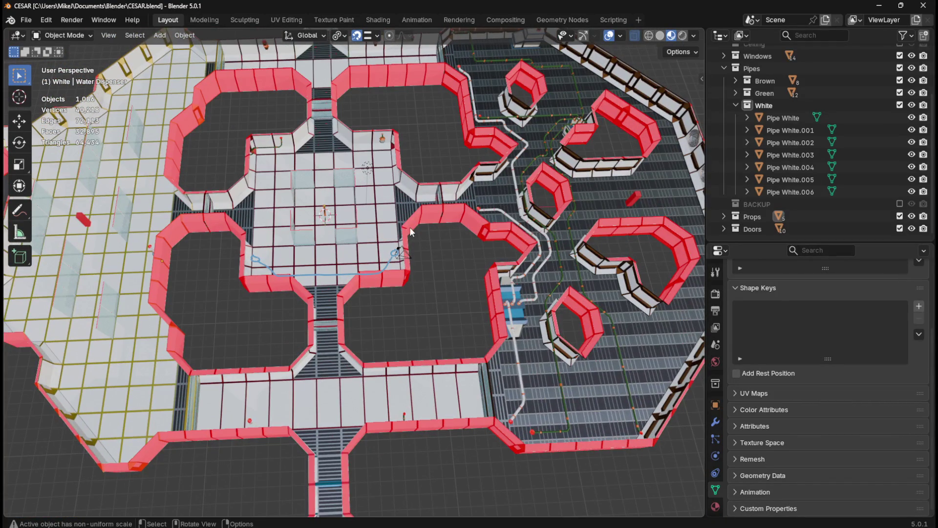
key("ctrl+s")
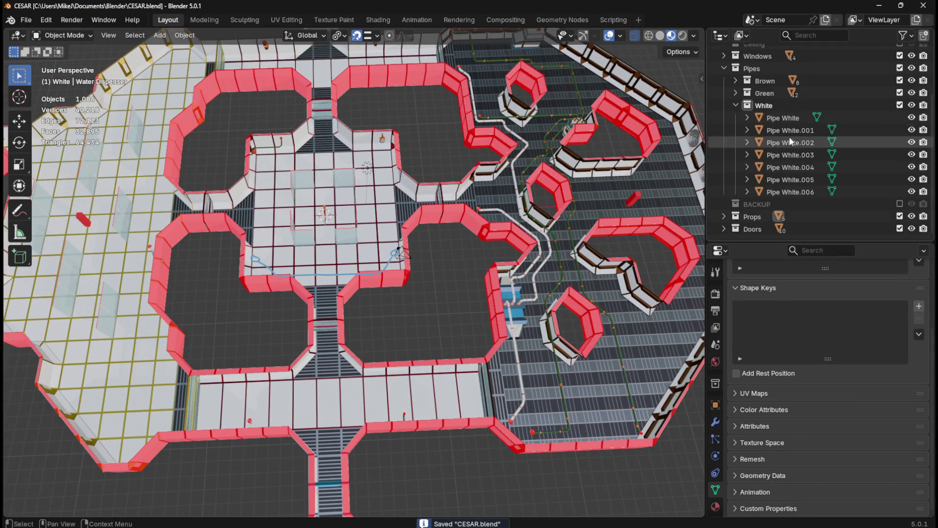
Step: In the White pipes collection, add a plane and merge it into one central vertex
left_click(788, 104)
key("shift+a")
mouse_move(435, 216)
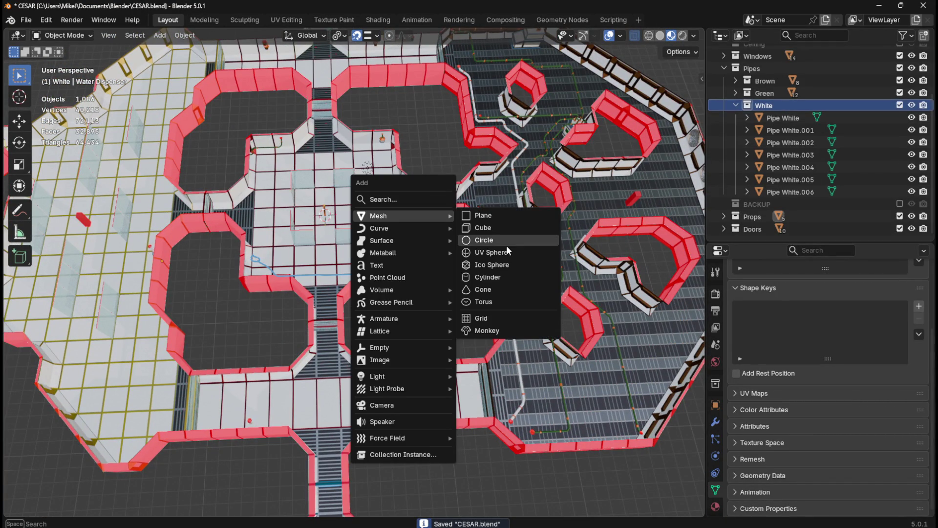
left_click(511, 215)
key("Tab")
key("m")
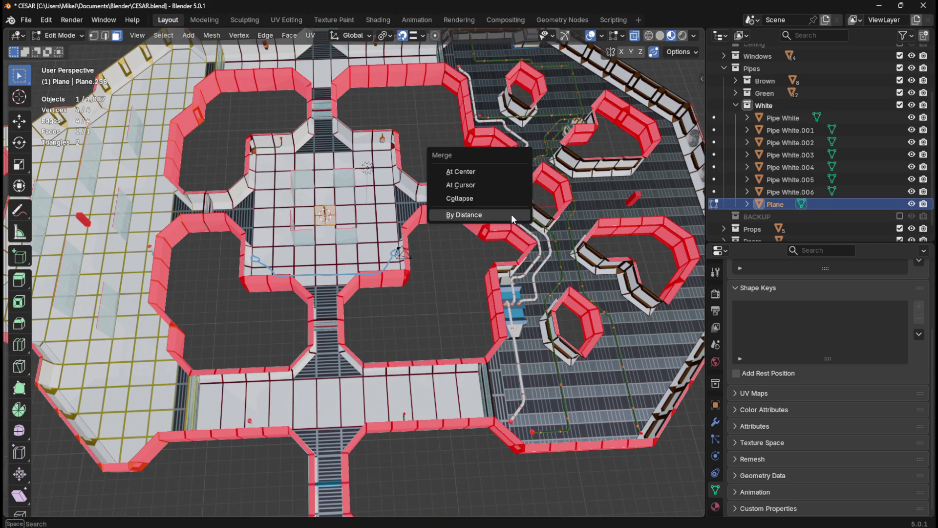
left_click(511, 214)
key("Tab")
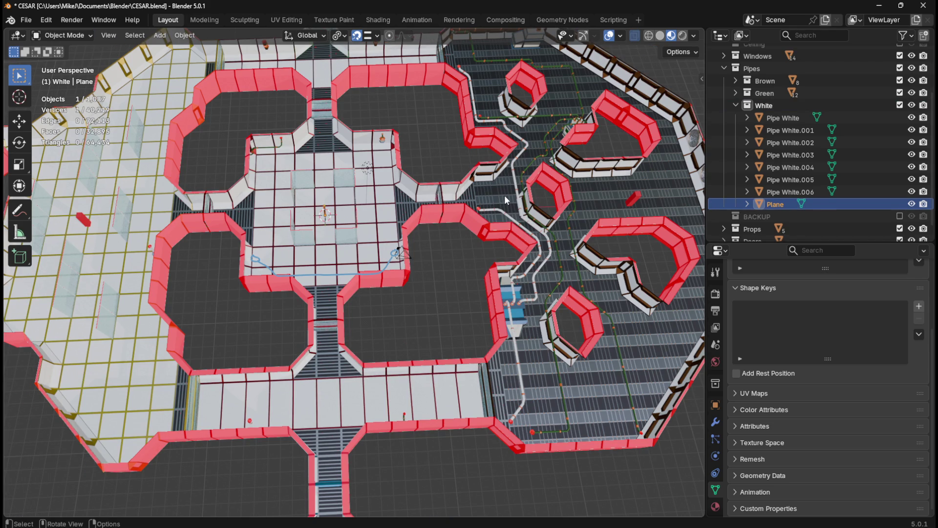
Step: From top view, set snapping to Increment and move the object to 600, -400 cm
key("KP_7")
key("g")
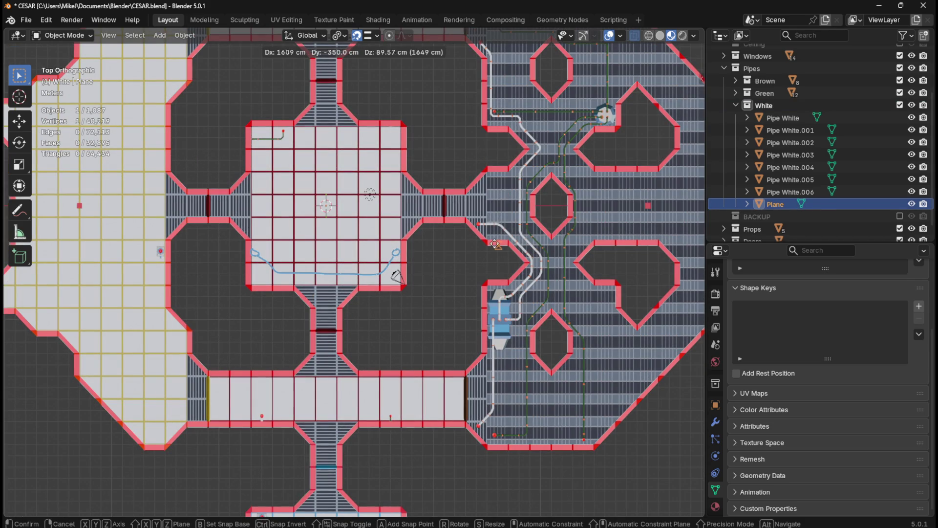
key("Escape")
left_click(365, 39)
left_click(391, 100)
key("g")
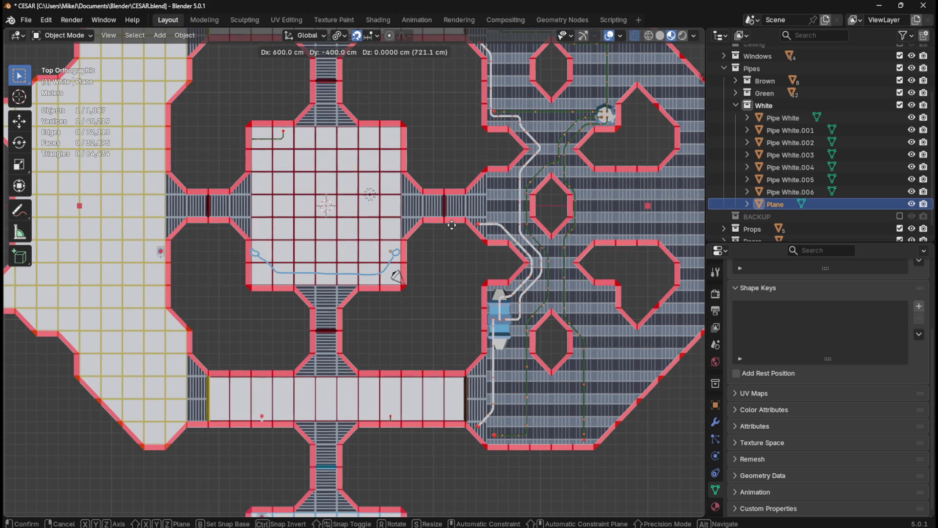
left_click(452, 225)
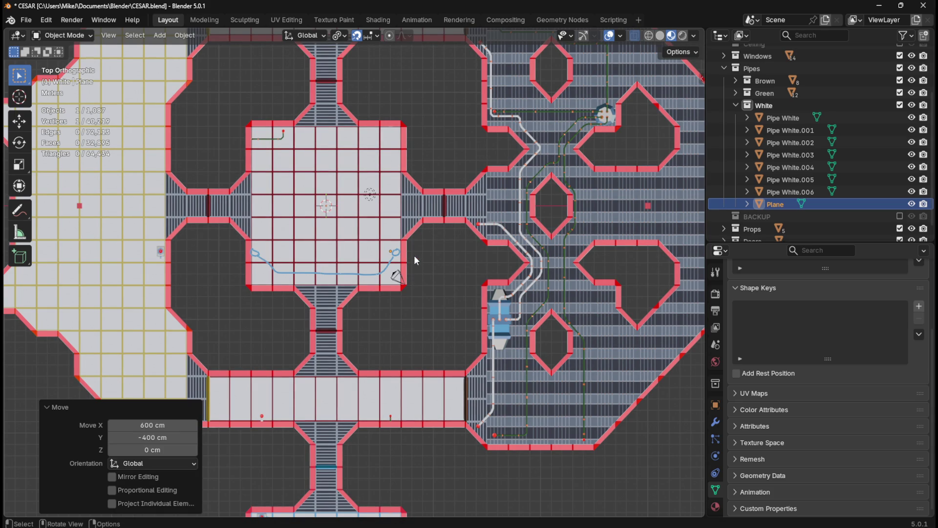
mouse_move(424, 251)
middle_mouse_down()
mouse_move(457, 231)
mouse_move(509, 164)
mouse_move(418, 160)
mouse_move(430, 272)
mouse_move(453, 280)
middle_mouse_up()
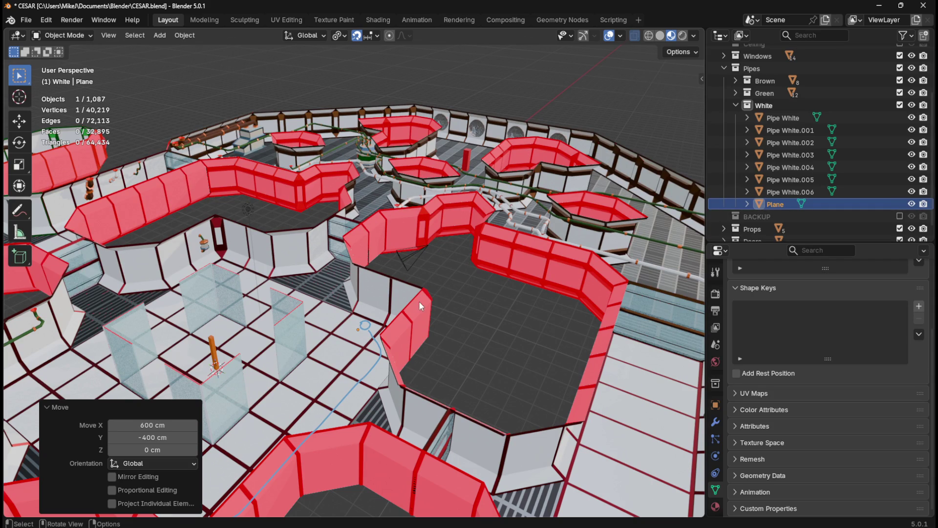
Step: Change the snapping target from Increment to Edge
scroll(491, 306, "up", 3)
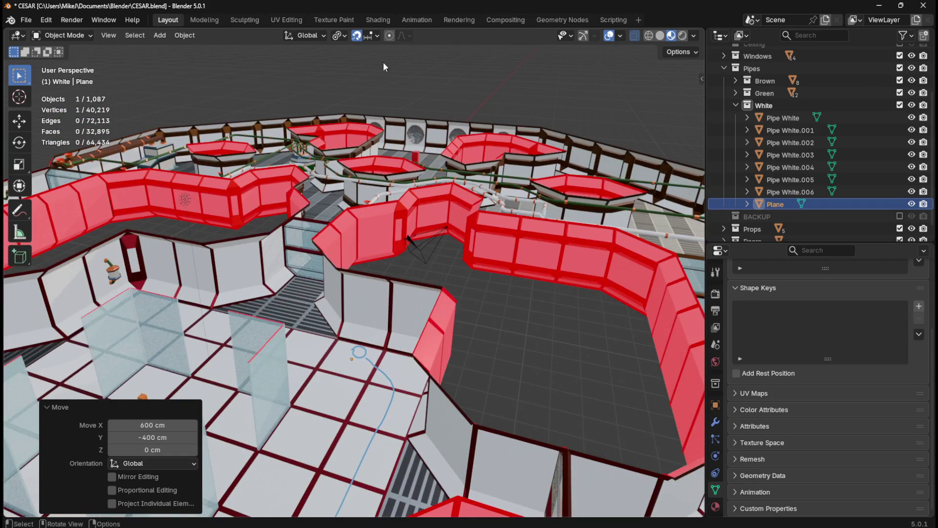
left_click(377, 35)
left_click(358, 133)
mouse_move(533, 362)
middle_mouse_down()
mouse_move(474, 325)
mouse_move(477, 345)
mouse_move(415, 312)
mouse_move(412, 262)
mouse_move(384, 294)
middle_mouse_up()
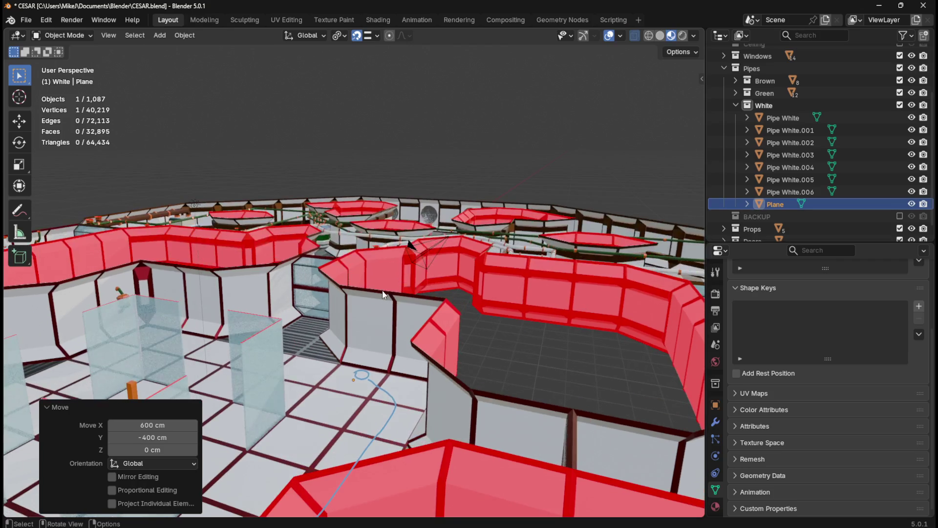
Step: Move the Plane object 300 cm straight up along Z
key("g")
key("z")
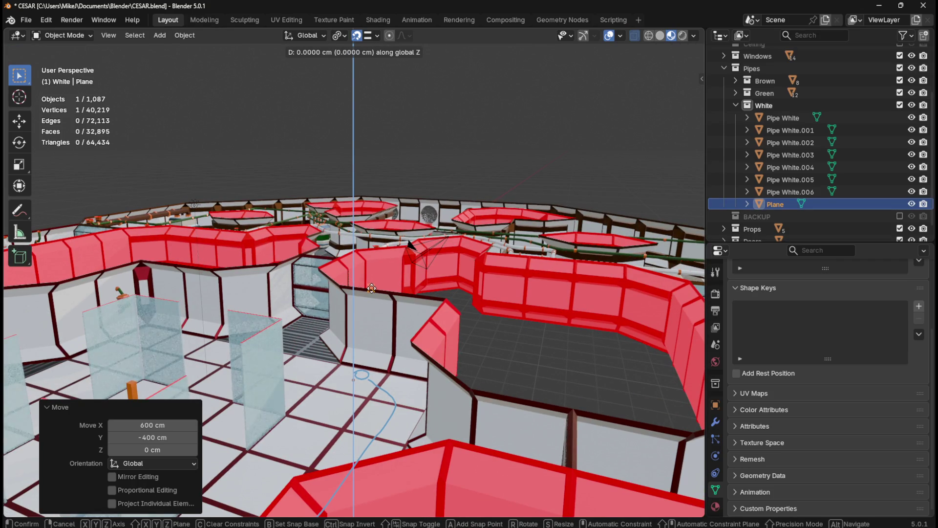
key("Escape")
mouse_move(380, 296)
middle_mouse_down()
mouse_move(430, 333)
mouse_move(422, 327)
mouse_move(449, 328)
mouse_move(348, 320)
mouse_move(342, 304)
mouse_move(296, 303)
middle_mouse_up()
key("g")
key("z")
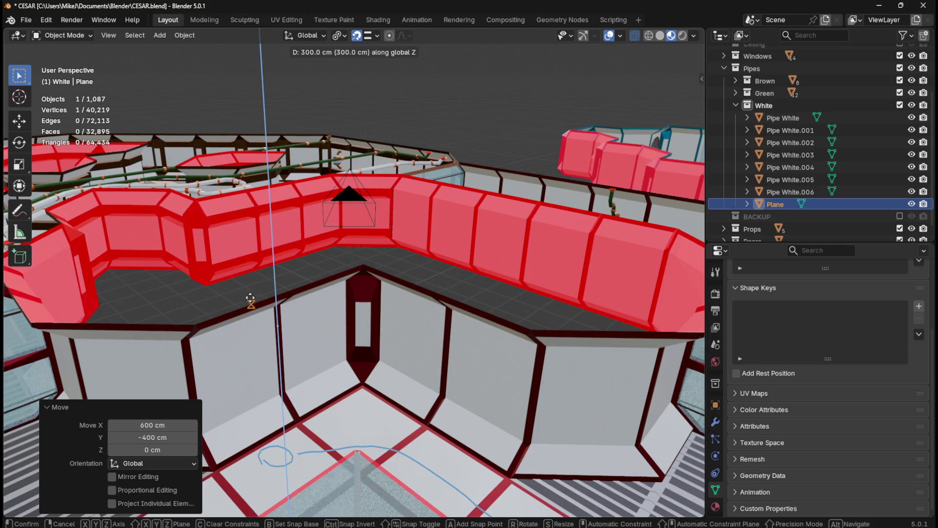
left_click(250, 298)
mouse_move(250, 297)
middle_mouse_down()
mouse_move(318, 283)
mouse_move(266, 265)
mouse_move(231, 279)
mouse_move(362, 283)
mouse_move(372, 272)
middle_mouse_up()
key("Tab")
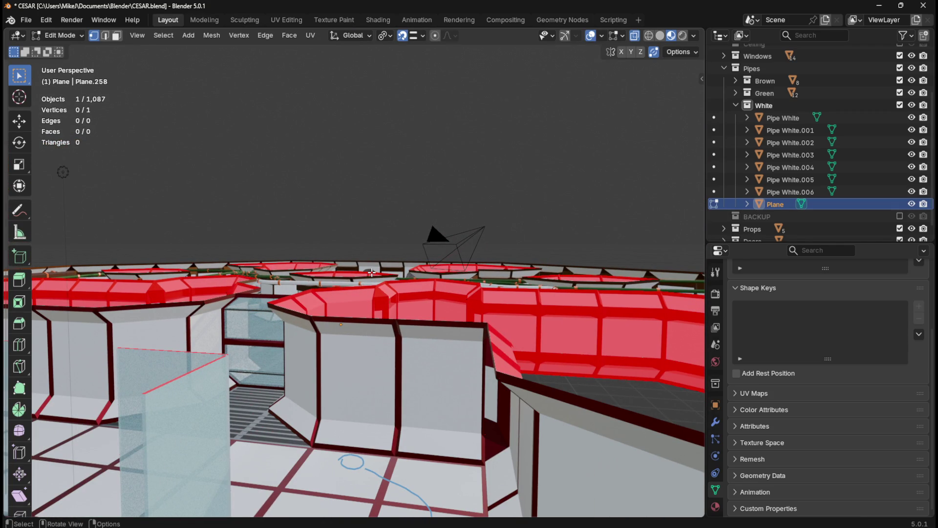
Step: Undo an overlong vertical extrusion and switch snapping back to Increment
key("e")
key("z")
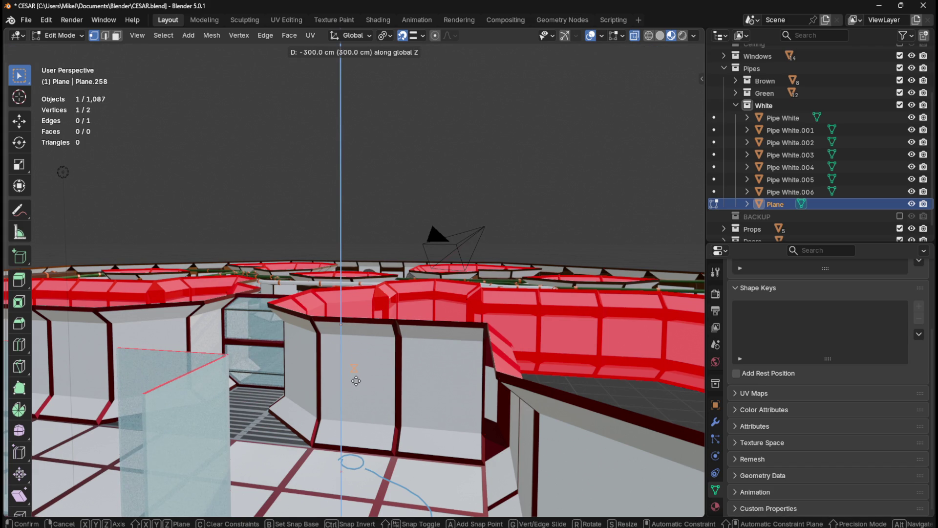
key("Escape")
key("ctrl+z")
left_click(415, 38)
left_click(408, 99)
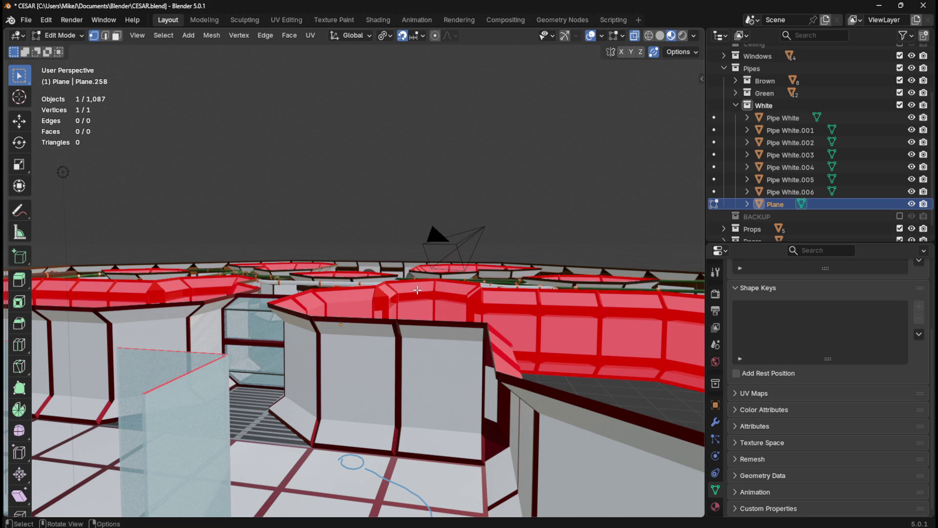
Step: Extrude the vertex straight down and adjust the drop to 20 cm below the ceiling
key("e")
key("z")
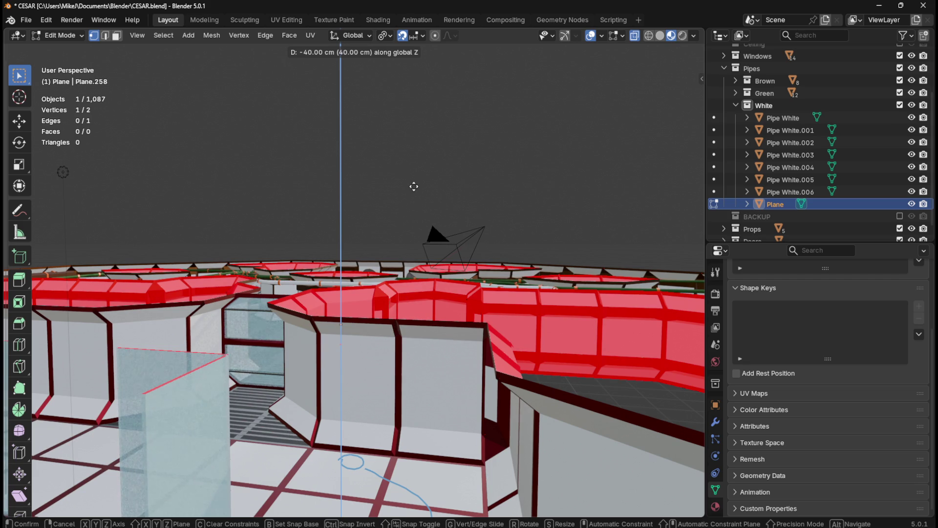
left_click(414, 167)
mouse_move(414, 168)
middle_mouse_down()
mouse_move(505, 270)
mouse_move(532, 269)
mouse_move(531, 280)
middle_mouse_up()
mouse_move(482, 273)
middle_mouse_down()
mouse_move(456, 295)
mouse_move(538, 419)
mouse_move(524, 440)
mouse_move(368, 304)
mouse_move(418, 289)
mouse_move(407, 297)
mouse_move(421, 281)
mouse_move(482, 292)
mouse_move(419, 288)
middle_mouse_up()
key("z")
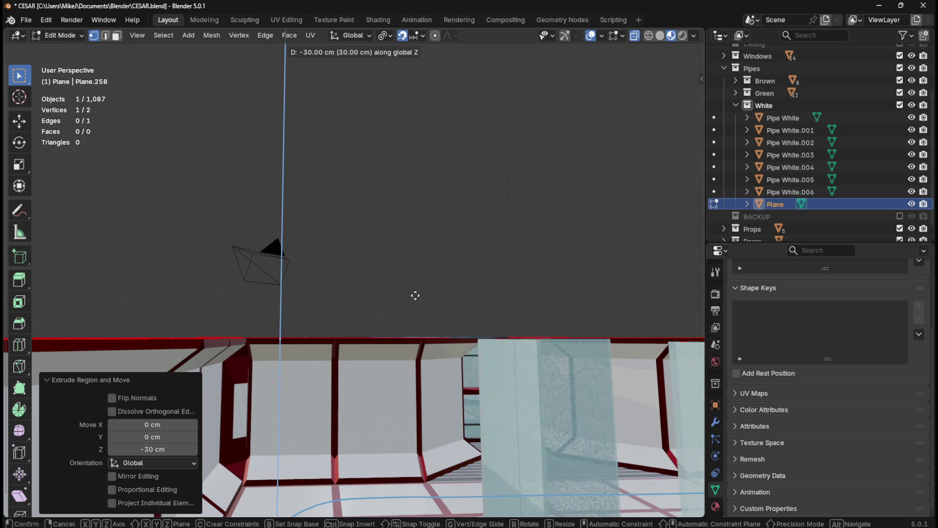
left_click(412, 213)
mouse_move(398, 277)
middle_mouse_down()
mouse_move(445, 317)
mouse_move(436, 361)
mouse_move(379, 368)
mouse_move(400, 366)
mouse_move(345, 351)
mouse_move(354, 345)
mouse_move(339, 354)
mouse_move(423, 344)
middle_mouse_up()
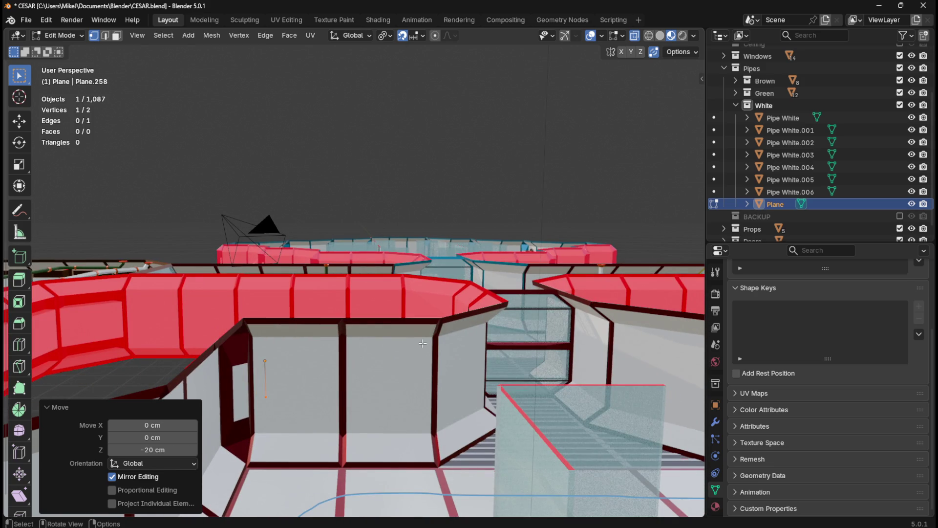
key("KP_7")
Step: Shift the lower vertex 200 cm diagonally toward the room
scroll(429, 340, "down", 5)
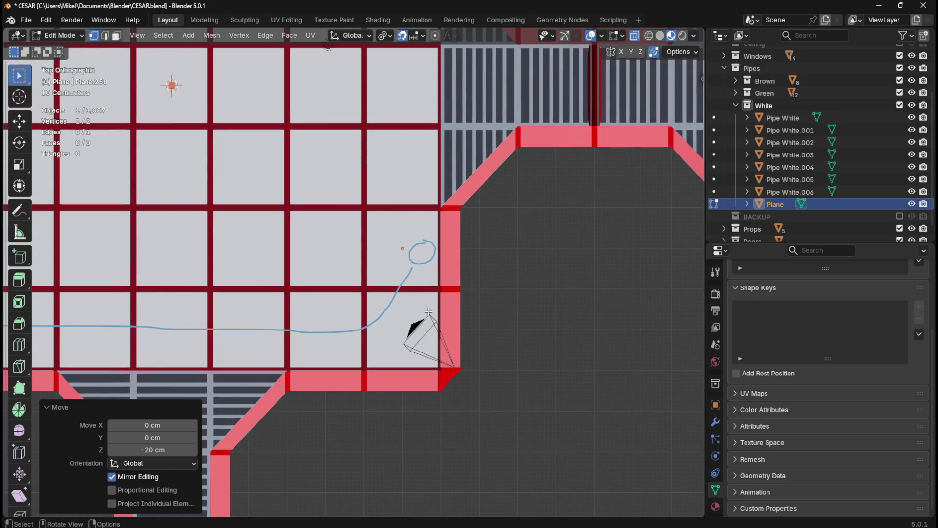
scroll(459, 266, "down", 2)
scroll(459, 266, "down", 2)
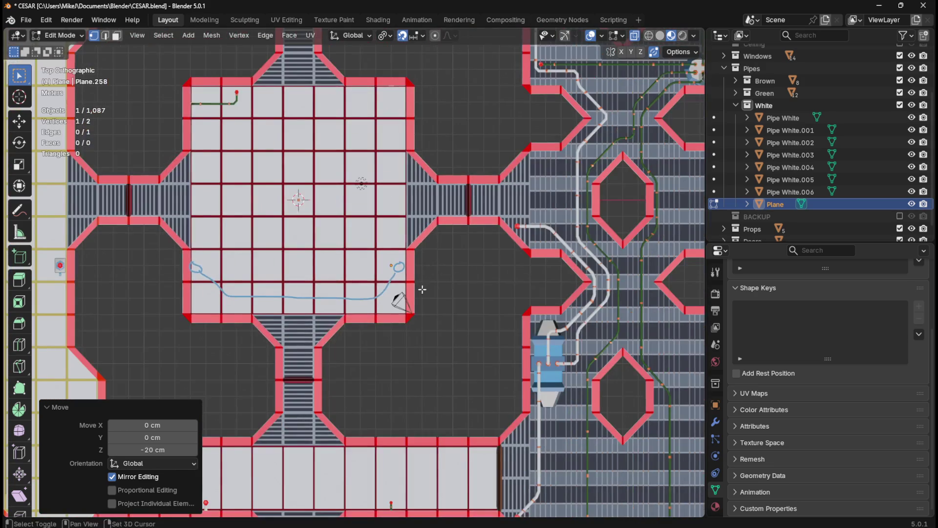
scroll(454, 303, "up", 1)
key("g")
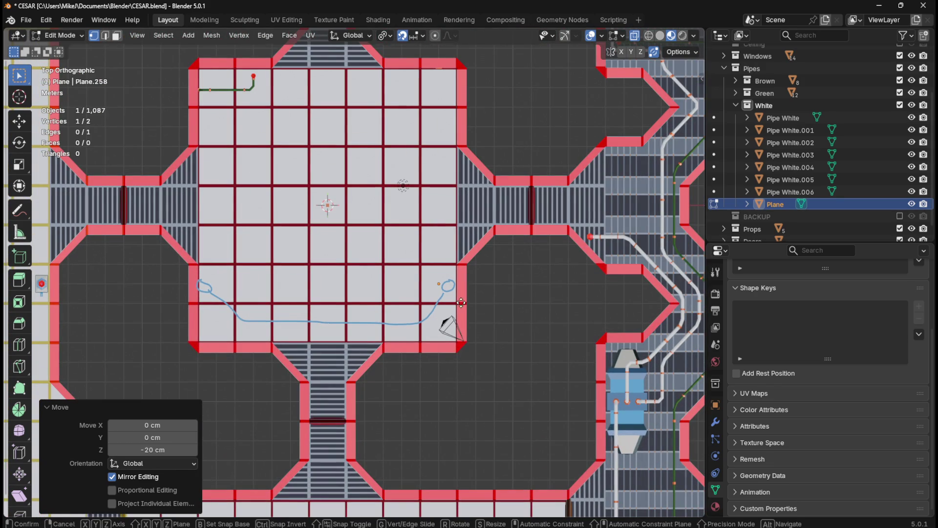
left_click(422, 336)
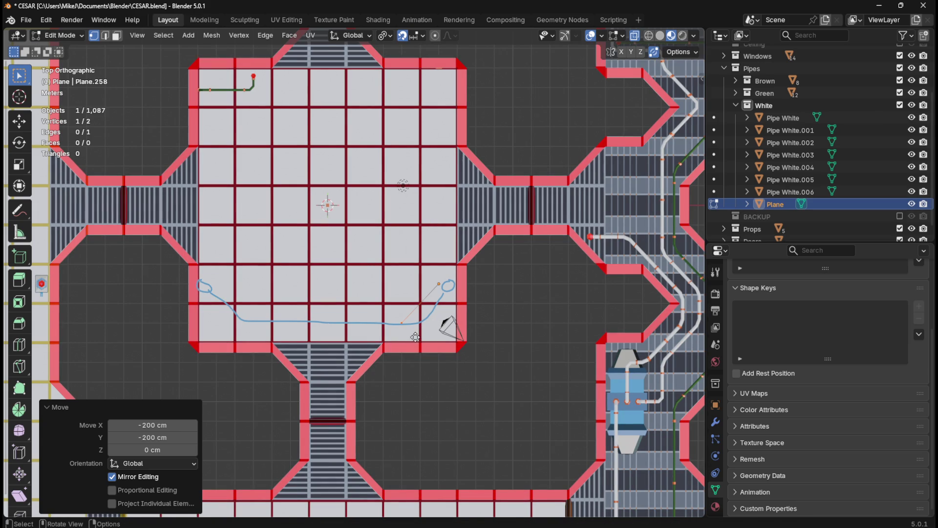
Step: Extrude an 800 cm run to the left, then a diagonal segment toward the corner
key("e")
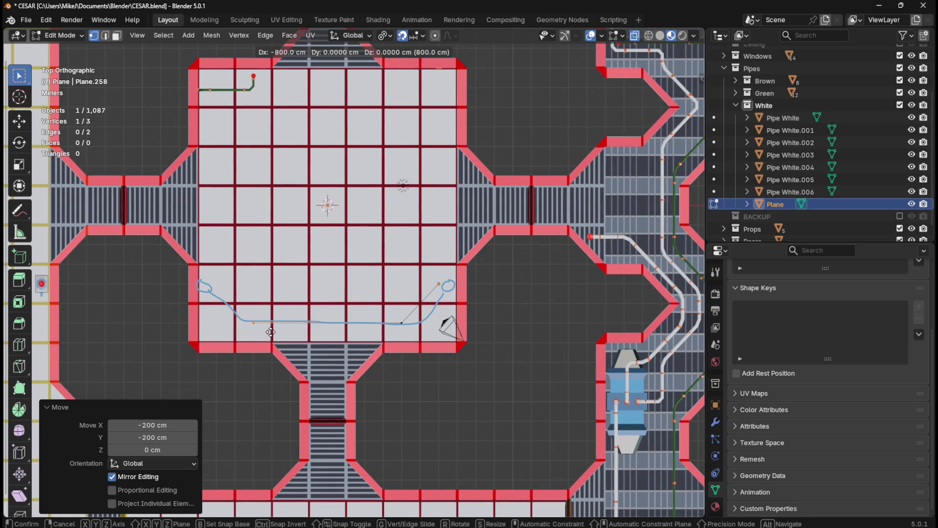
left_click(259, 332)
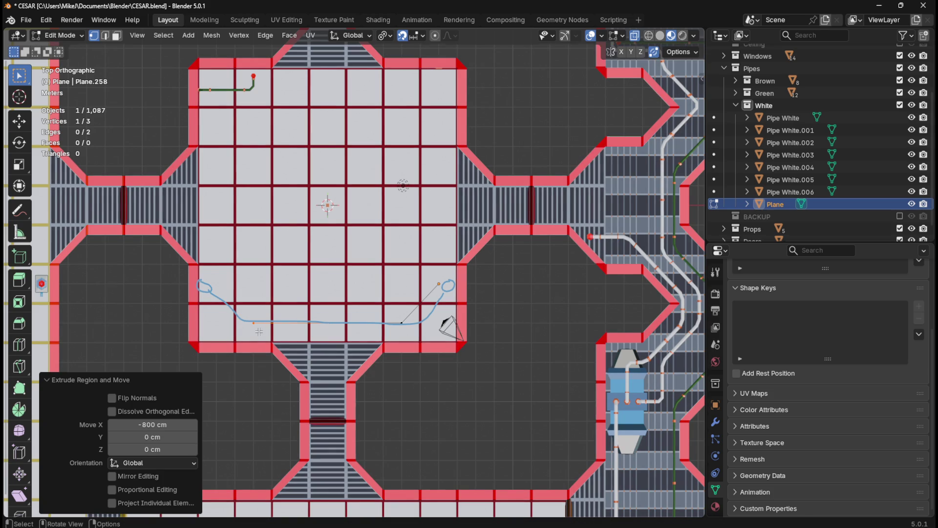
key("e")
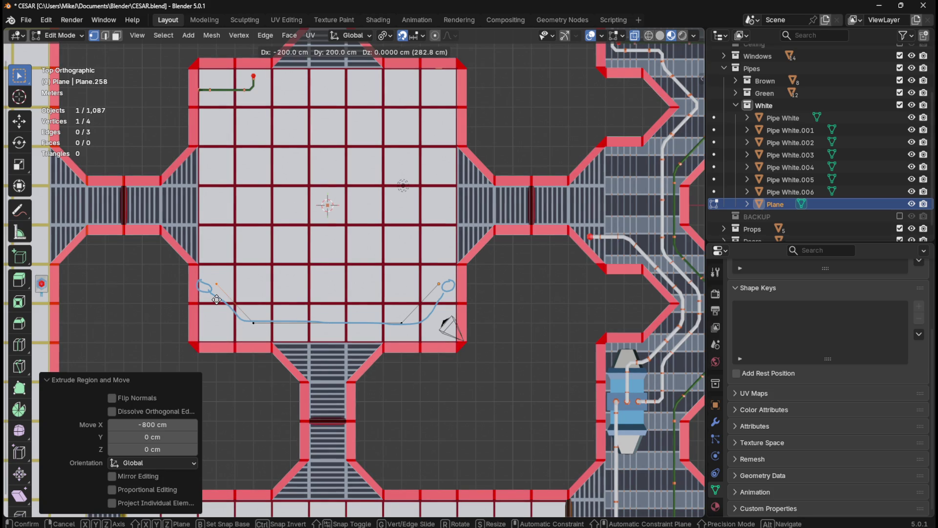
left_click(216, 299)
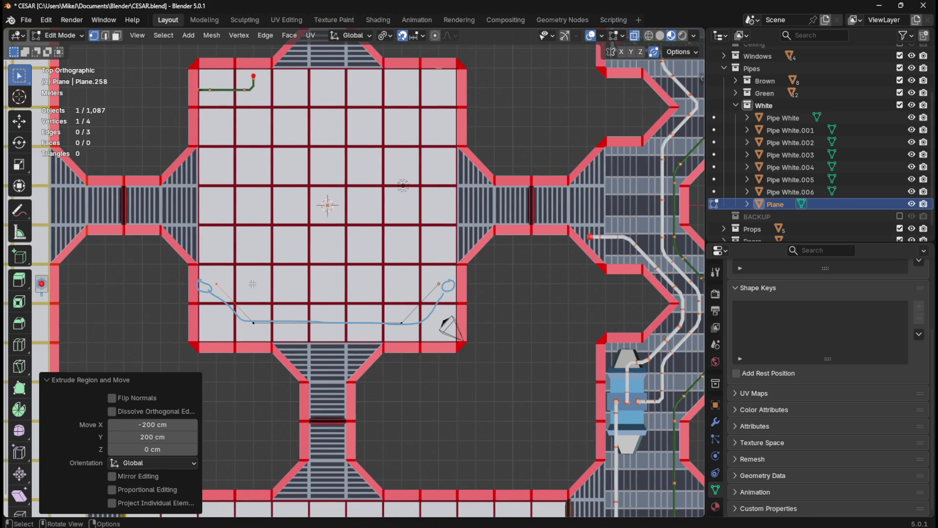
Step: Extrude one more vertex 70 cm along X from the path end
scroll(276, 291, "down", 4, "ctrl")
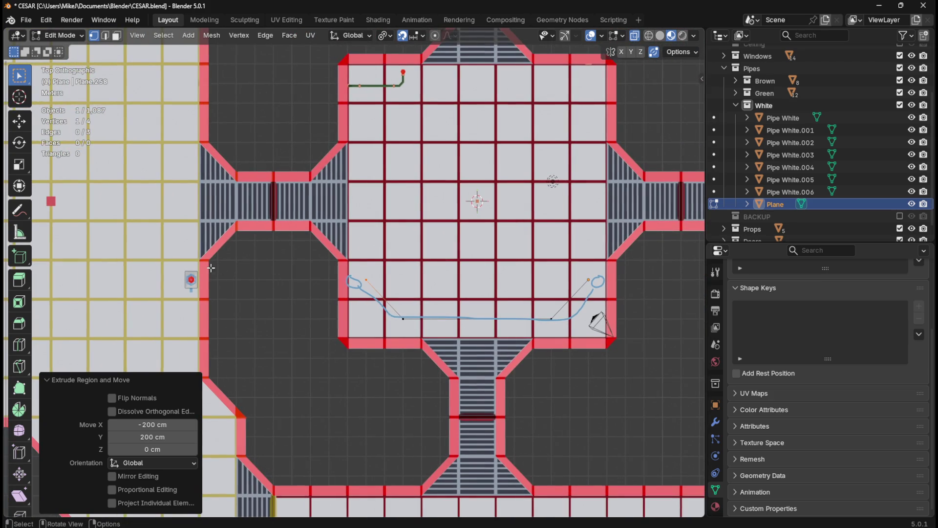
mouse_move(271, 297)
middle_mouse_down()
mouse_move(272, 205)
mouse_move(319, 222)
middle_mouse_up()
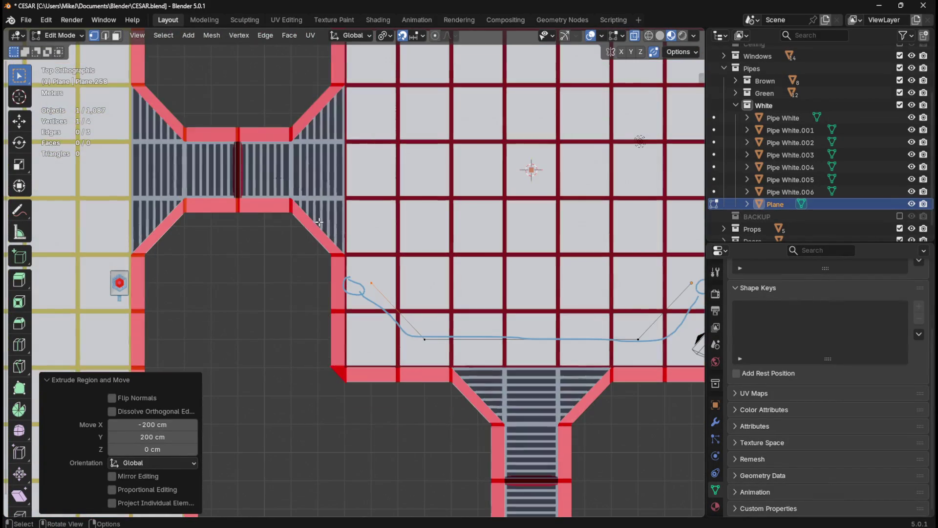
scroll(352, 272, "up", 4)
key("e")
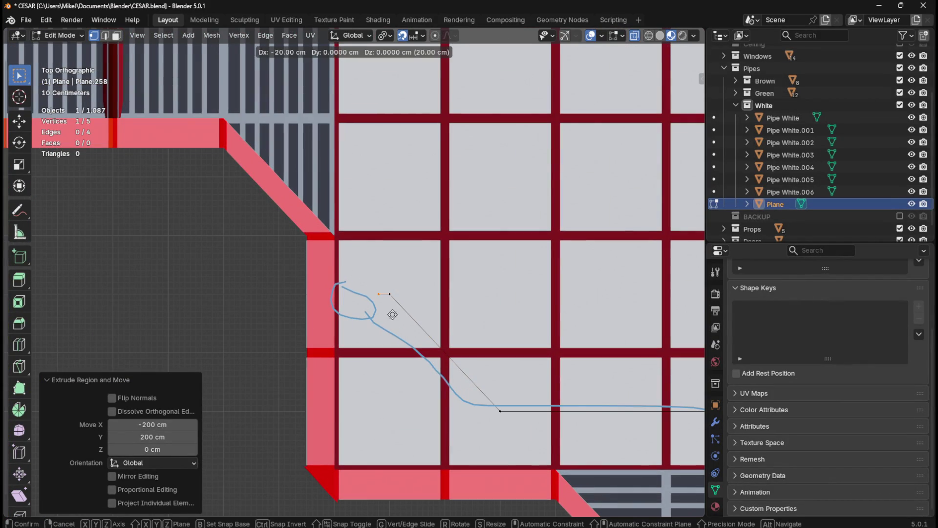
left_click(365, 315)
mouse_move(366, 314)
middle_mouse_down()
mouse_move(295, 198)
mouse_move(490, 211)
middle_mouse_up()
scroll(486, 220, "down", 2)
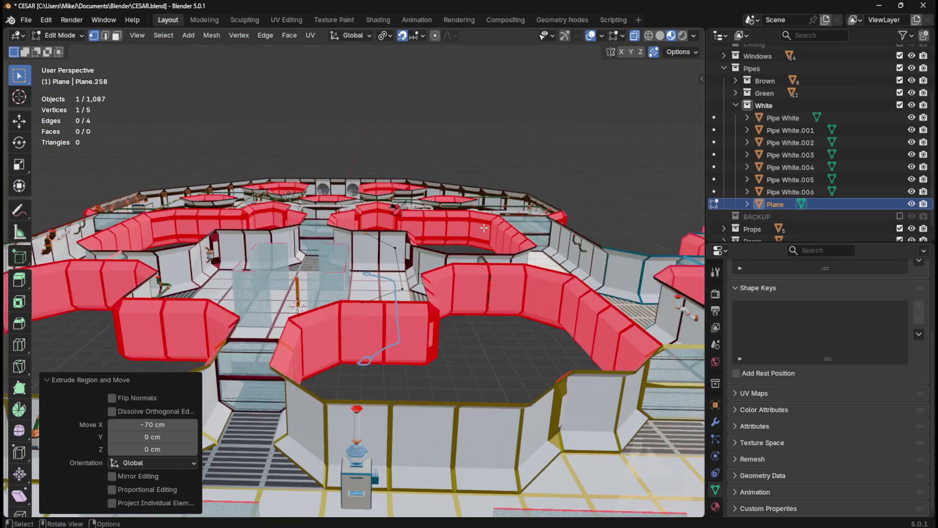
Step: Select the end vertex near the wall, try a downward extrusion, then undo it
scroll(450, 295, "up", 5)
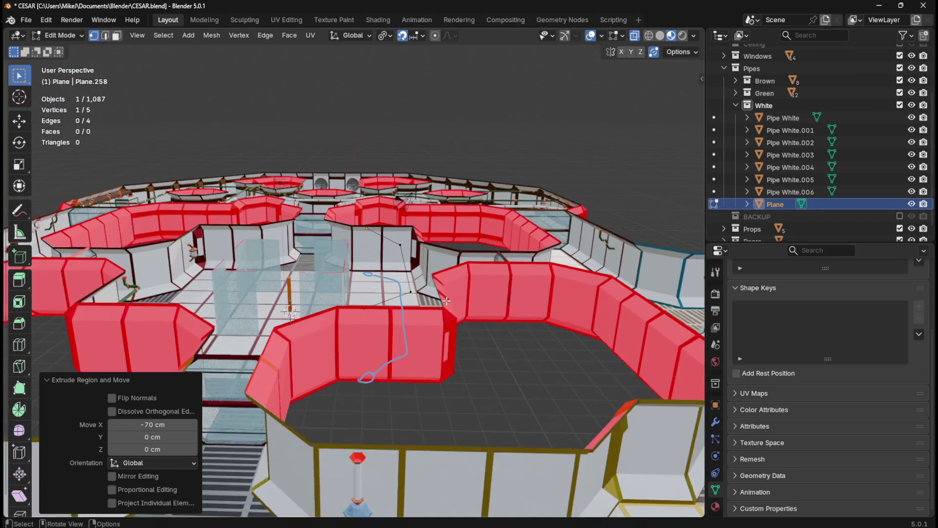
mouse_move(460, 323)
middle_mouse_down()
mouse_move(449, 299)
mouse_move(456, 439)
mouse_move(440, 283)
mouse_move(466, 309)
middle_mouse_up()
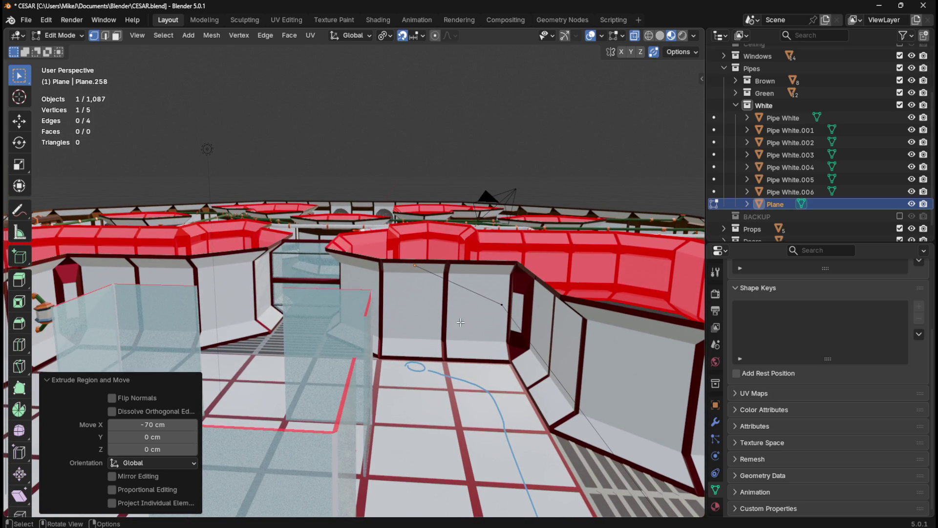
left_click(520, 325)
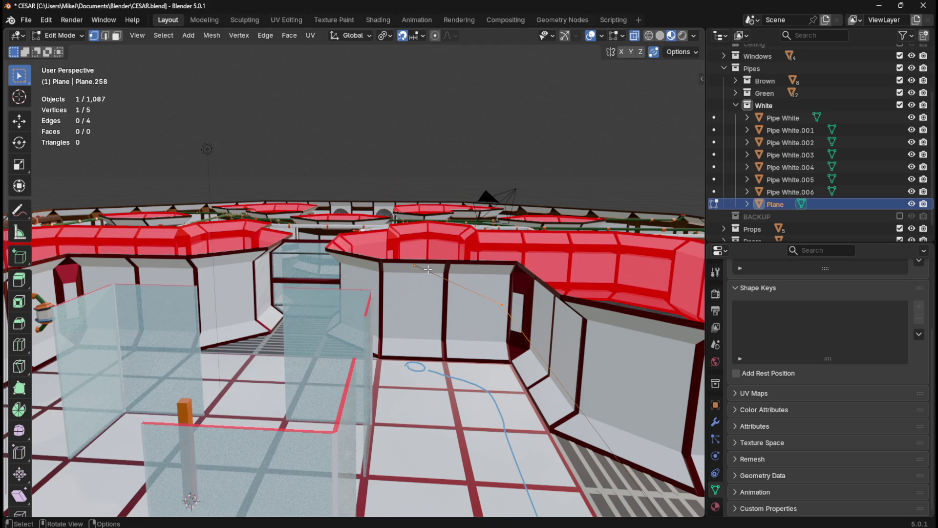
middle_click_drag(450, 348, 452, 312)
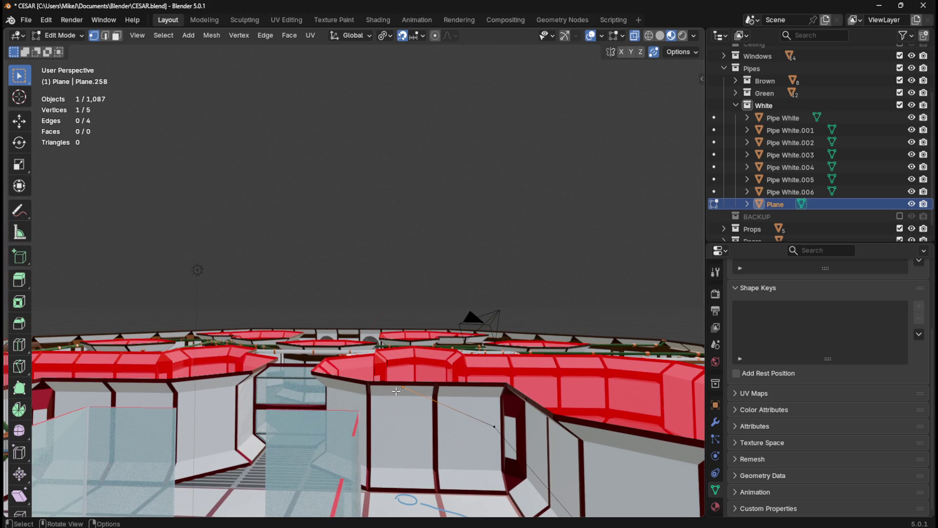
mouse_move(405, 388)
left_mouse_down()
mouse_move(392, 380)
mouse_move(412, 401)
left_mouse_up()
key("e")
key("z")
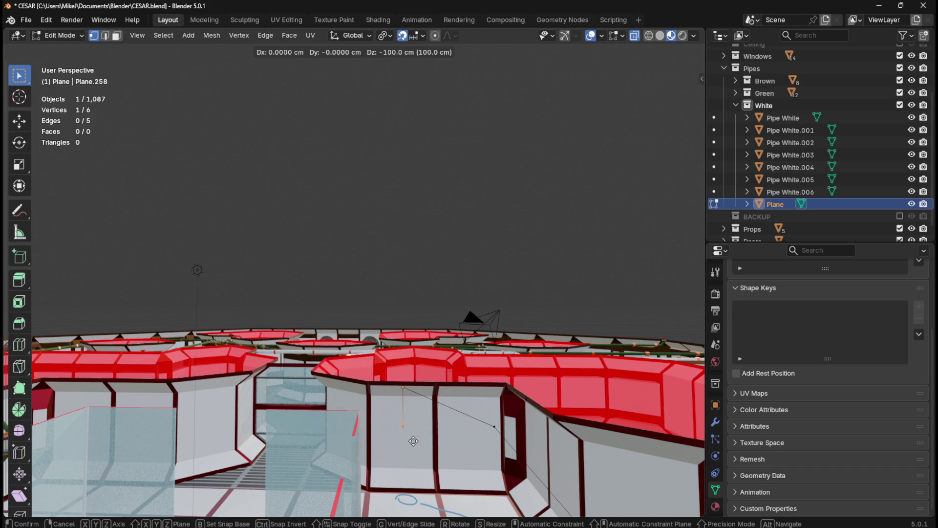
left_click(413, 440)
key("ctrl+z")
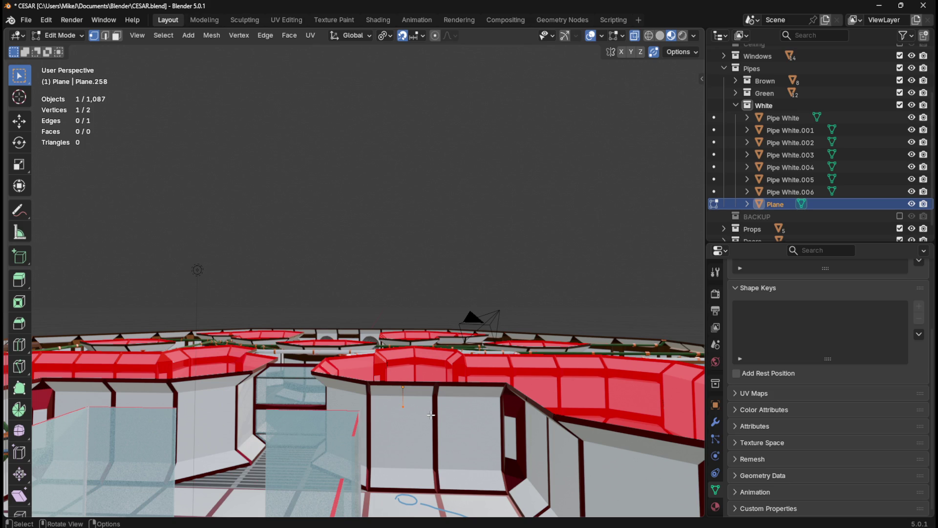
key("KP_7")
Step: Extrude a new vertex diagonally 200 cm away from the path end
scroll(432, 413, "up", 3)
scroll(384, 369, "down", 1)
scroll(385, 369, "down", 5)
middle_click_drag(601, 381, 490, 343, "shift")
scroll(491, 344, "up", 1)
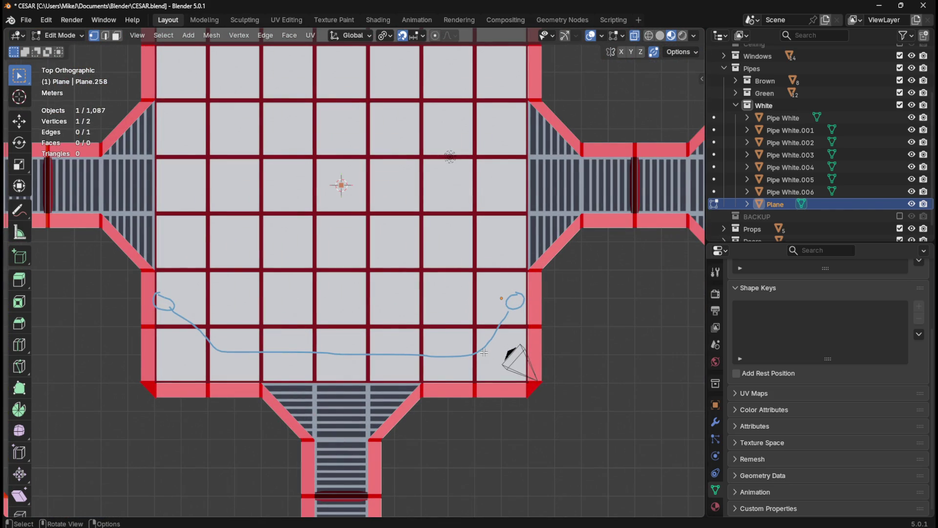
key("e")
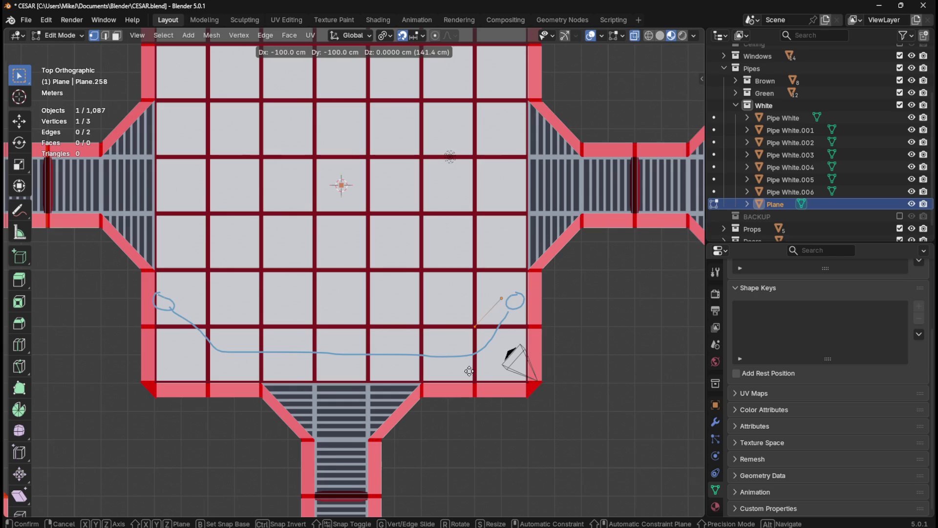
left_click(438, 404)
mouse_move(438, 405)
middle_mouse_down()
mouse_move(390, 384)
mouse_move(479, 303)
mouse_move(504, 297)
middle_mouse_up()
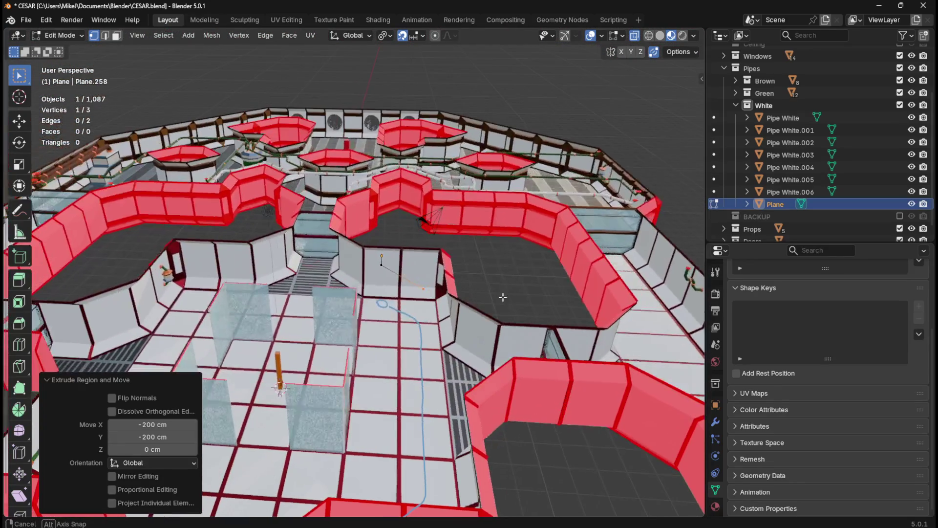
key("KP_7")
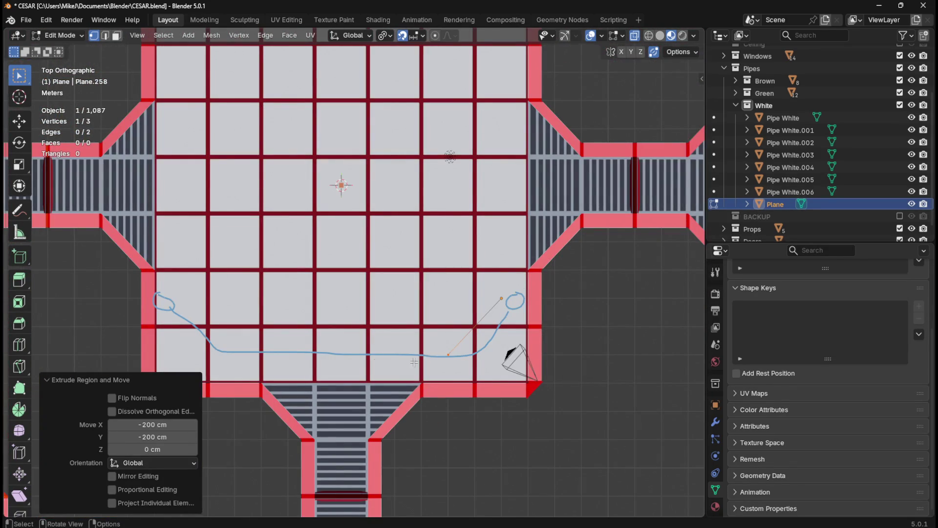
Step: Extrude an 800 cm run along X, a diagonal back, and a 70 cm end segment
key("e")
left_click(205, 362)
middle_click_drag(248, 332, 414, 306, "shift")
key("e")
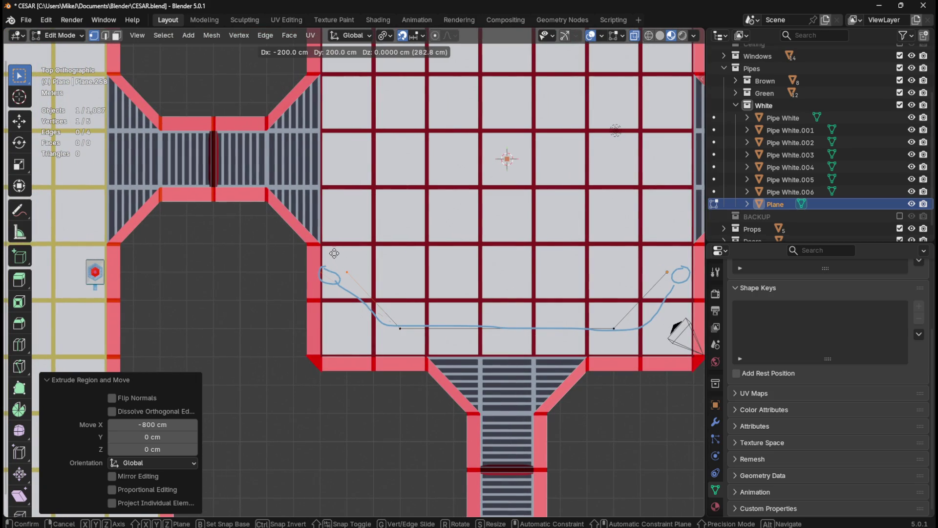
left_click(347, 254)
key("e")
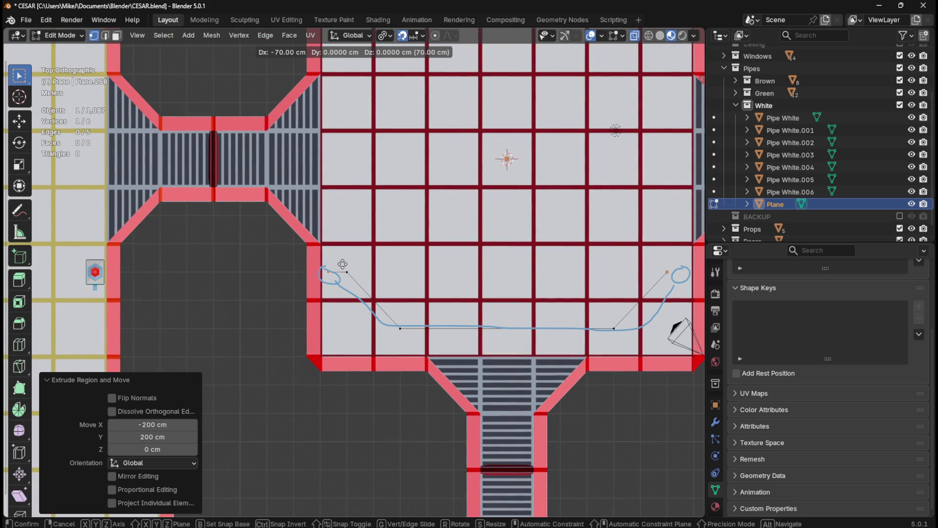
left_click(341, 265)
mouse_move(340, 264)
middle_mouse_down()
mouse_move(364, 303)
mouse_move(317, 214)
mouse_move(364, 254)
mouse_move(375, 294)
mouse_move(384, 150)
mouse_move(403, 329)
middle_mouse_up()
Step: Move the last vertex 20 cm along X
key("g")
key("x")
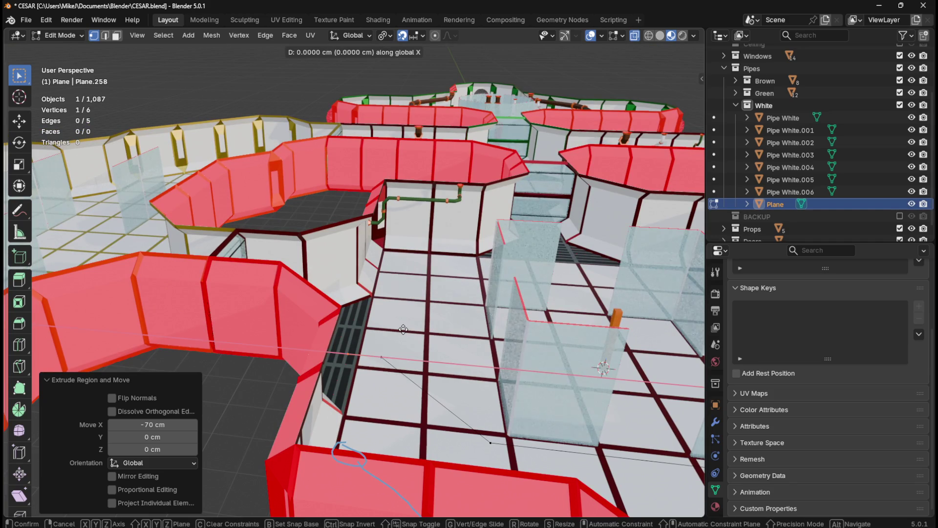
left_click(299, 313)
mouse_move(299, 313)
middle_mouse_down()
mouse_move(307, 297)
mouse_move(287, 323)
mouse_move(569, 317)
mouse_move(205, 329)
mouse_move(393, 312)
mouse_move(396, 298)
mouse_move(399, 315)
mouse_move(439, 347)
mouse_move(478, 331)
mouse_move(488, 298)
mouse_move(369, 337)
mouse_move(446, 374)
mouse_move(393, 373)
middle_mouse_up()
scroll(370, 337, "down", 5)
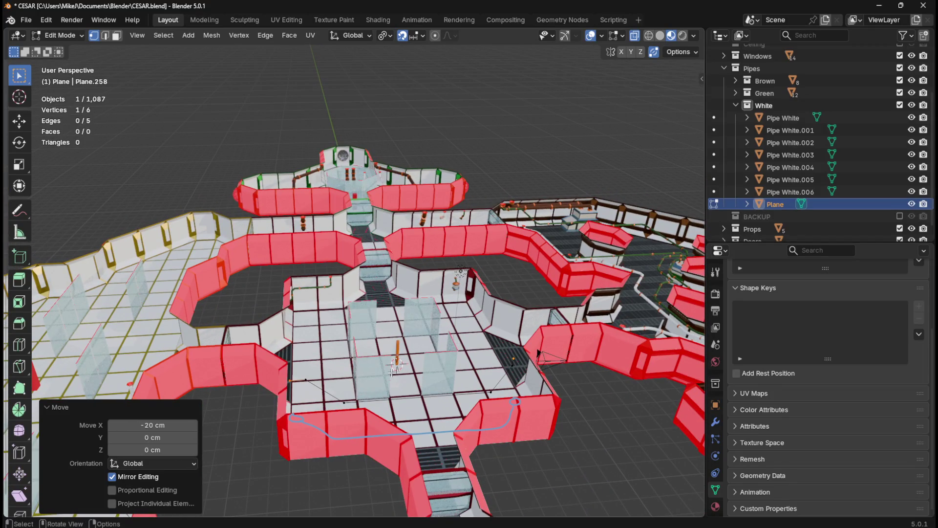
scroll(392, 372, "down", 4)
middle_click_drag(410, 406, 526, 412)
scroll(489, 410, "up", 3)
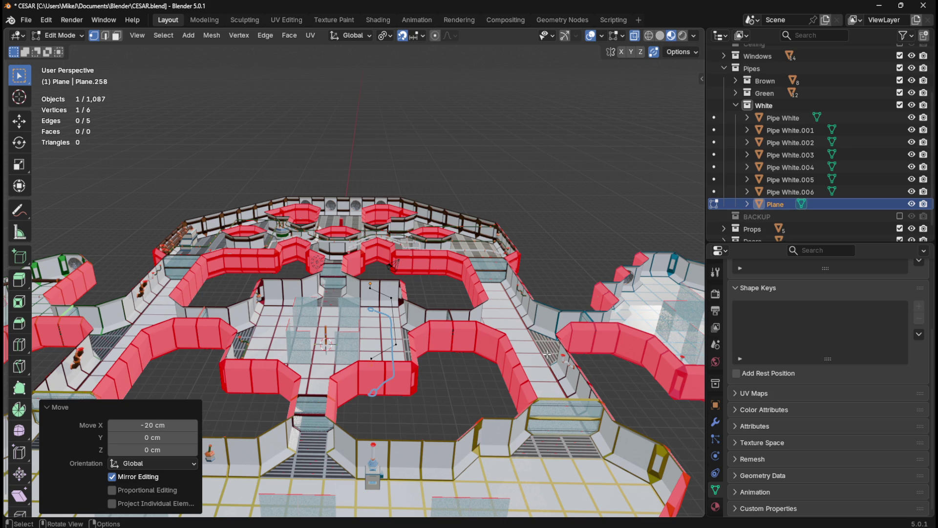
middle_click_drag(368, 301, 353, 305)
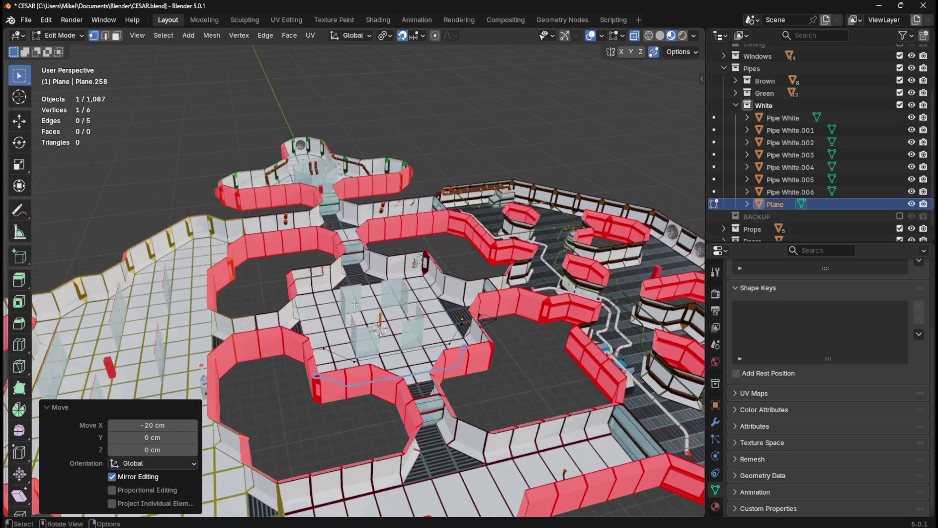
middle_click_drag(443, 302, 394, 304)
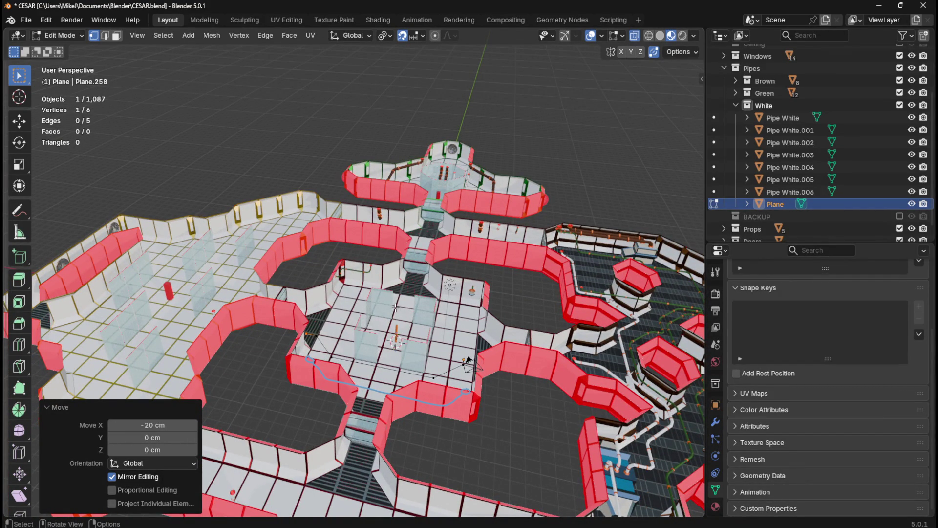
mouse_move(352, 349)
middle_mouse_down("ctrl")
mouse_move(333, 340)
mouse_move(378, 342)
middle_mouse_up("ctrl")
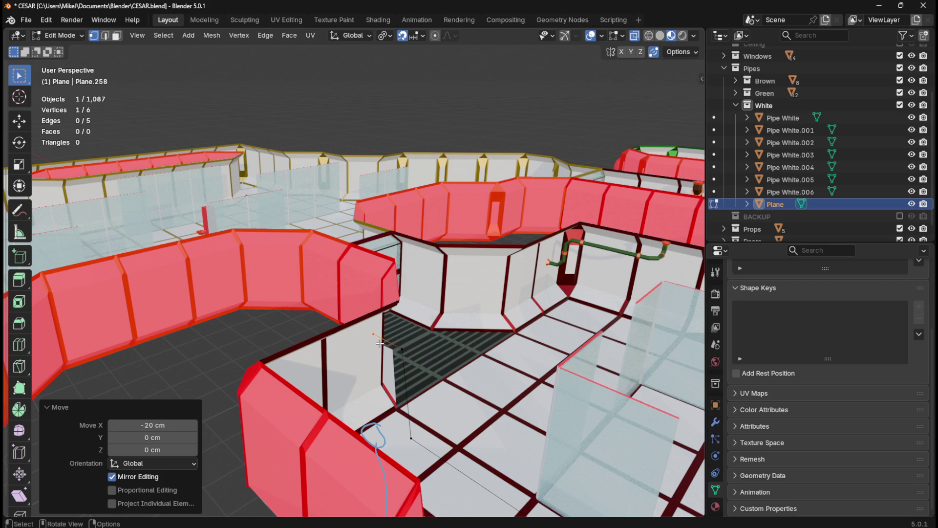
mouse_move(386, 361)
middle_mouse_down()
mouse_move(401, 380)
mouse_move(368, 363)
mouse_move(390, 385)
middle_mouse_up()
Step: Extrude a new vertex 70 cm straight down from the path end
key("e")
key("z")
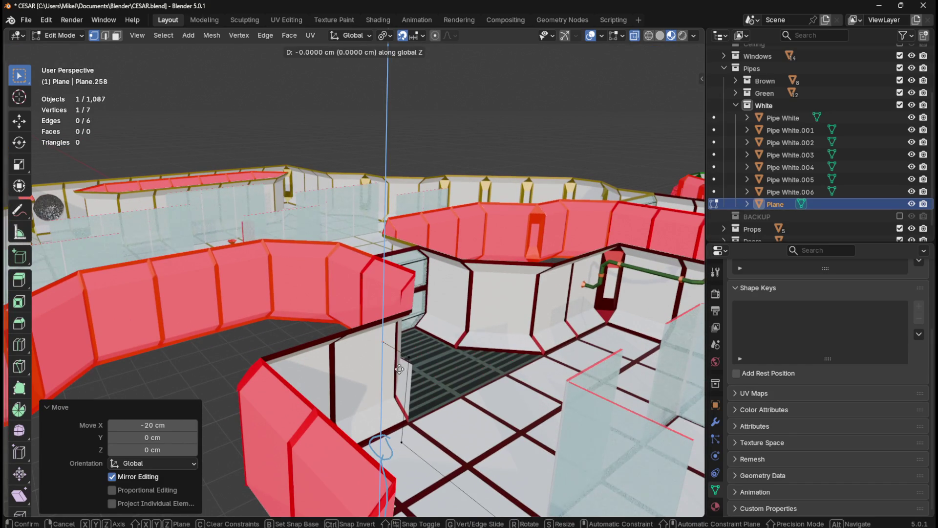
left_click(390, 417)
mouse_move(411, 380)
middle_mouse_down()
mouse_move(388, 372)
mouse_move(347, 178)
middle_mouse_up()
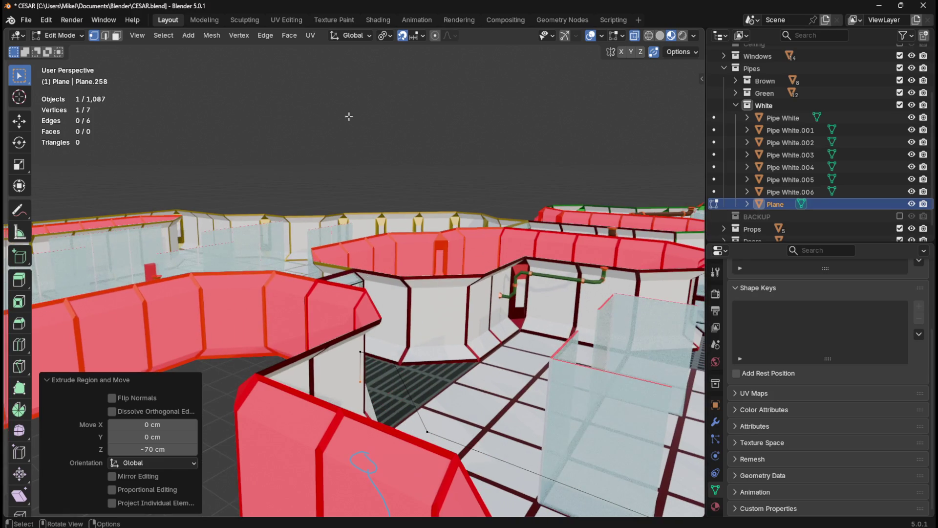
Step: Change the snapping target and extrude another vertex -60 cm along X
left_click(423, 37)
left_click(410, 147)
mouse_move(464, 176)
middle_mouse_down()
mouse_move(484, 188)
mouse_move(476, 191)
middle_mouse_up()
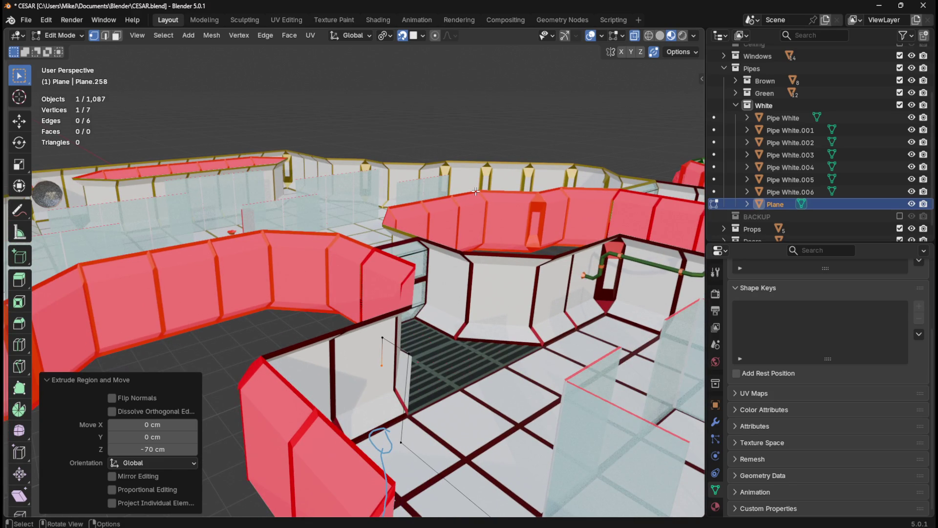
key("e")
key("x")
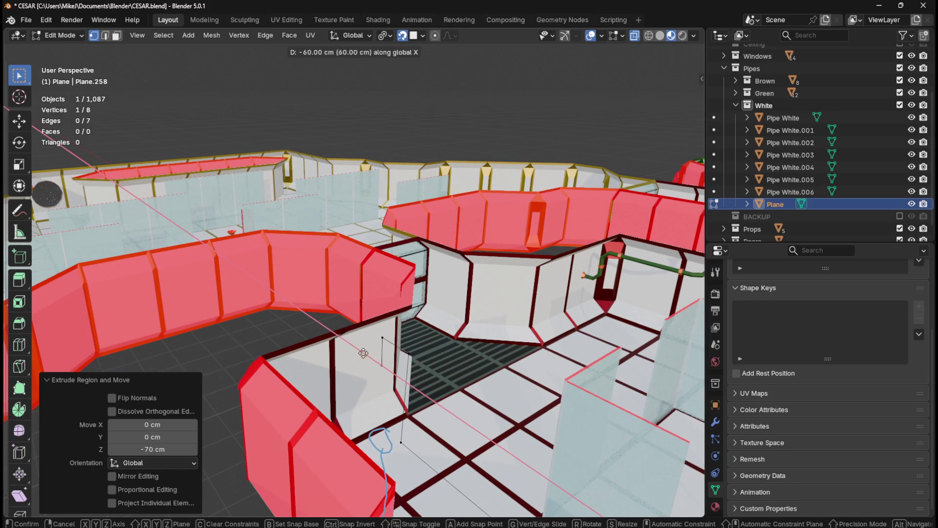
left_click(363, 353)
middle_click_drag(364, 354, 347, 349)
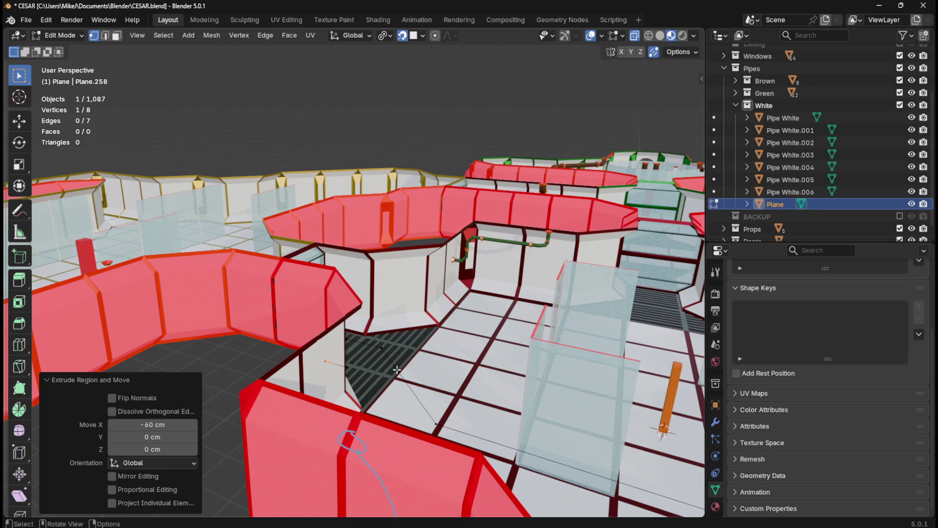
mouse_move(396, 395)
middle_mouse_down()
mouse_move(313, 378)
mouse_move(462, 355)
mouse_move(502, 364)
mouse_move(478, 367)
middle_mouse_up()
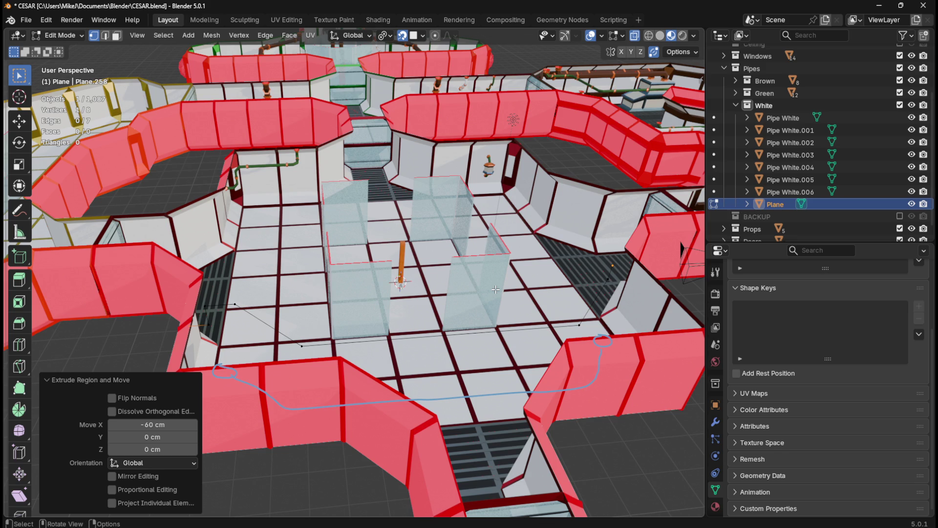
Step: Round all the path's corner vertices with a 20 cm vertex bevel
key("a")
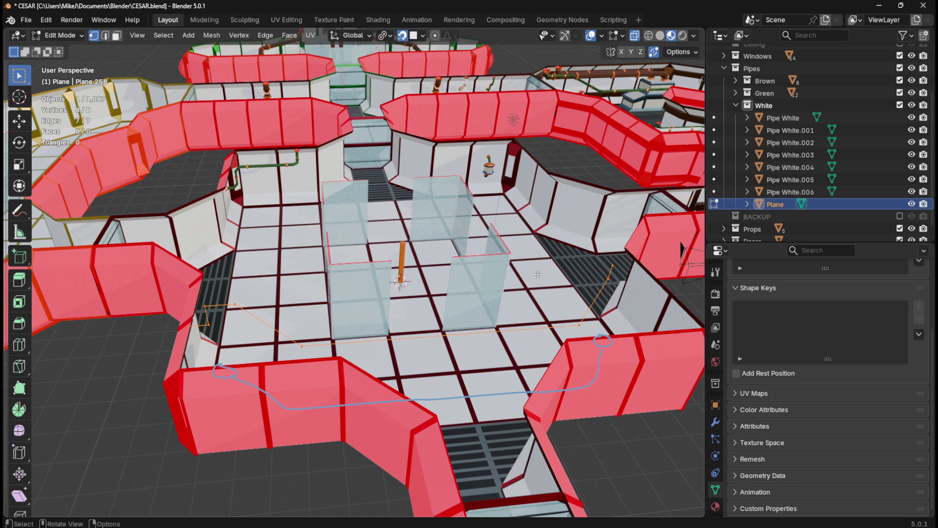
key("ctrl+b")
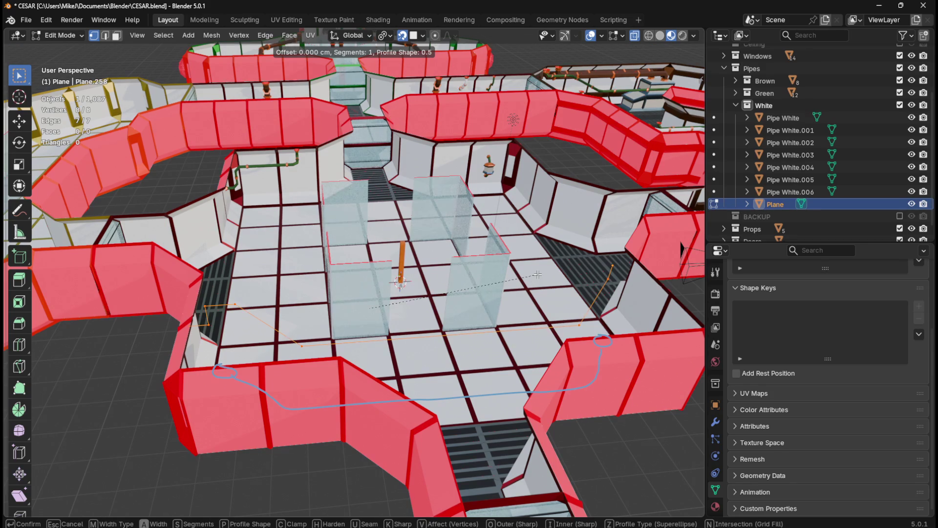
type("20")
key("Return")
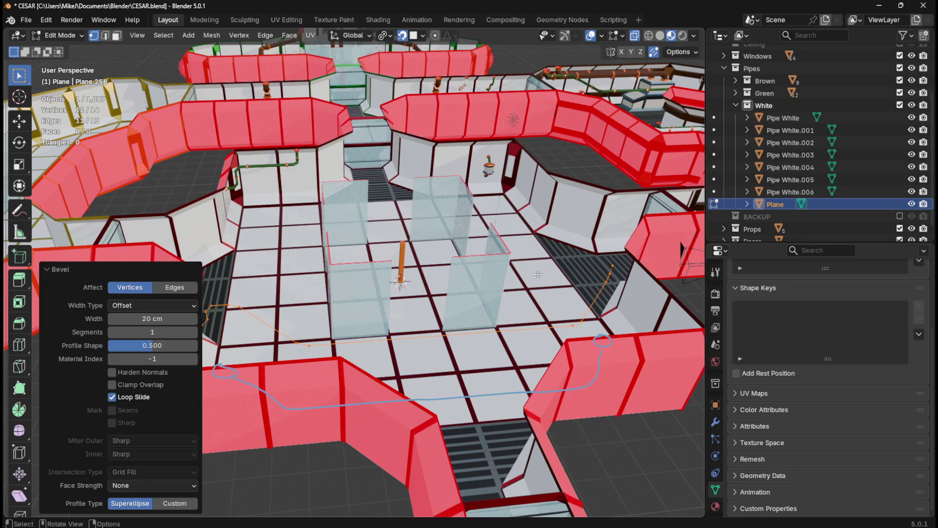
middle_click_drag(543, 274, 539, 193)
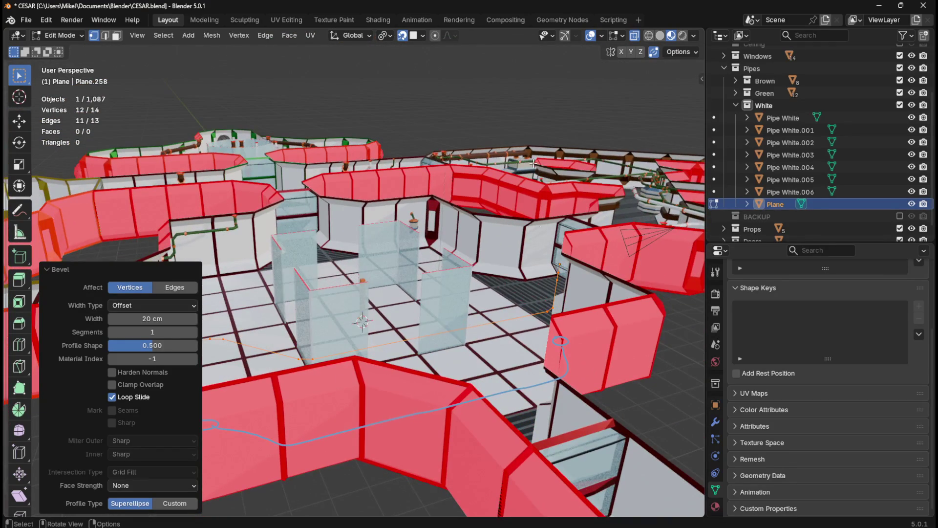
left_click(522, 111)
middle_click_drag(505, 144, 508, 181)
key("Tab")
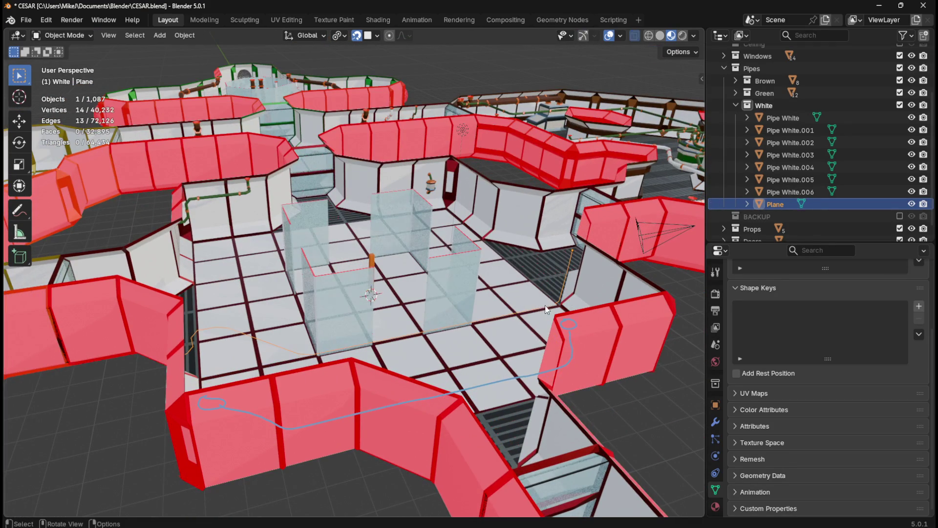
Step: Convert the Plane path object into a curve
right_click(546, 307)
mouse_move(551, 308)
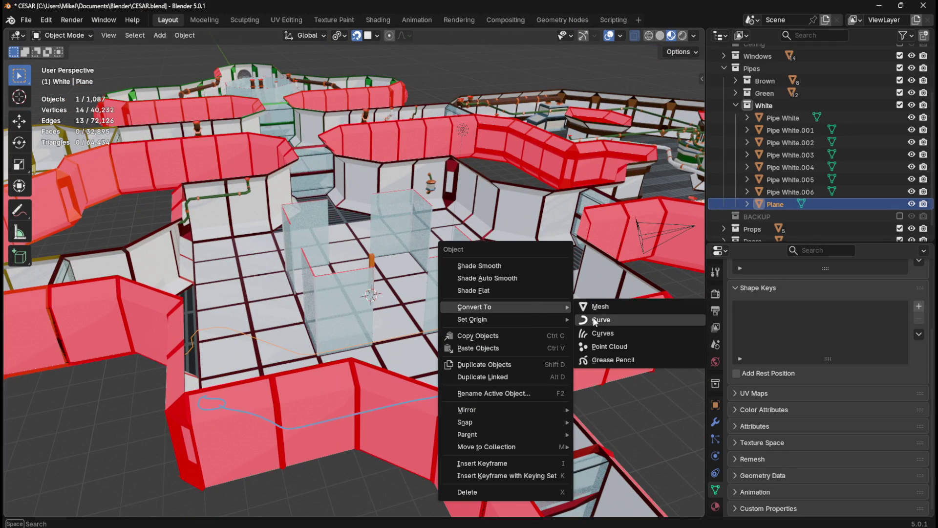
left_click(593, 318)
scroll(840, 424, "down", 2)
scroll(840, 424, "down", 4)
Step: Set the curve's Bevel Depth to 9 cm and bevel Resolution to 1
left_click(853, 394)
key("Tab")
type("1")
key("Return")
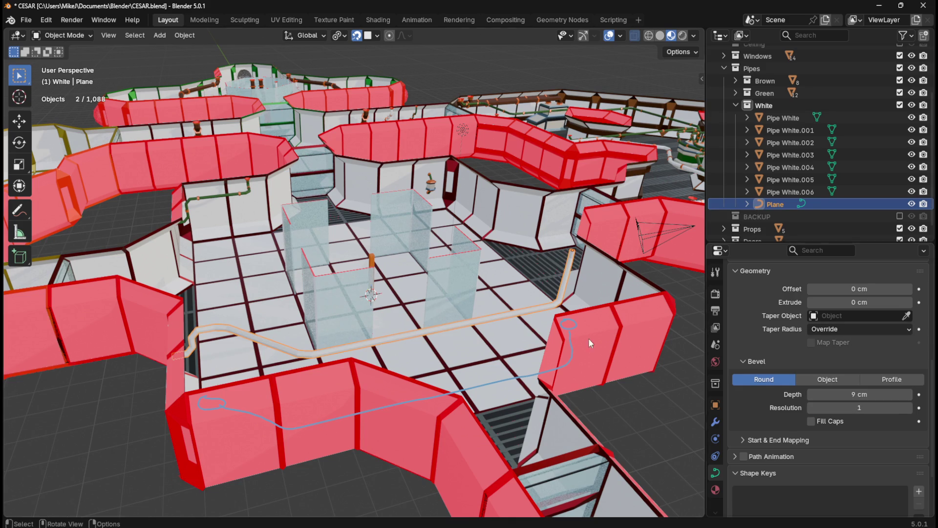
scroll(426, 301, "down", 2)
mouse_move(593, 310)
middle_mouse_down()
mouse_move(643, 272)
mouse_move(441, 273)
mouse_move(581, 306)
mouse_move(626, 281)
mouse_move(477, 299)
mouse_move(522, 280)
mouse_move(523, 293)
mouse_move(449, 324)
mouse_move(448, 373)
mouse_move(536, 361)
mouse_move(610, 330)
mouse_move(654, 331)
mouse_move(667, 362)
mouse_move(661, 404)
mouse_move(382, 384)
mouse_move(434, 386)
mouse_move(436, 394)
mouse_move(584, 383)
mouse_move(477, 369)
mouse_move(494, 310)
mouse_move(484, 328)
middle_mouse_up()
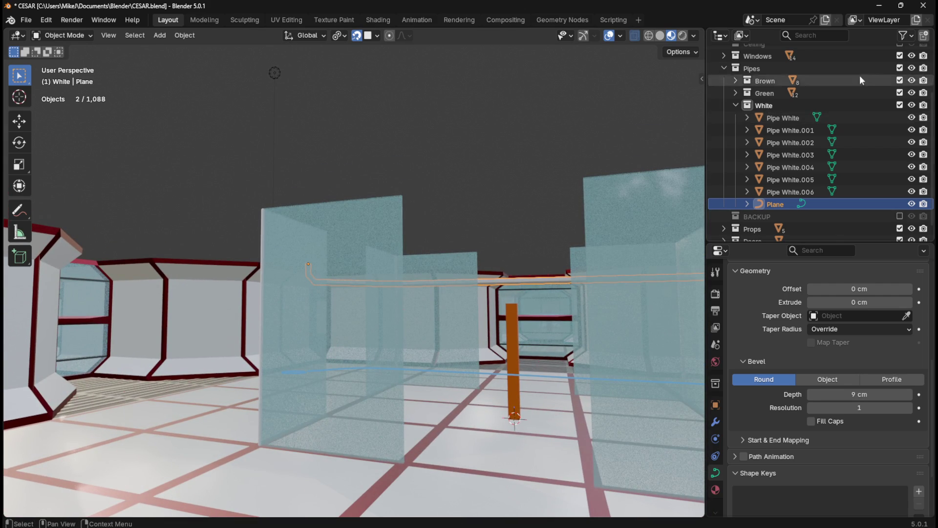
Step: Show the Ceiling collection and walk the corridors first-person to inspect the white pipe
scroll(865, 99, "up", 4)
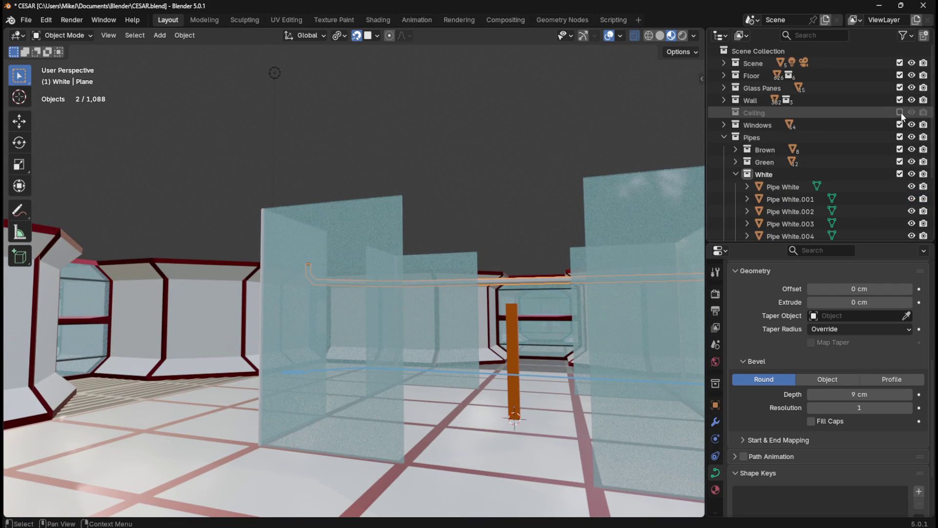
left_click(900, 112)
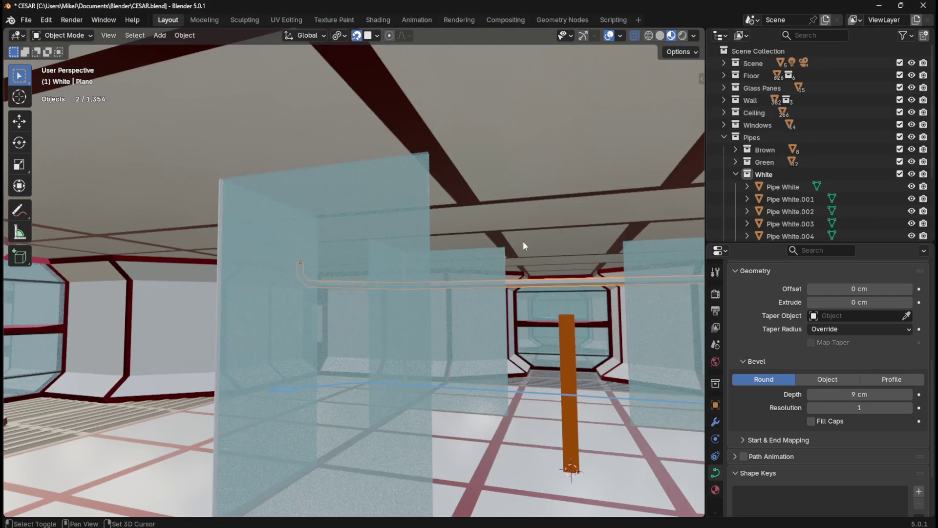
scroll(517, 245, "down", 5)
key("shift+grave")
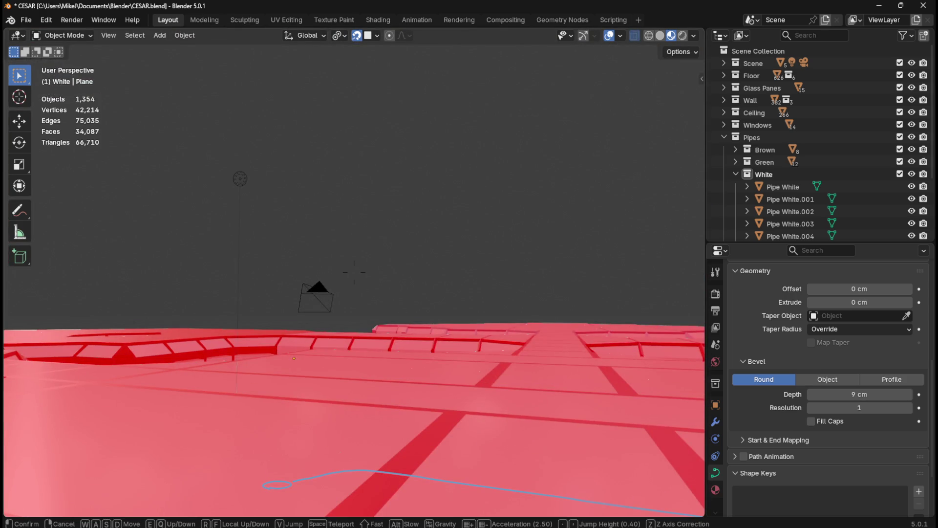
key("w")
key("w")
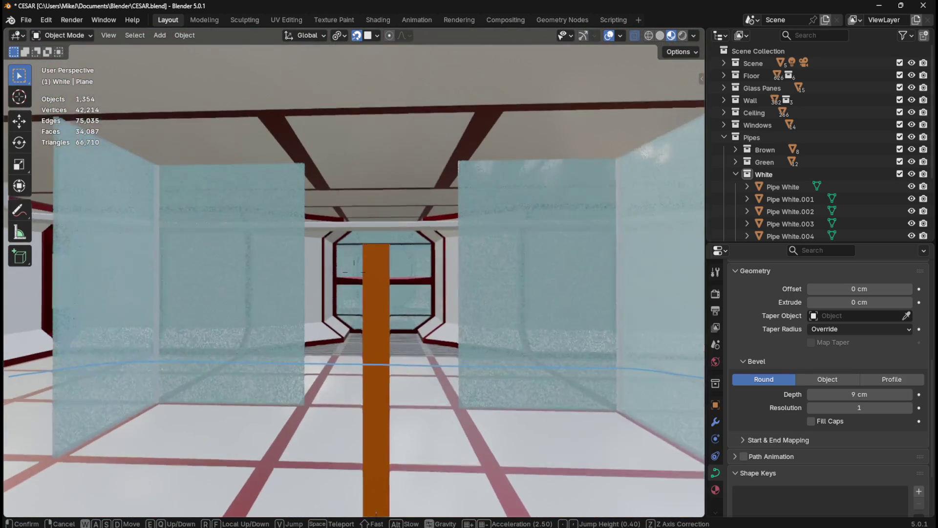
key("w")
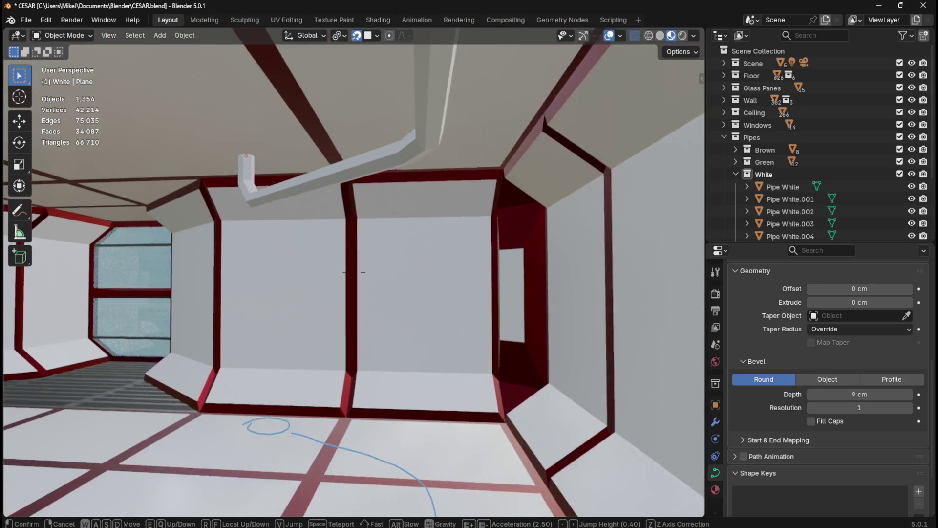
key("w")
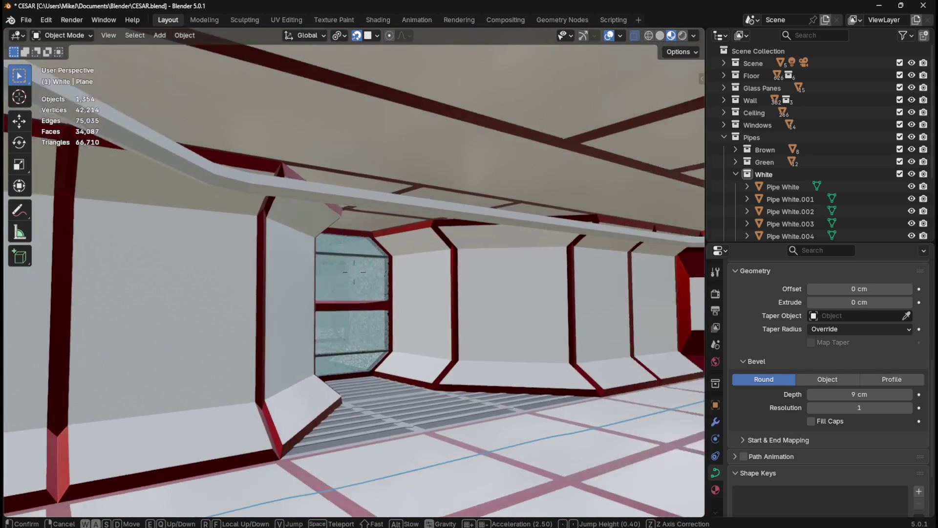
key("w")
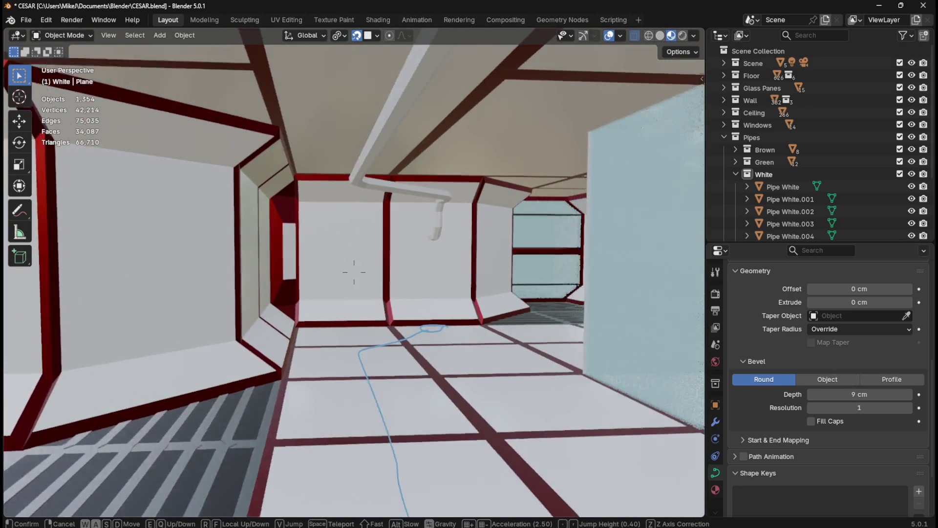
key("d")
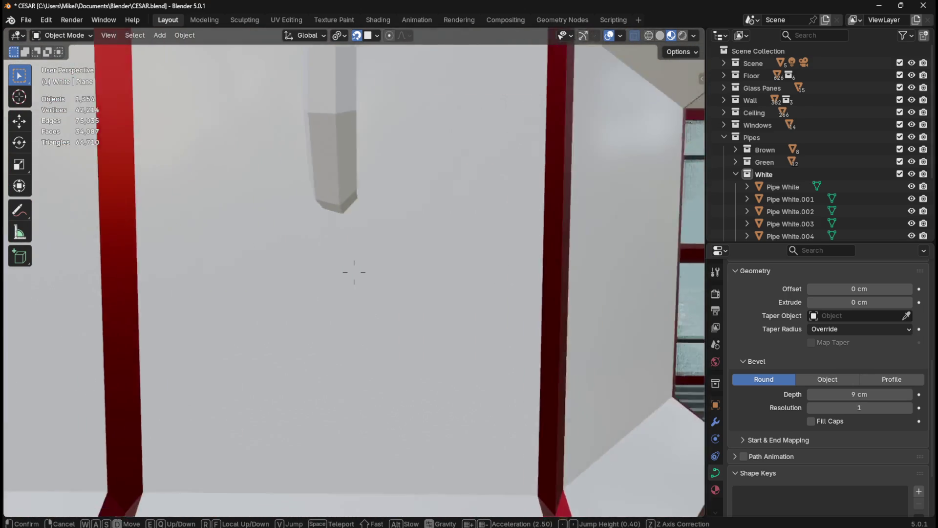
key("w")
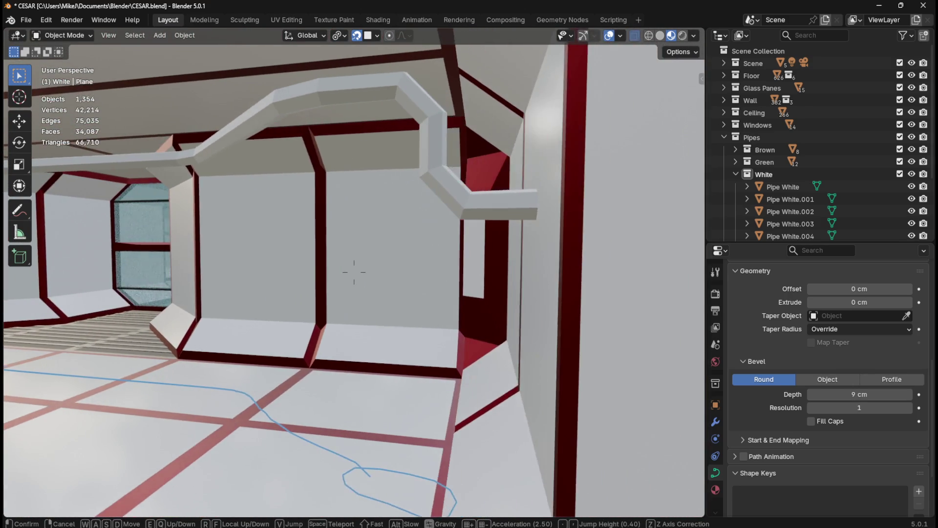
key("w")
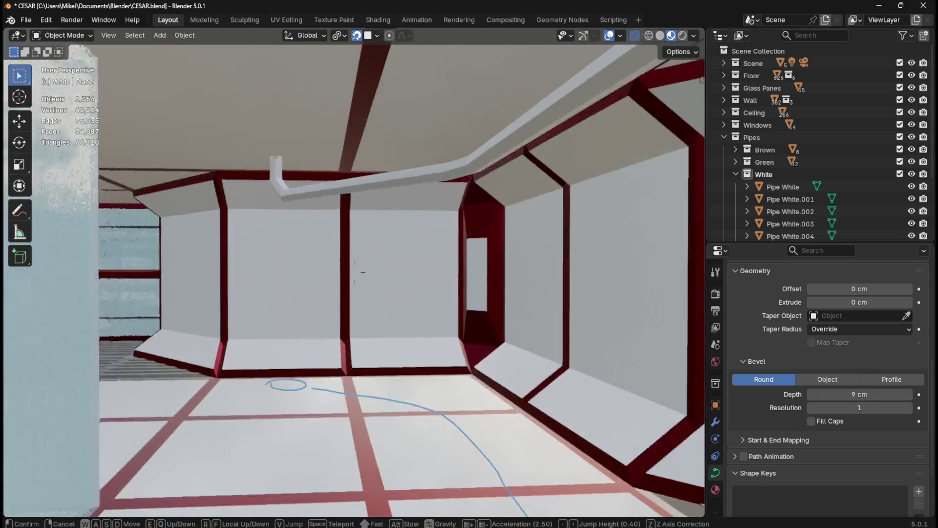
key("s")
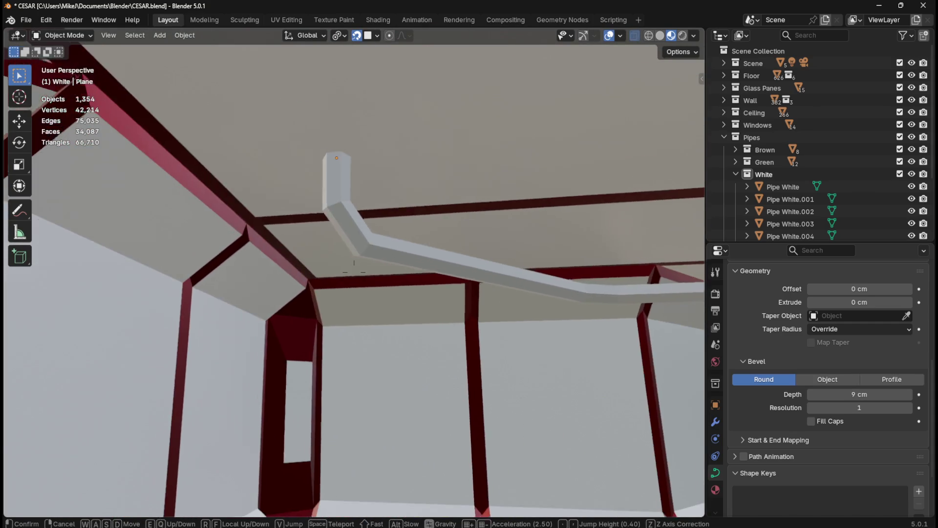
key("w")
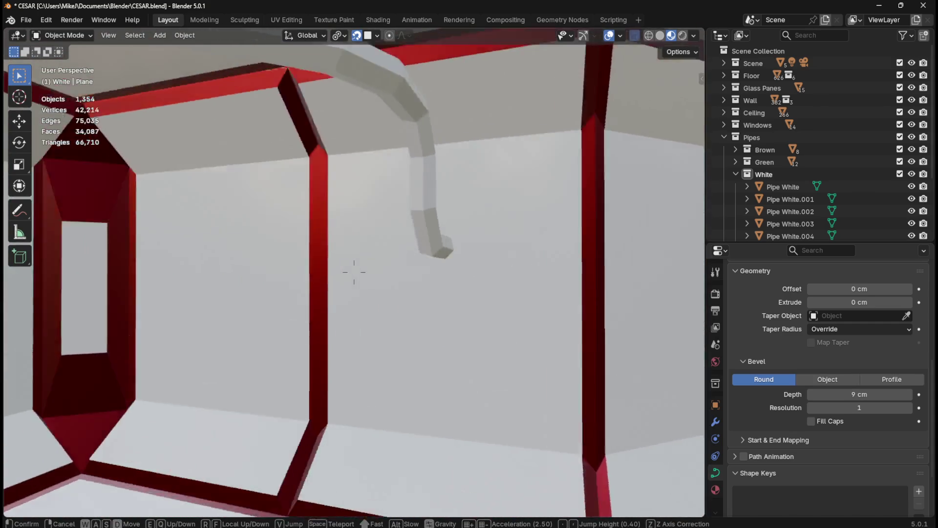
key("s")
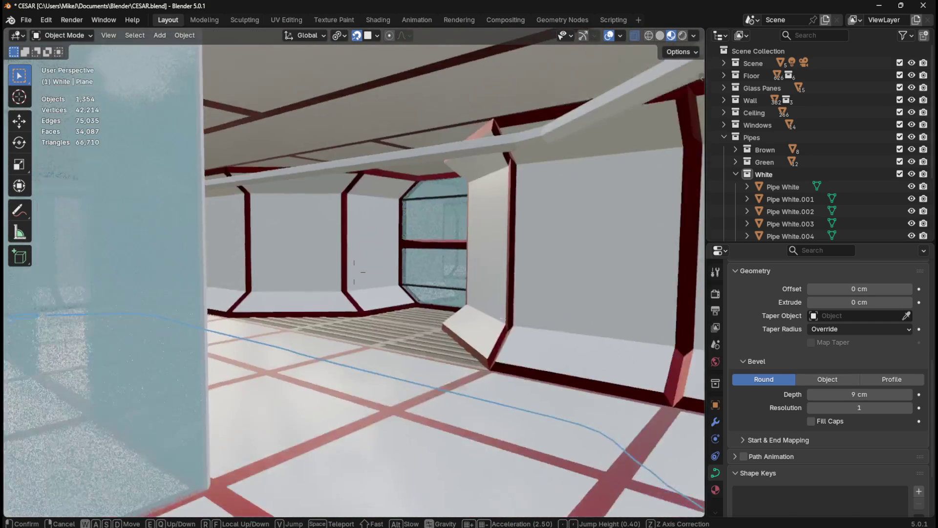
key("w")
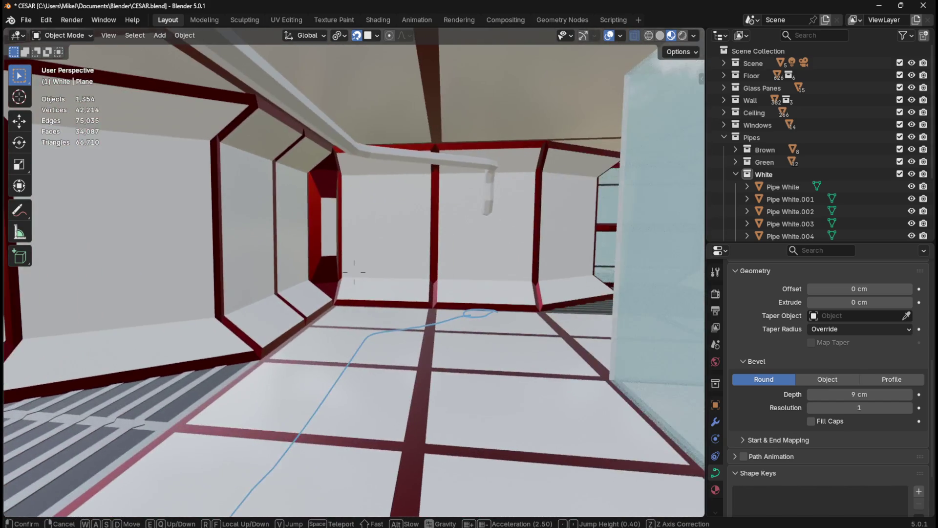
key("Escape")
Step: Set snapping to Increment and hide the Ceiling collection again
left_click(377, 35)
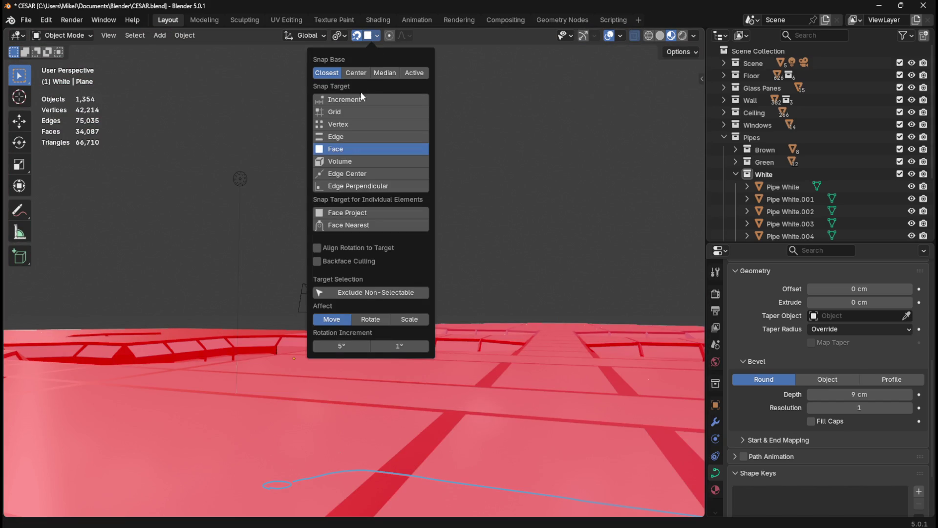
left_click(361, 99)
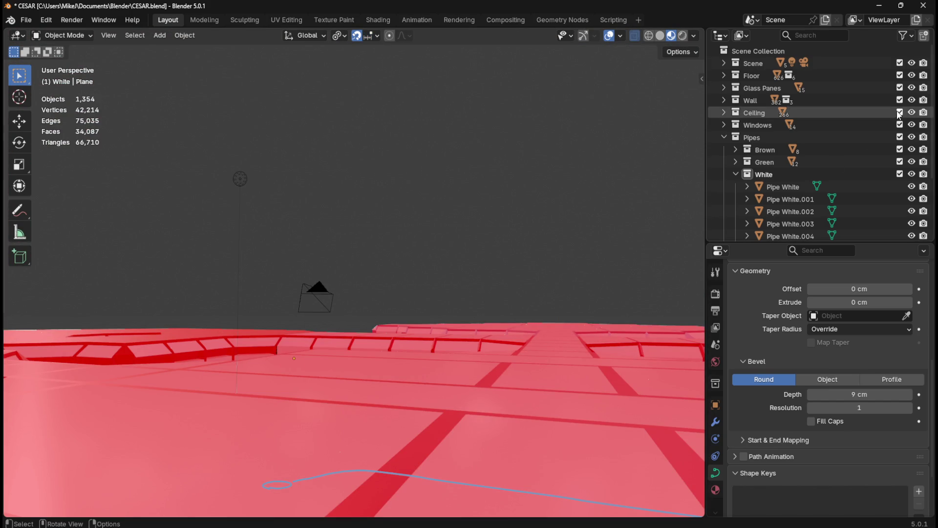
left_click(900, 112)
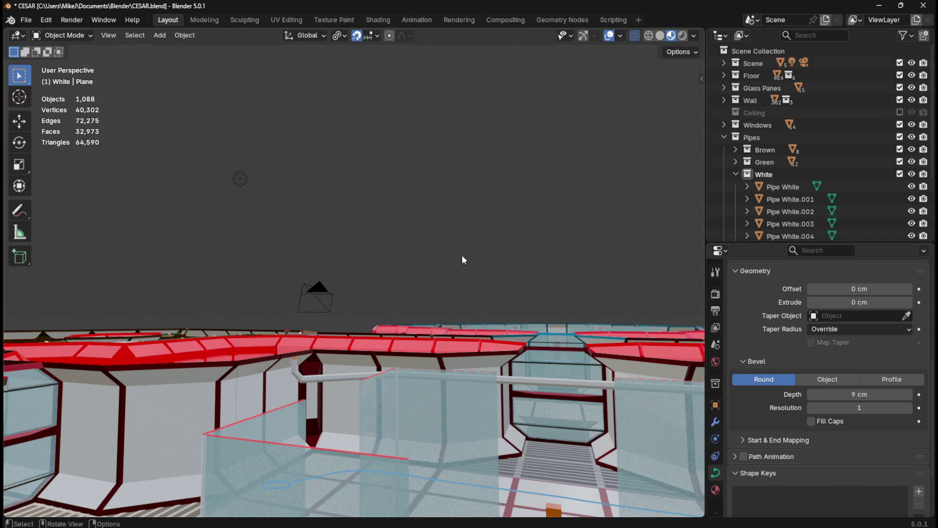
Step: Open the white pipe curve Plane.003 in Edit Mode, viewed along the corridor
left_click(538, 383)
key("Tab")
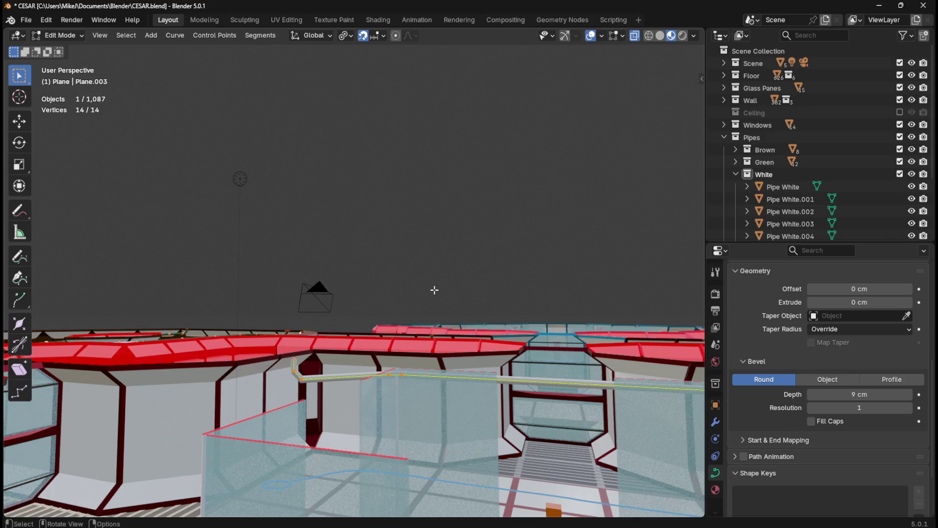
middle_click_drag(434, 287, 464, 304)
middle_click_drag(544, 366, 415, 332)
Step: Convert the white pipe curve into a mesh and enter its Edit Mode
right_click(414, 333)
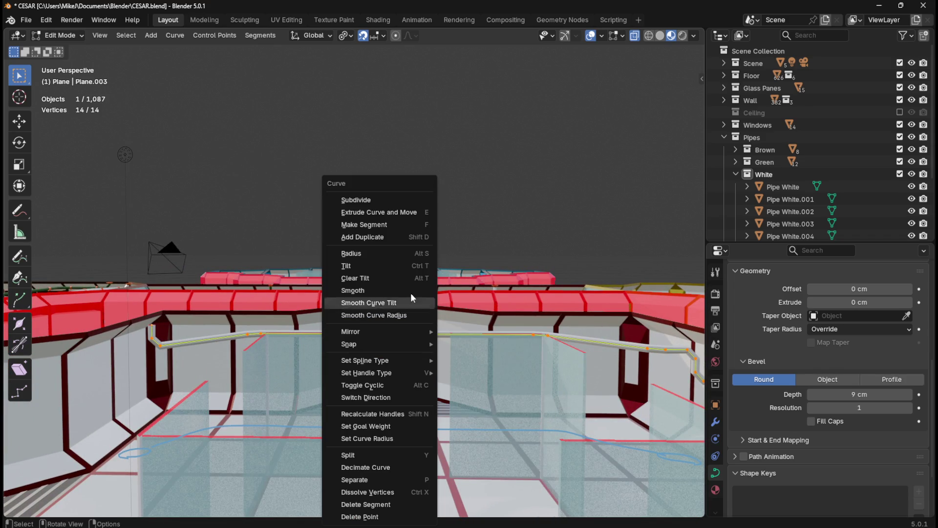
key("Escape")
key("Tab")
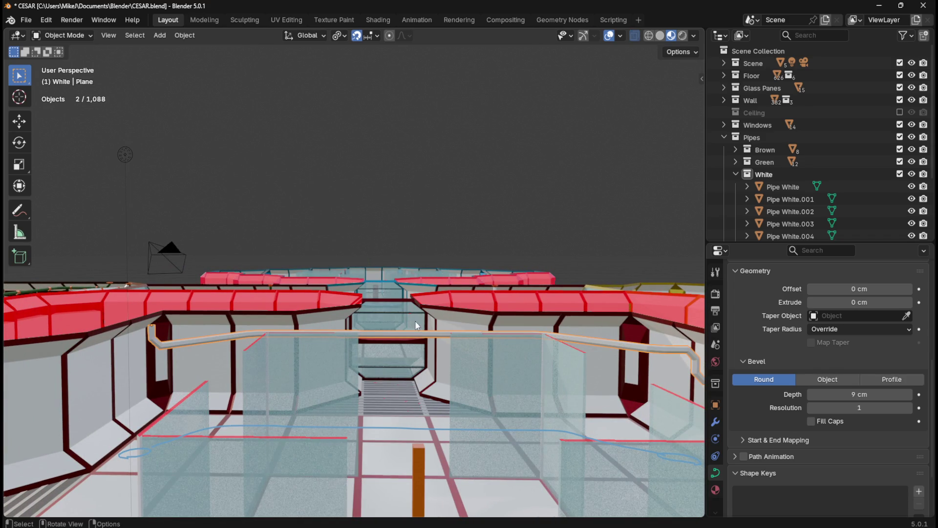
right_click(406, 335)
mouse_move(412, 332)
left_click(458, 335)
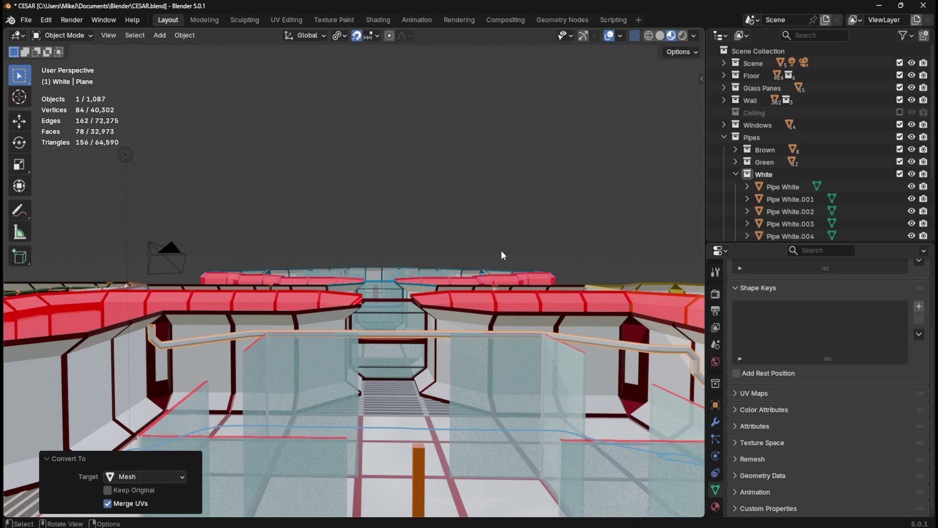
key("Tab")
Step: Select the pipe's straight runs, from its end piece to the far section
middle_click_drag(549, 303, 494, 278, "shift")
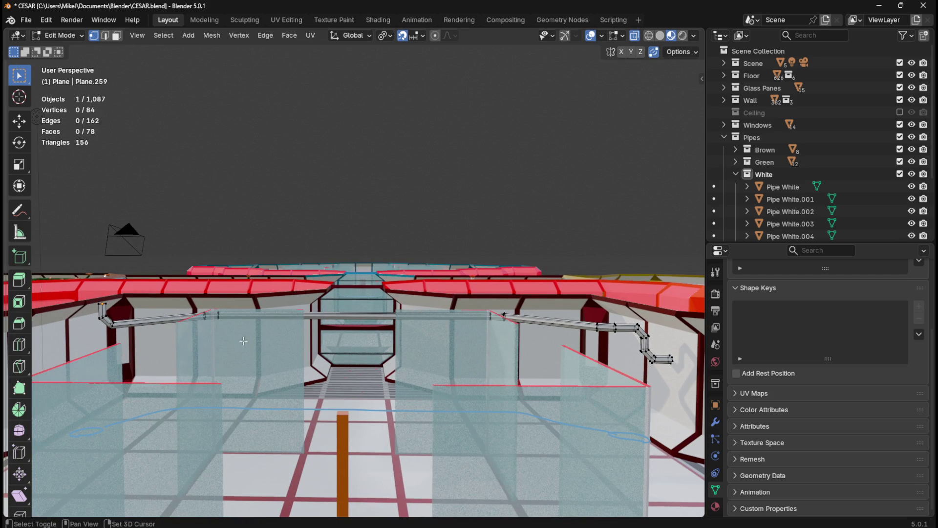
left_click_drag(92, 311, 128, 333)
key("ctrl+KP_Add")
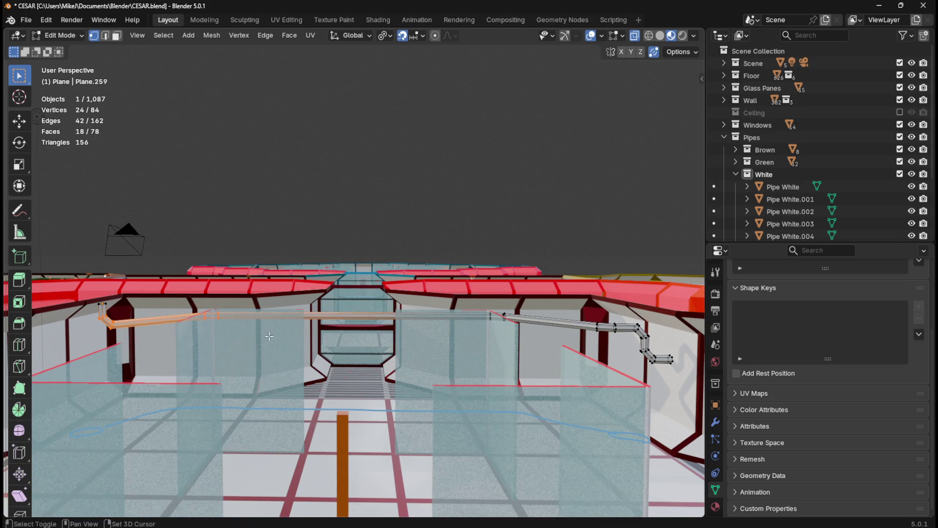
key("ctrl+KP_Add")
middle_click_drag(472, 325, 363, 308)
mouse_move(359, 256)
left_mouse_down()
mouse_move(443, 283)
mouse_move(477, 306)
left_mouse_up()
middle_click_drag(300, 345, 507, 378)
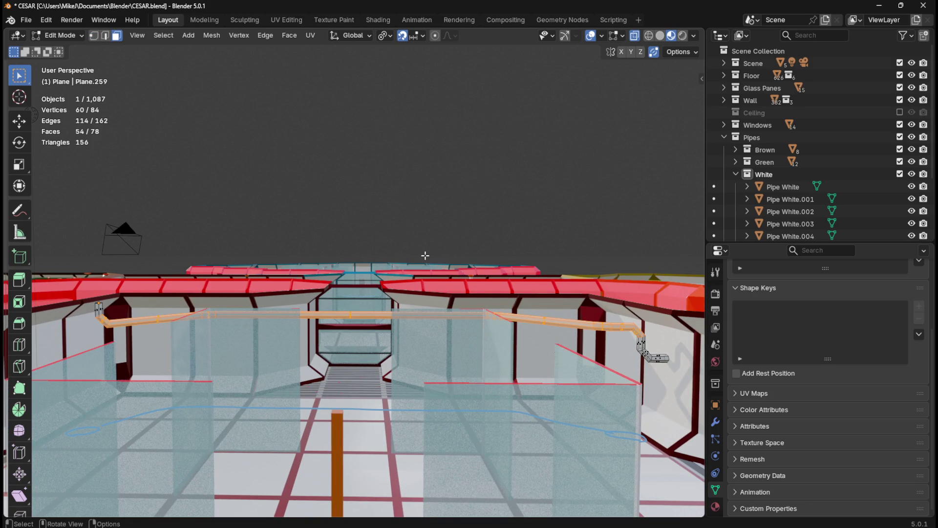
Step: Raise the selected pipe sections 17.871 cm along Z and return to Object Mode
key("g")
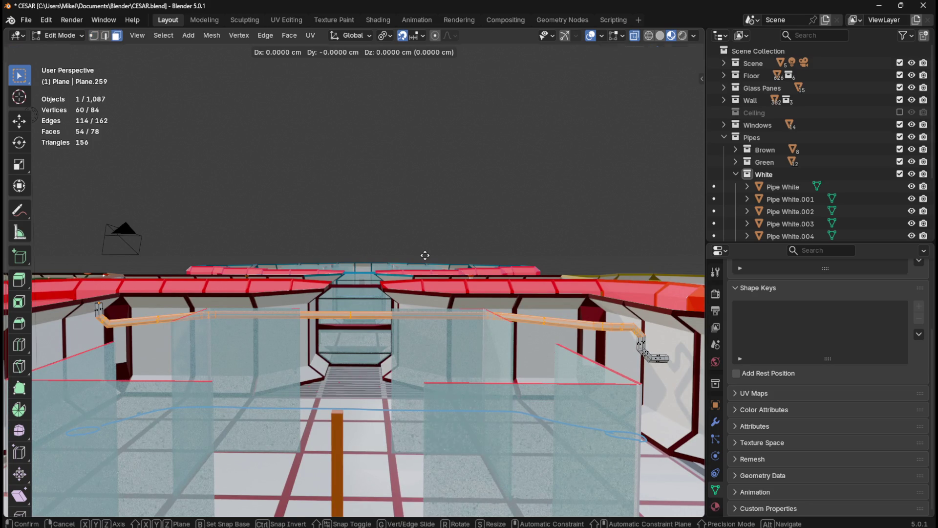
key("z")
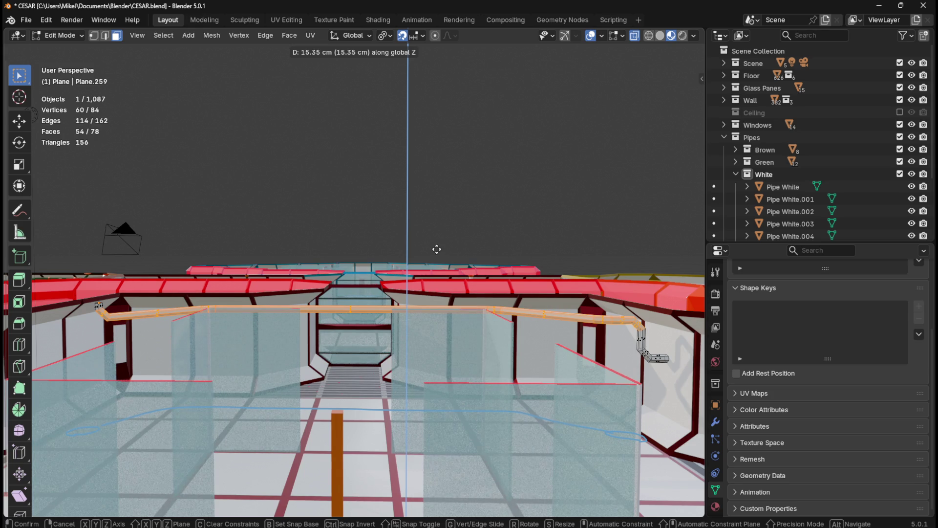
left_click(437, 248)
mouse_move(438, 247)
middle_mouse_down()
mouse_move(528, 279)
mouse_move(509, 284)
mouse_move(530, 332)
middle_mouse_up()
mouse_move(343, 324)
middle_mouse_down()
mouse_move(397, 250)
mouse_move(414, 329)
mouse_move(368, 318)
mouse_move(450, 278)
mouse_move(368, 331)
mouse_move(383, 355)
mouse_move(372, 361)
middle_mouse_up()
key("Tab")
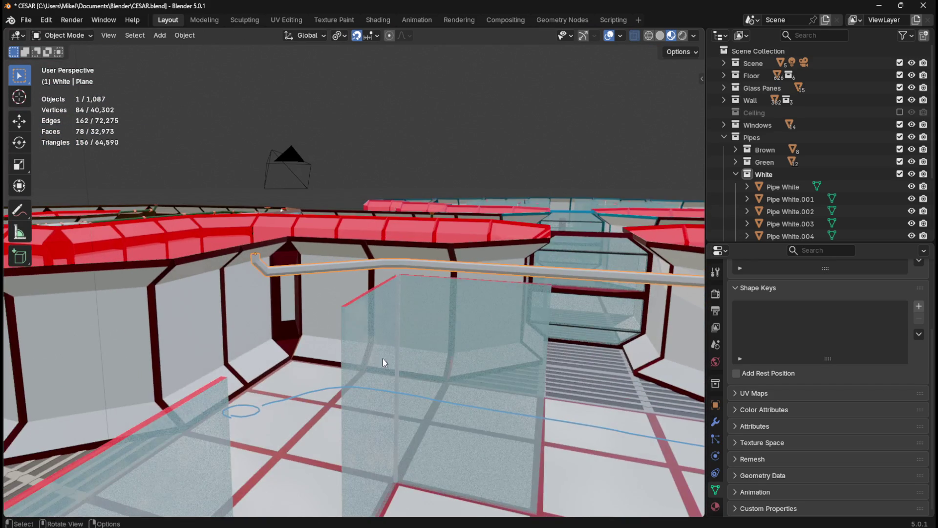
Step: Scale the pipe's end edge loop by 2 to flare its mouth
mouse_move(429, 367)
middle_mouse_down("shift")
mouse_move(437, 289)
mouse_move(461, 278)
mouse_move(408, 259)
middle_mouse_up("shift")
key("Tab")
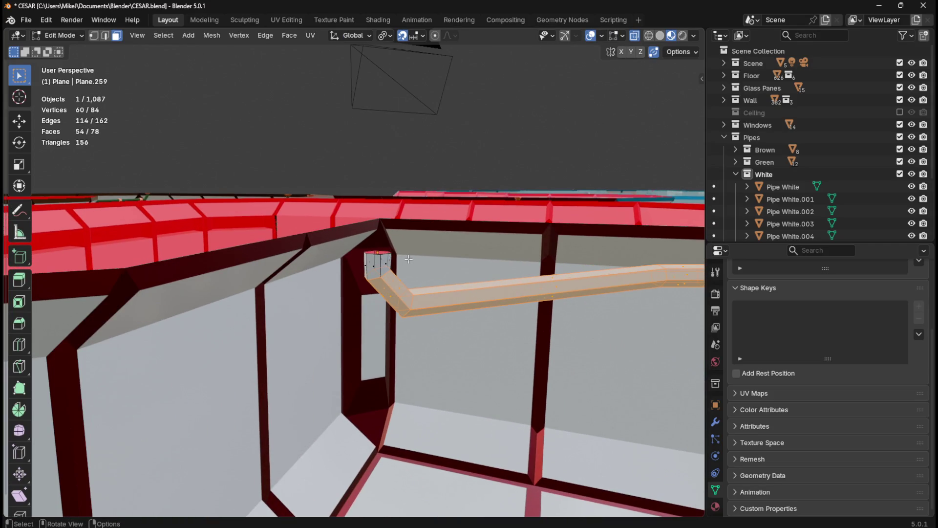
key("2")
left_click(373, 254, "alt")
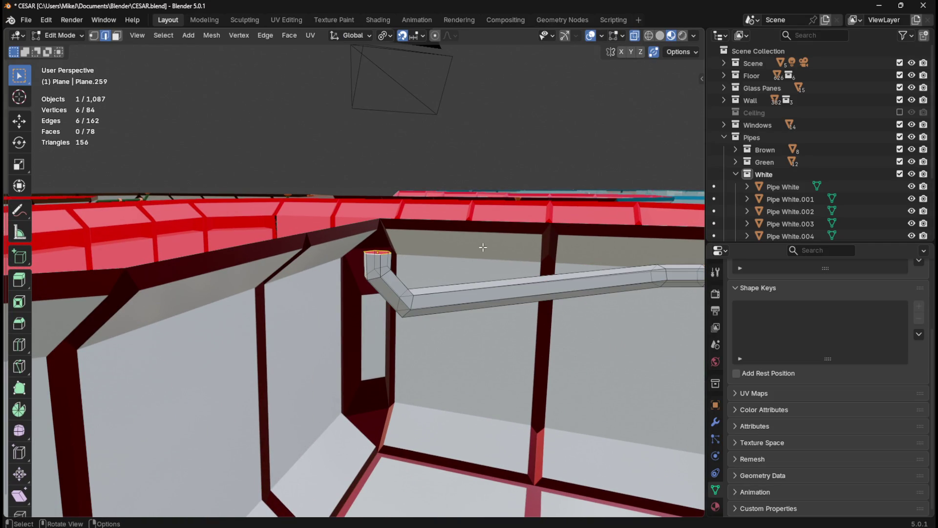
key("s")
key("2")
key("Return")
Step: From top view, add an edge loop near the pipe end and scale it by 2
mouse_move(483, 247)
middle_mouse_down()
mouse_move(465, 312)
mouse_move(485, 327)
middle_mouse_up()
key("KP_7")
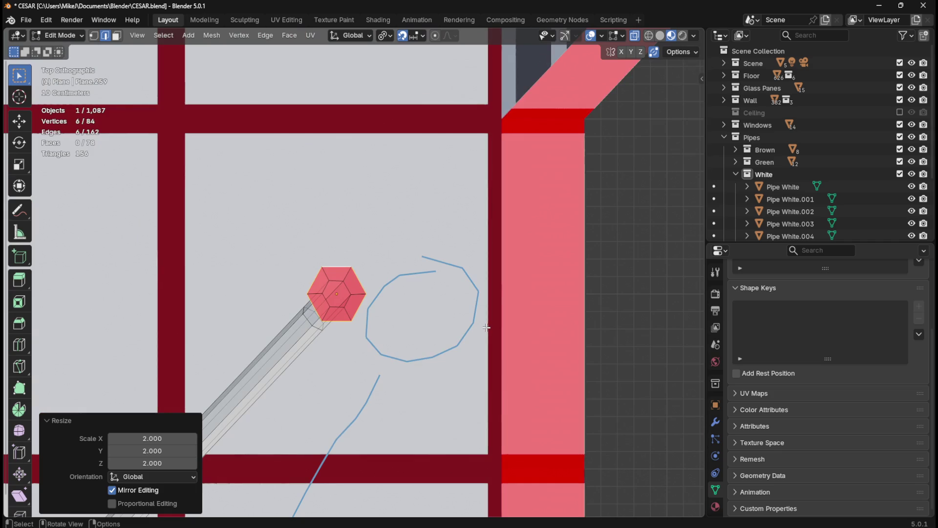
scroll(484, 327, "down", 4)
scroll(484, 327, "down", 5)
mouse_move(250, 211)
middle_mouse_down("shift")
mouse_move(386, 297)
mouse_move(455, 280)
mouse_move(360, 280)
mouse_move(296, 181)
middle_mouse_up("shift")
scroll(360, 280, "up", 4)
scroll(336, 314, "up", 6)
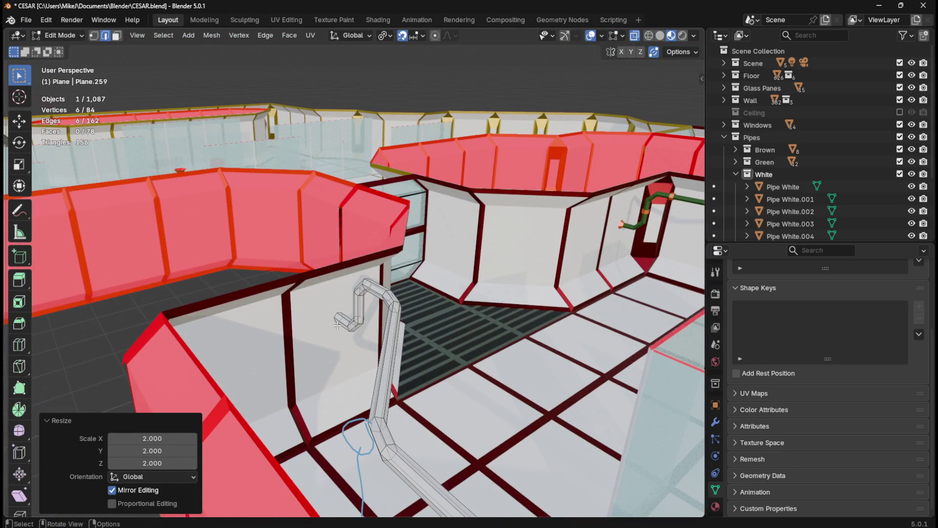
scroll(337, 324, "down", 2)
key("ctrl+r")
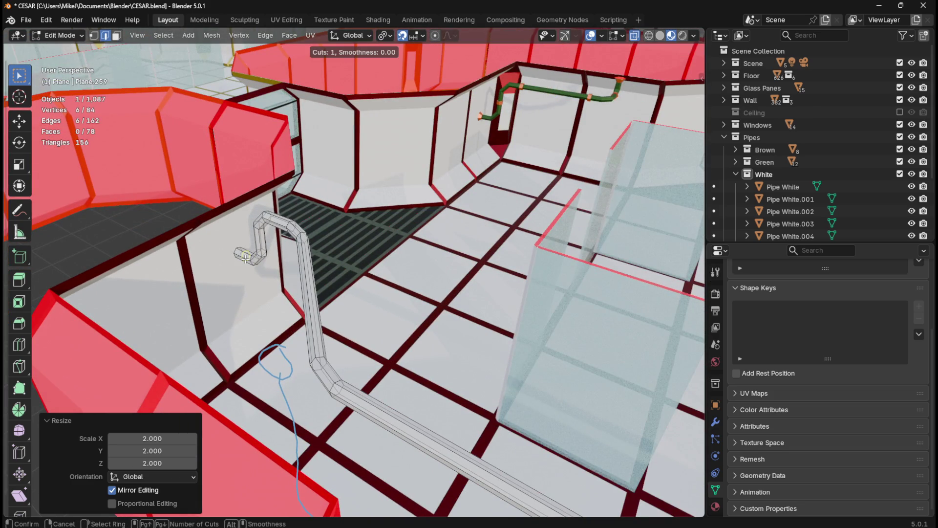
left_click(245, 256)
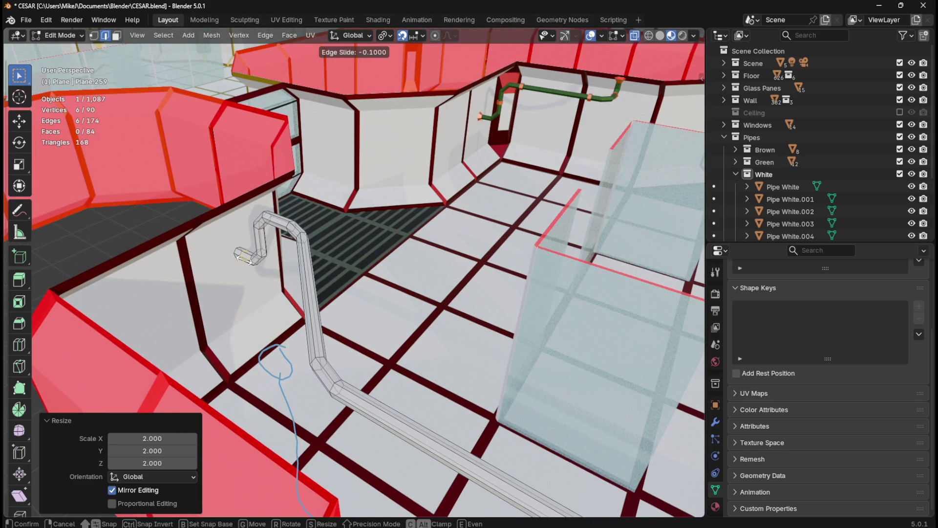
left_click(244, 259)
type("s2")
key("Return")
Step: Add two loop cuts across the pipe's vertical section
mouse_move(325, 303)
middle_mouse_down()
mouse_move(356, 301)
mouse_move(529, 211)
middle_mouse_up()
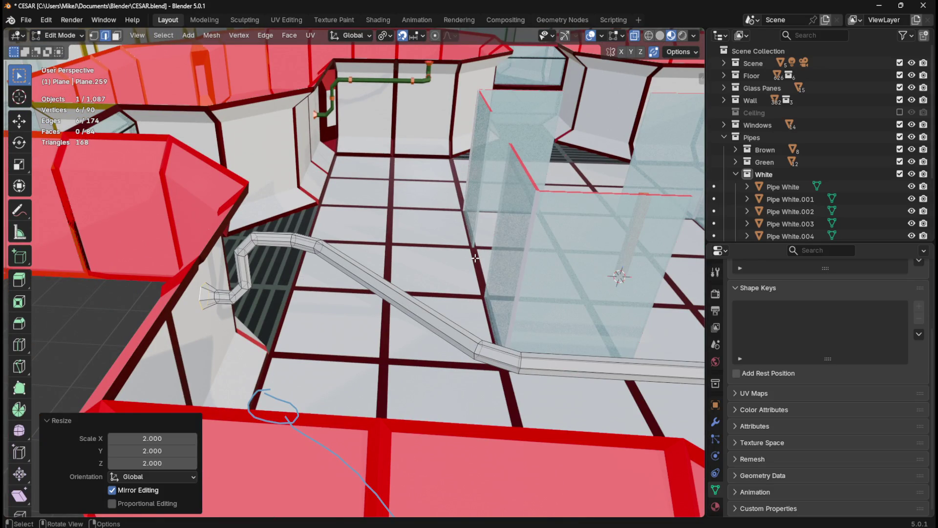
mouse_move(329, 316)
middle_mouse_down()
mouse_move(317, 304)
mouse_move(375, 355)
middle_mouse_up()
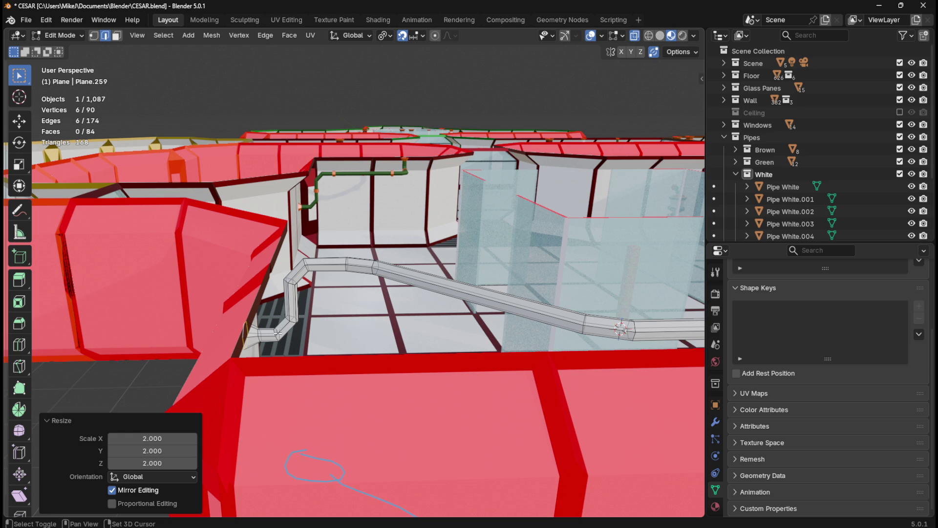
key("ctrl+r")
left_click(292, 300)
scroll(291, 298, "up", 6)
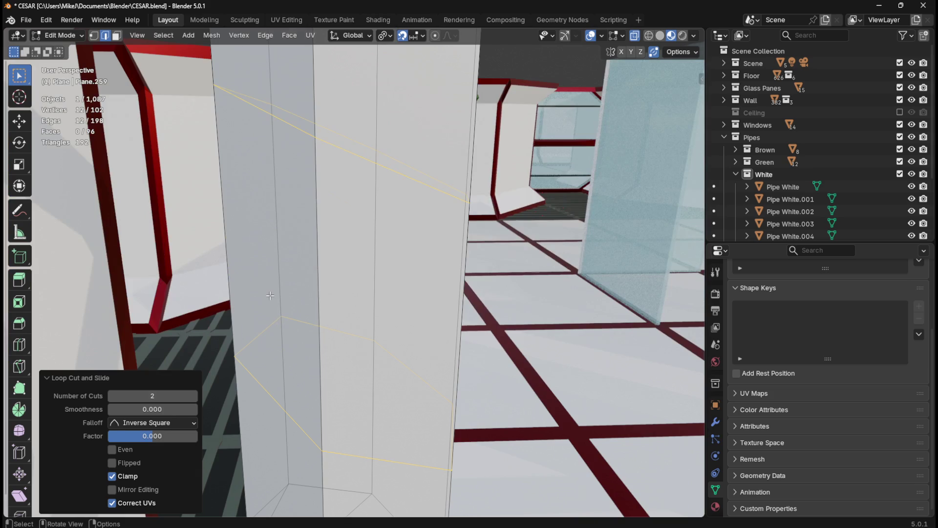
Step: Isolate the pipe in local view and look at it from the front
key("KP_Divide")
key("KP_Decimal")
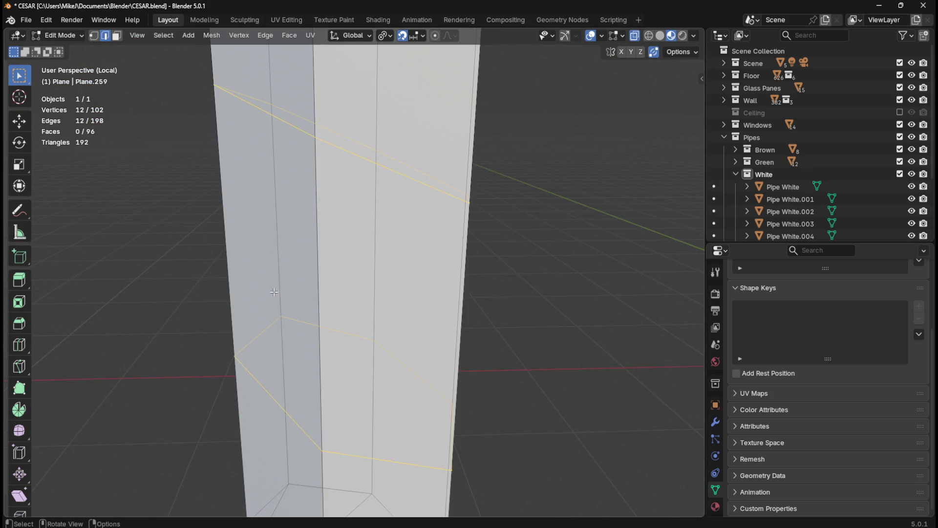
key("KP_1")
scroll(280, 274, "down", 8)
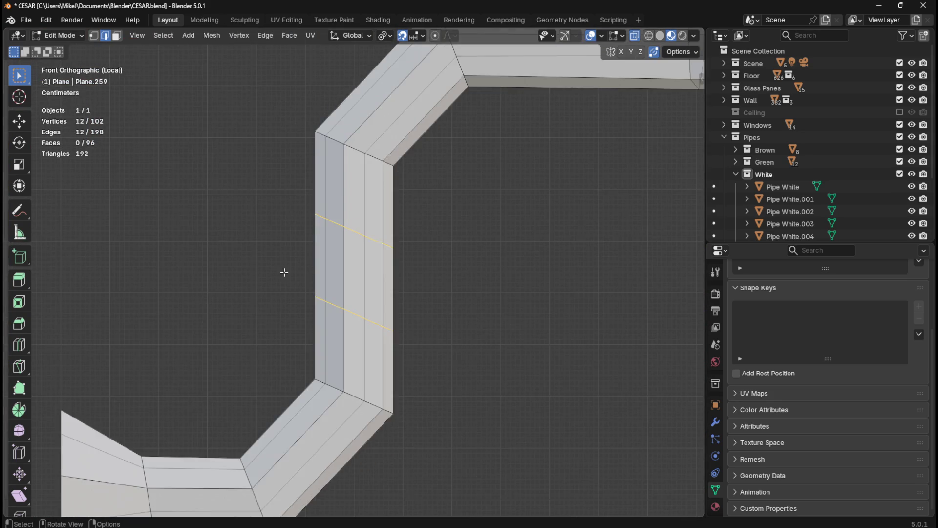
scroll(325, 272, "up", 4)
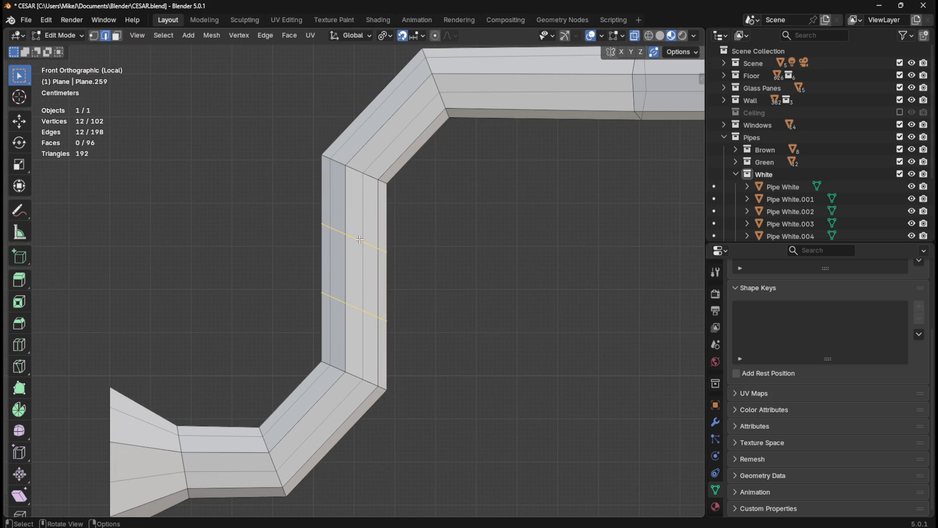
Step: Edge-slide the lower and upper new loops into new positions
left_click(348, 303, "alt")
key("g")
key("g")
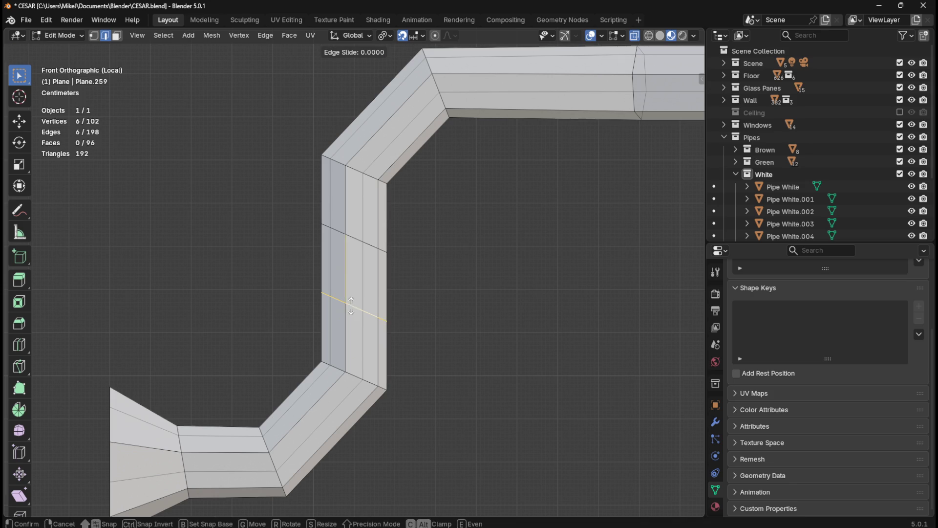
left_click(352, 289)
left_click(366, 245, "alt")
key("g")
key("g")
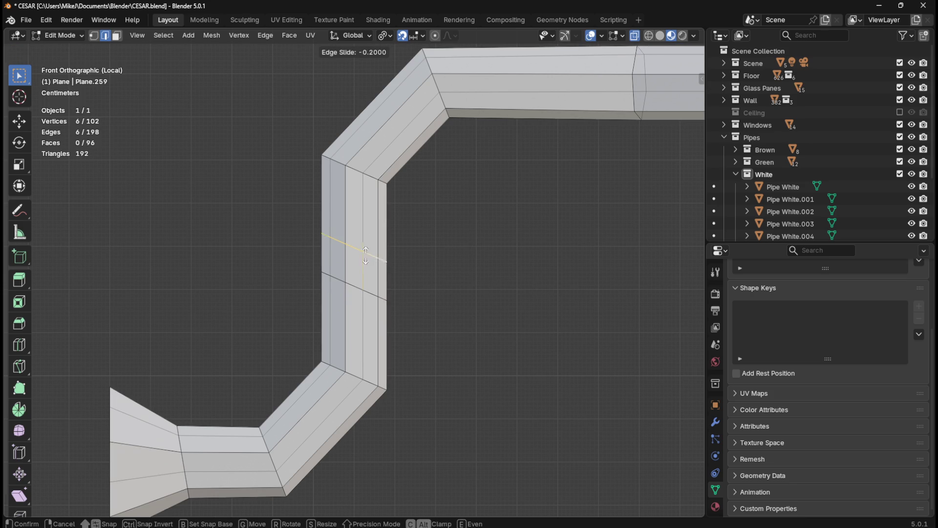
left_click(367, 264)
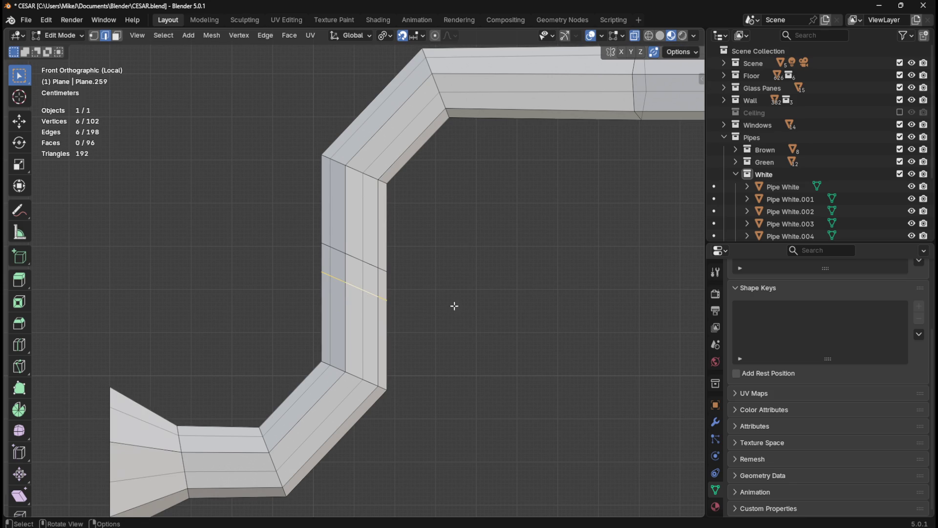
Step: Flatten both slanted loops level by scaling them to 0 on Z
key("s")
key("z")
key("0")
key("Return")
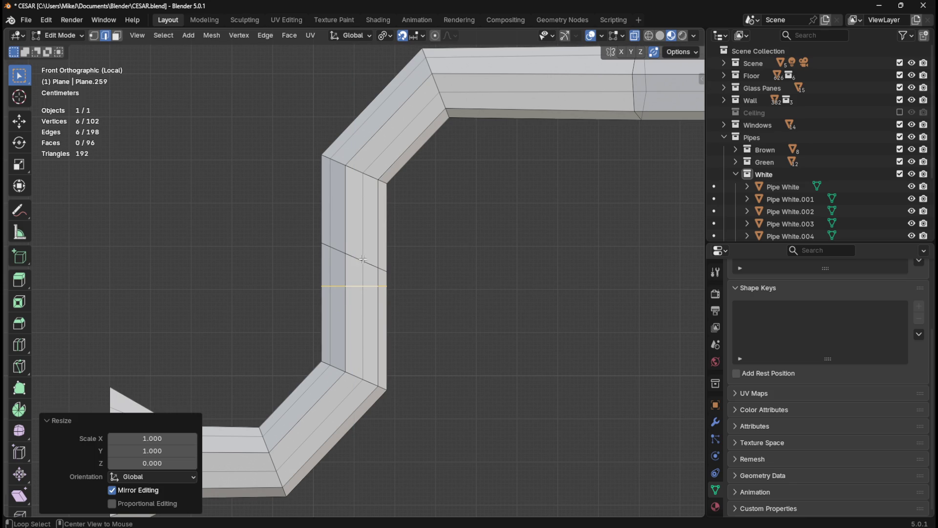
left_click(364, 257, "alt")
key("s")
key("z")
key("0")
key("Return")
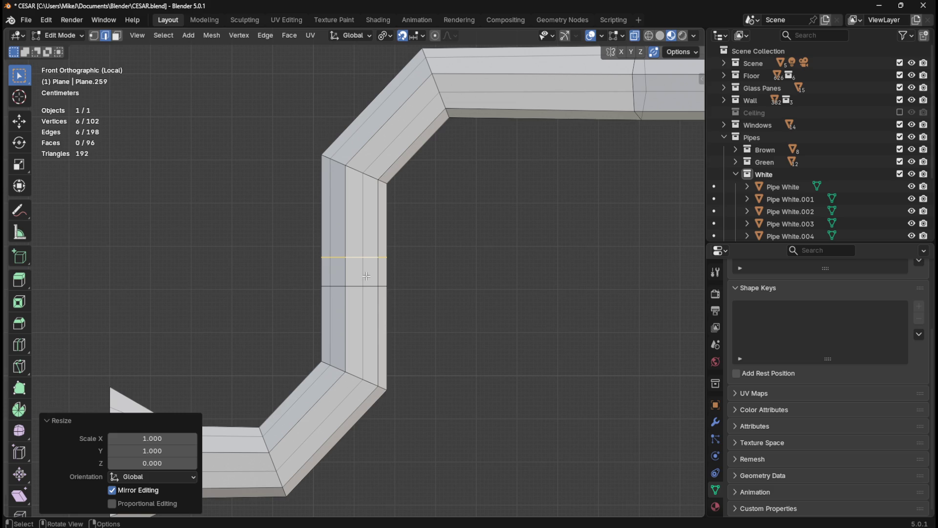
Step: Edge-slide the lower horizontal loop by 0.3 along the pipe
left_click(358, 286)
key("g")
key("g")
key("Escape")
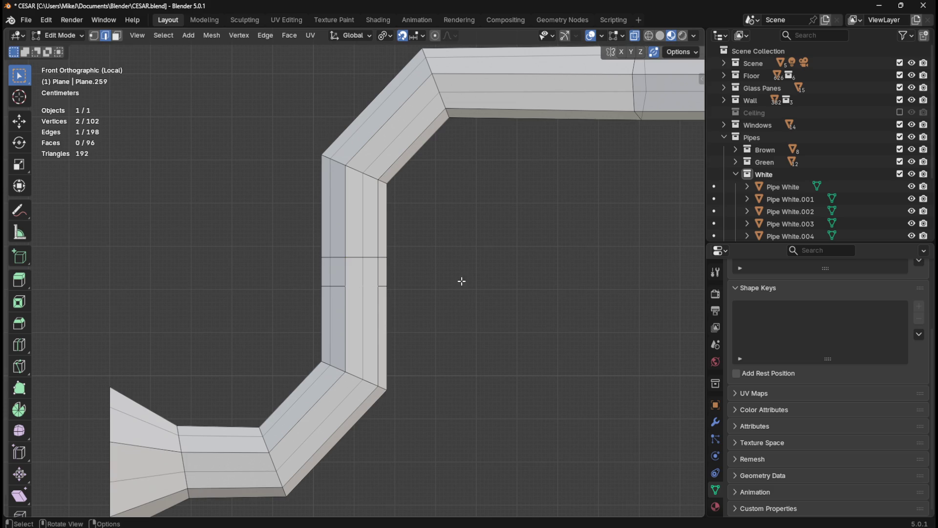
left_click(370, 286, "alt")
key("g")
key("g")
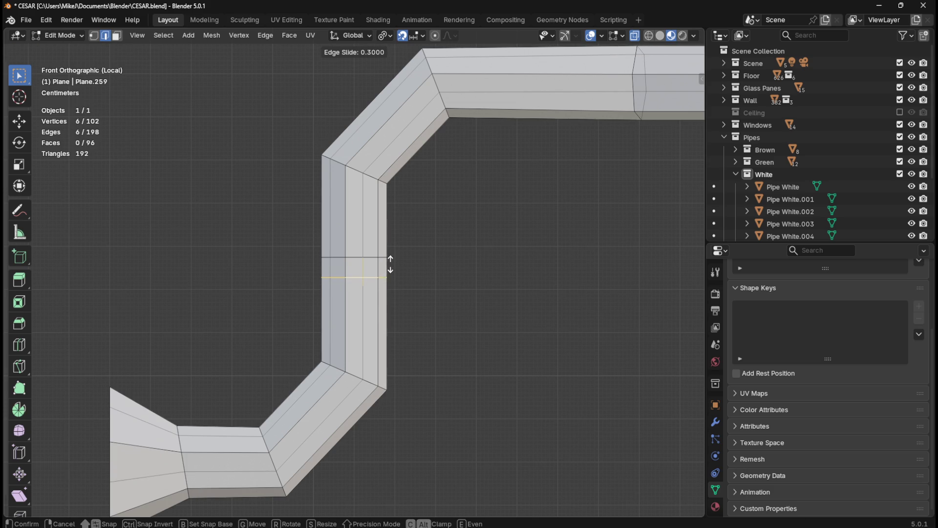
left_click(392, 262)
scroll(425, 293, "down", 2)
scroll(421, 318, "down", 3, "ctrl")
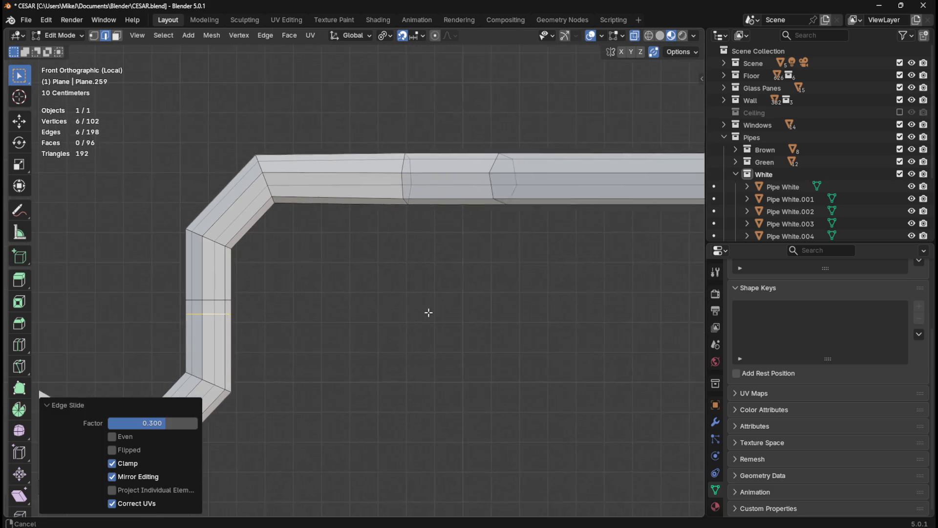
scroll(430, 312, "down", 2)
mouse_move(545, 297)
middle_mouse_down()
mouse_move(541, 323)
mouse_move(568, 383)
mouse_move(580, 362)
mouse_move(576, 317)
middle_mouse_up()
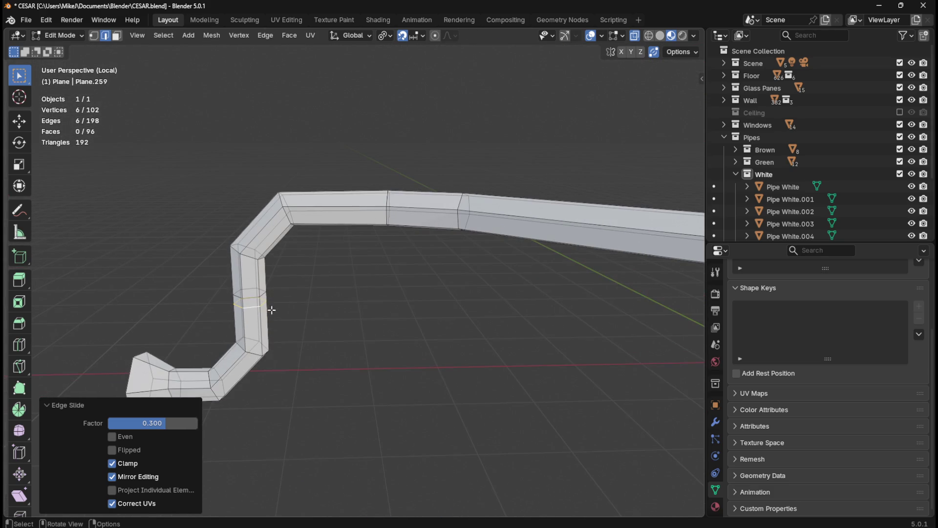
mouse_move(349, 249)
middle_mouse_down()
mouse_move(368, 310)
mouse_move(360, 310)
middle_mouse_up()
key("ctrl+r")
Step: Place two evenly spaced loop cuts on the pipe's upper horizontal run
scroll(342, 234, "up", 1)
left_click(343, 233)
right_click(351, 234)
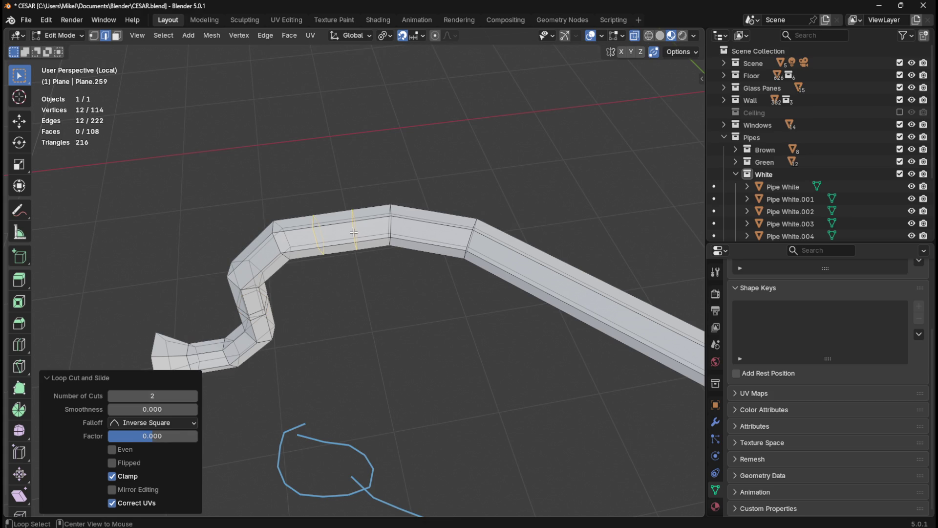
Step: Edge-slide each of the two new loops into position, the last at factor 0.5
left_click(354, 233, "alt")
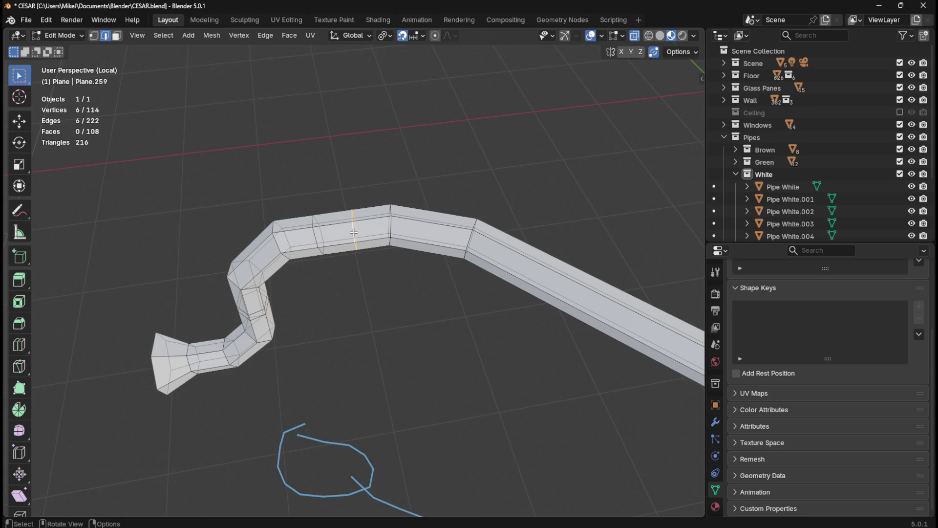
key("g")
key("g")
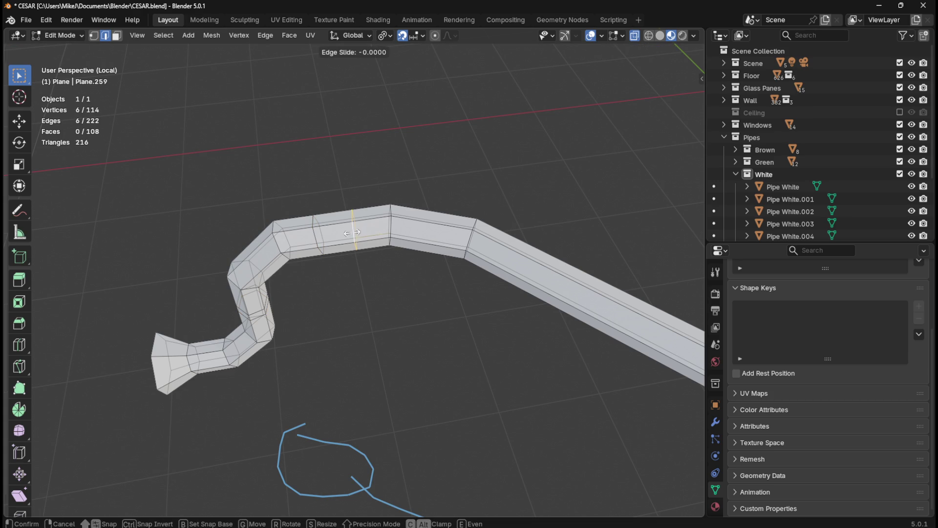
left_click(342, 239)
left_click(317, 245, "alt")
key("g")
key("g")
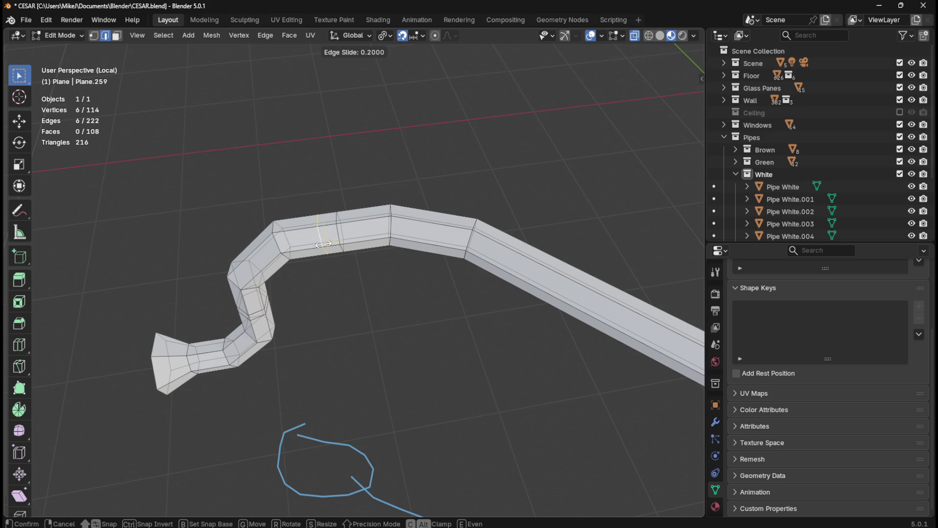
left_click(325, 244)
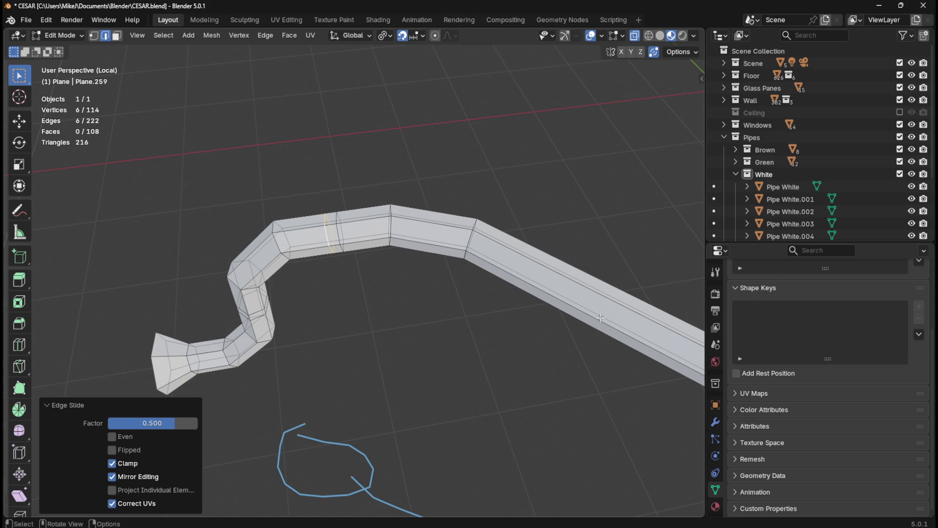
mouse_move(439, 355)
middle_mouse_down()
mouse_move(440, 312)
mouse_move(450, 312)
mouse_move(438, 289)
mouse_move(436, 390)
middle_mouse_up()
Step: From top view, straighten two slanted loops by scaling them to 0 on X
key("KP_1")
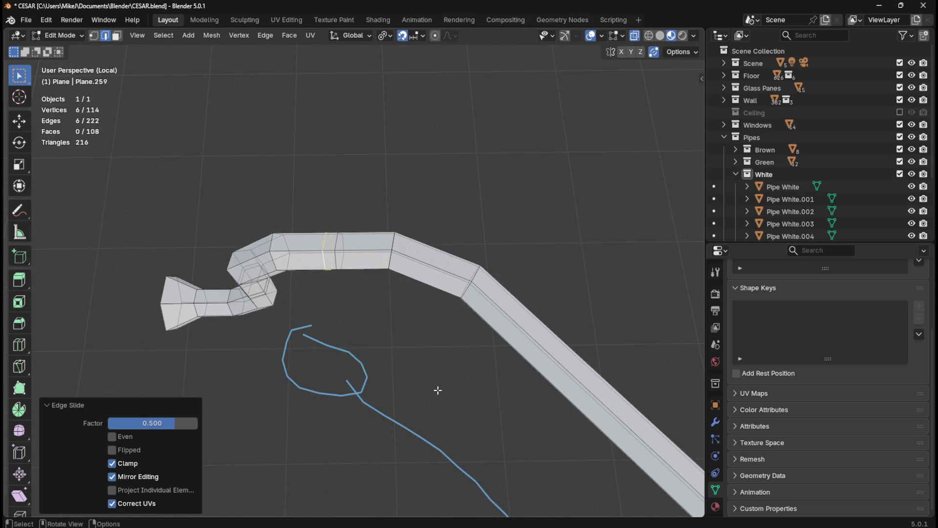
key("KP_7")
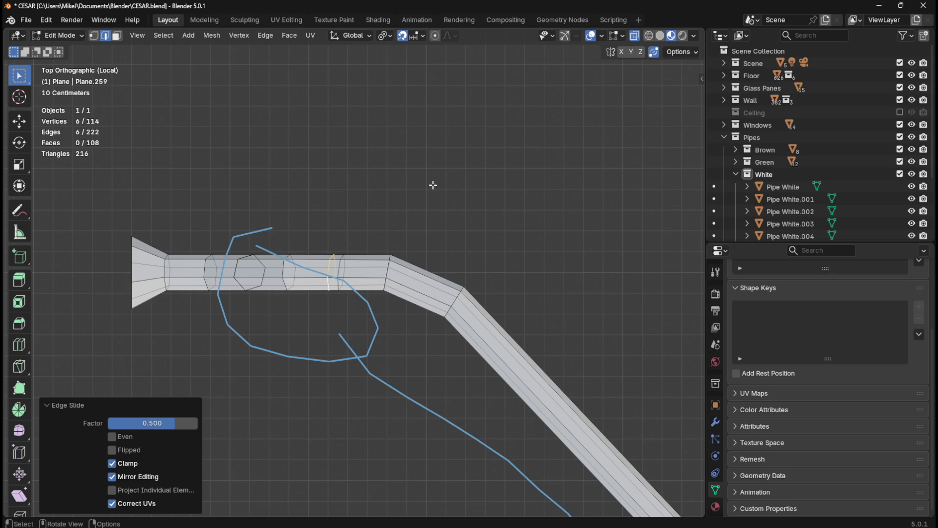
key("s")
key("x")
key("0")
key("Return")
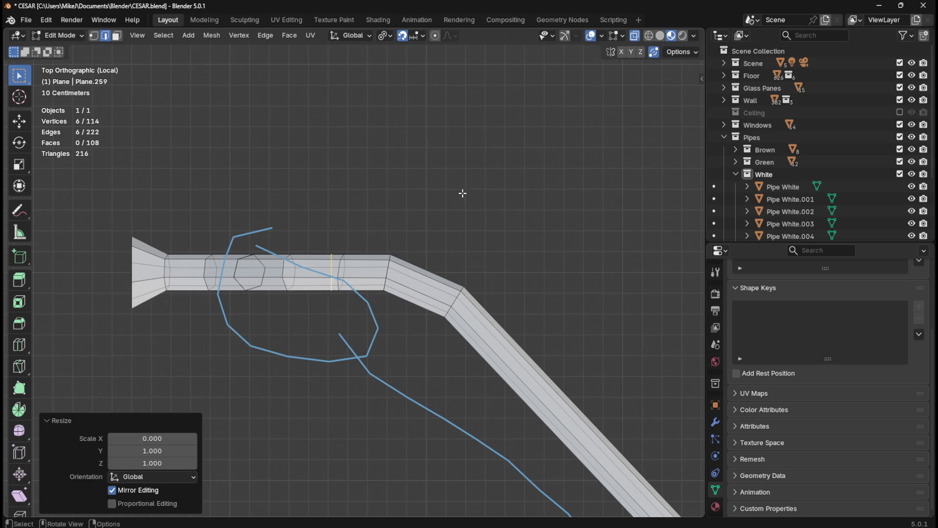
left_click(340, 274, "alt")
key("s")
key("x")
key("0")
key("Return")
Step: Add four evenly spaced loop cuts across the diagonal pipe run
scroll(435, 364, "down", 2)
mouse_move(443, 373)
middle_mouse_down("shift")
mouse_move(427, 321)
mouse_move(264, 195)
mouse_move(252, 142)
mouse_move(270, 291)
middle_mouse_up("shift")
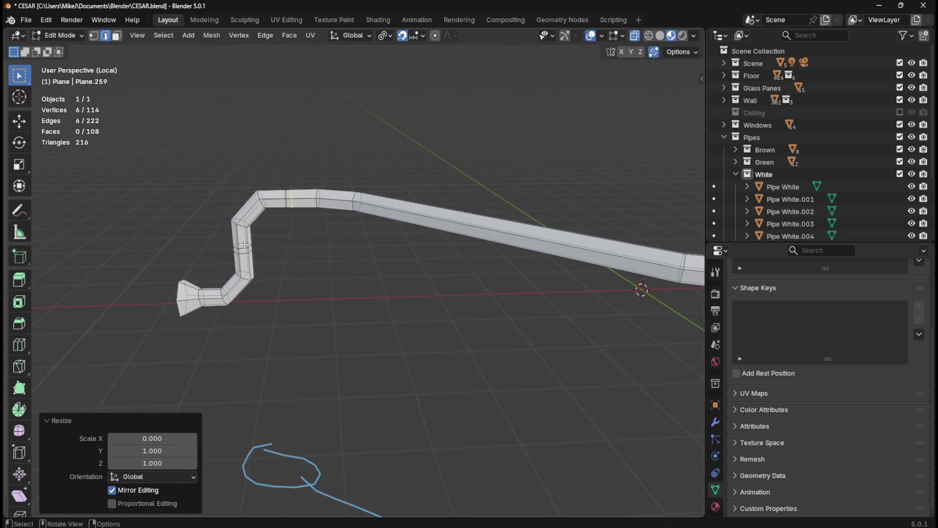
key("KP_7")
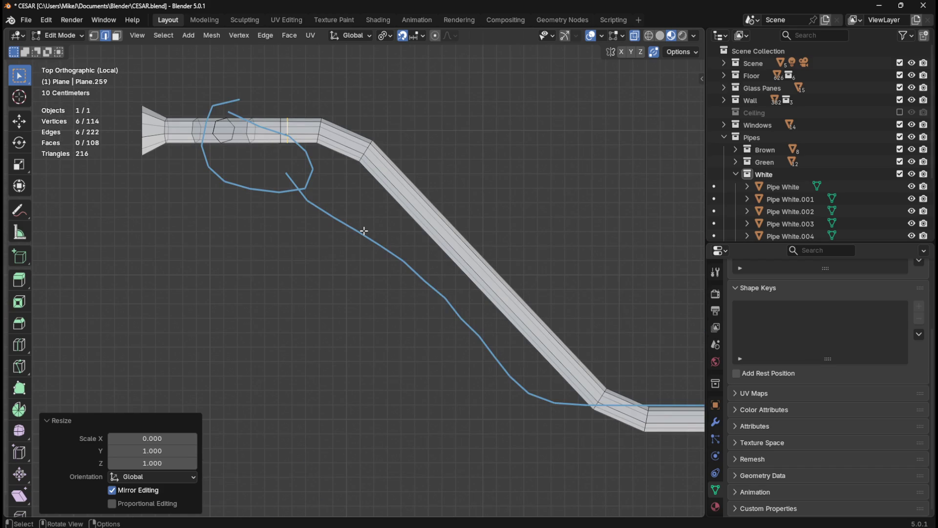
middle_click_drag(472, 350, 413, 292, "shift")
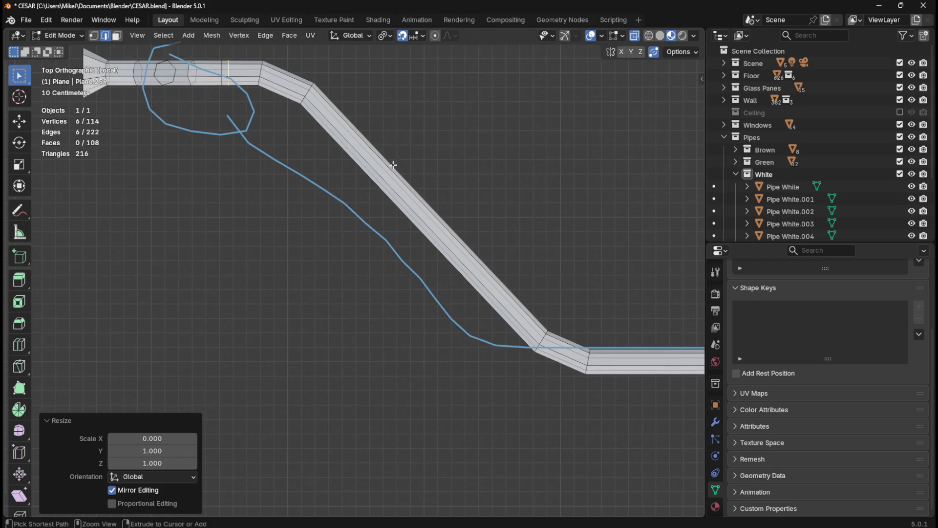
key("ctrl+r")
scroll(420, 208, "up", 3)
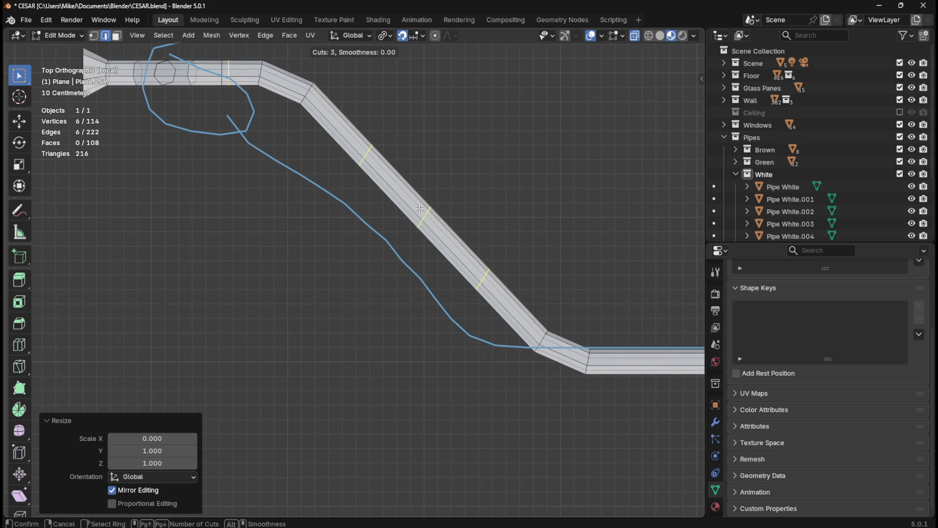
left_click(420, 209)
right_click(420, 209)
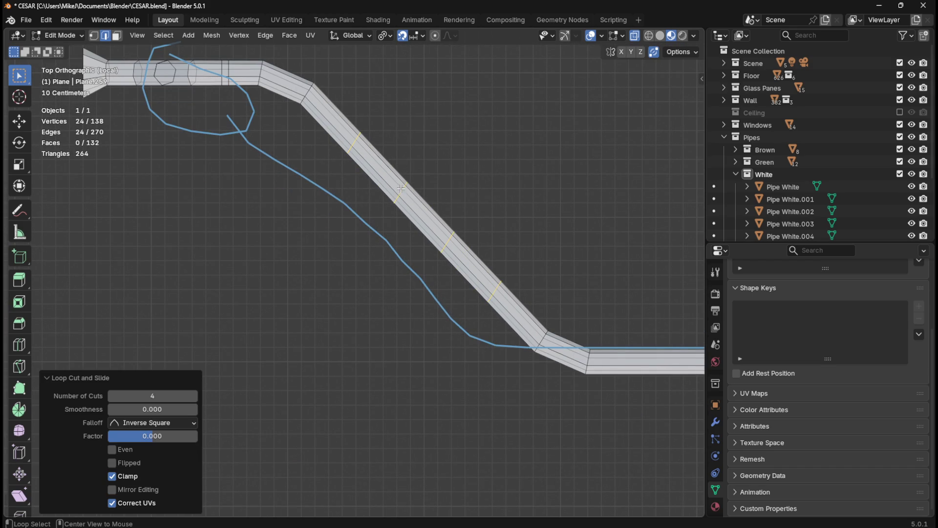
Step: Edge-slide the outer new loops close to the upper and lower bends
left_click(401, 193, "alt")
key("g")
key("g")
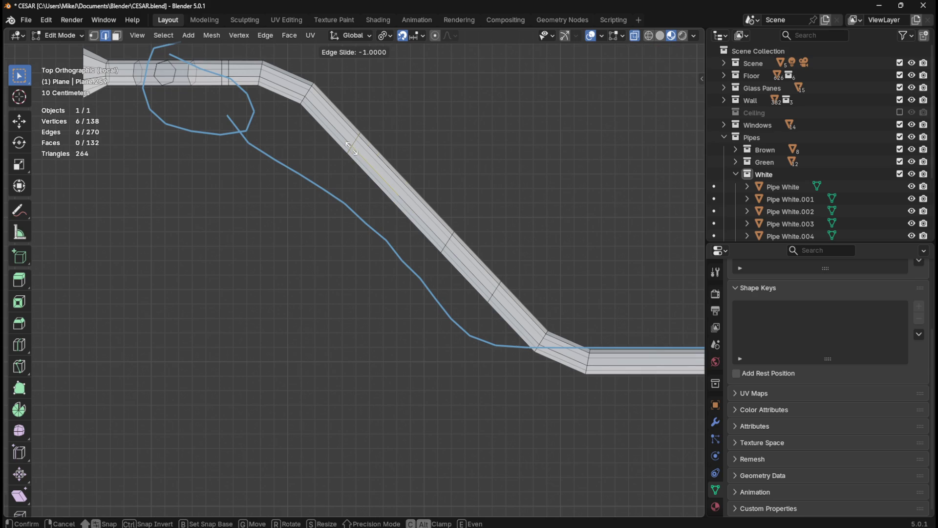
left_click(354, 150)
left_click(448, 240, "alt")
key("g")
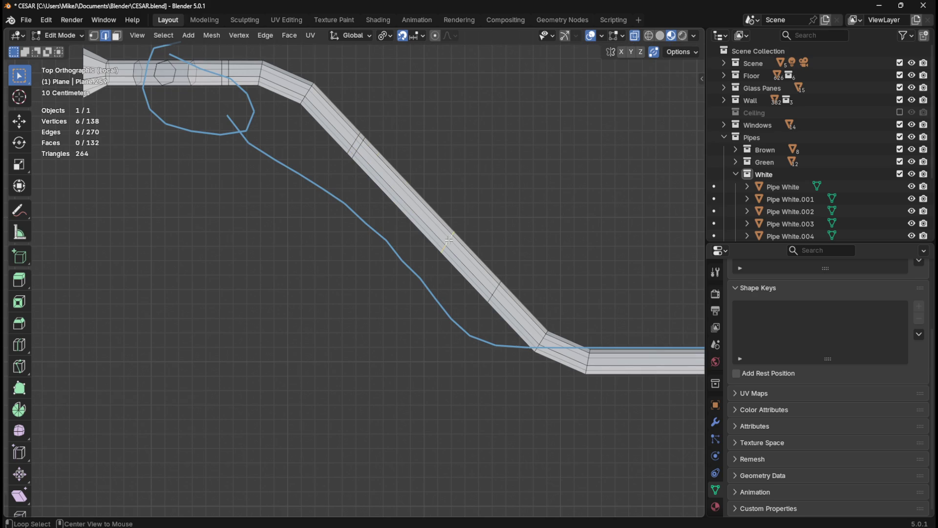
key("g")
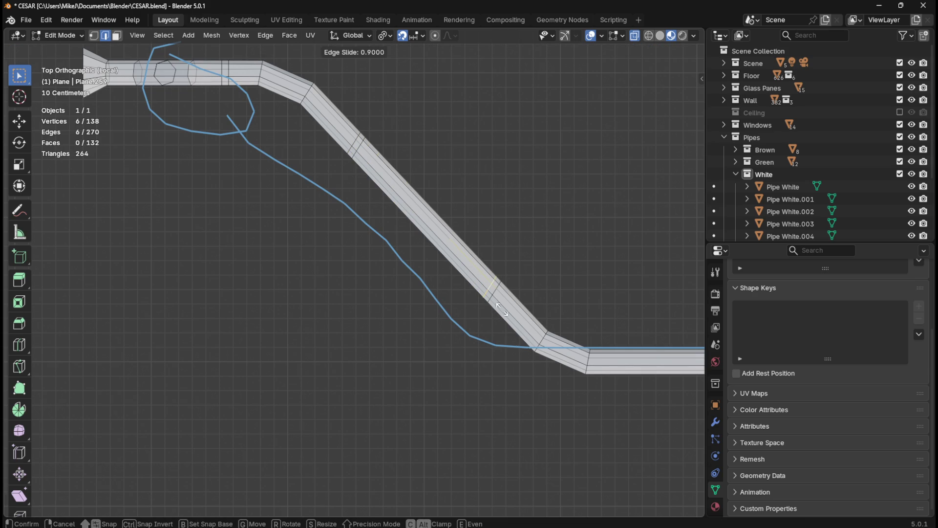
left_click(502, 309)
left_click(528, 204)
mouse_move(593, 313)
middle_mouse_down("shift")
mouse_move(524, 262)
mouse_move(410, 214)
mouse_move(257, 210)
mouse_move(267, 208)
middle_mouse_up("shift")
Step: Add eight evenly spaced loop cuts across the horizontal pipe run with Ctrl+R
scroll(503, 256, "down", 3)
scroll(308, 212, "down", 3)
scroll(327, 222, "up", 3)
scroll(327, 226, "down", 3)
middle_click_drag(515, 232, 438, 240, "shift")
key("ctrl+r")
scroll(412, 278, "up", 1)
scroll(412, 278, "up", 2)
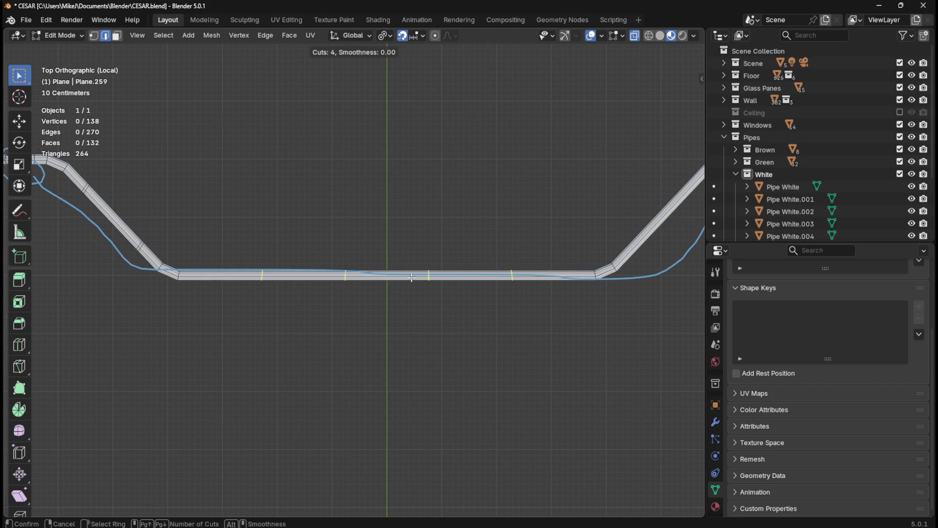
scroll(412, 278, "up", 2)
scroll(412, 278, "up", 2)
left_click(411, 277)
right_click(412, 278)
Step: Slide the first cut loops toward their neighbours, at 0.9 and -0.9, forming narrow pairs
key("alt+a")
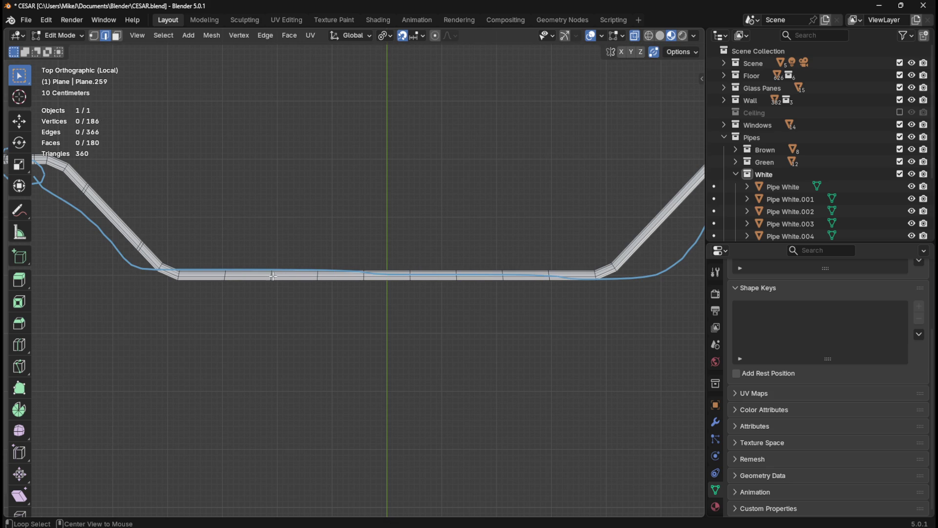
left_click(274, 277, "alt")
left_click(274, 277, "alt")
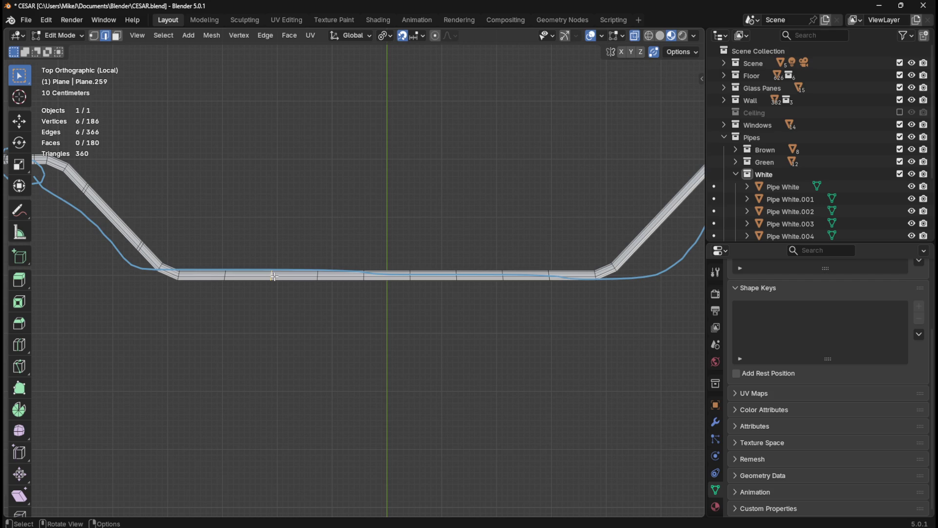
key("g")
key("g")
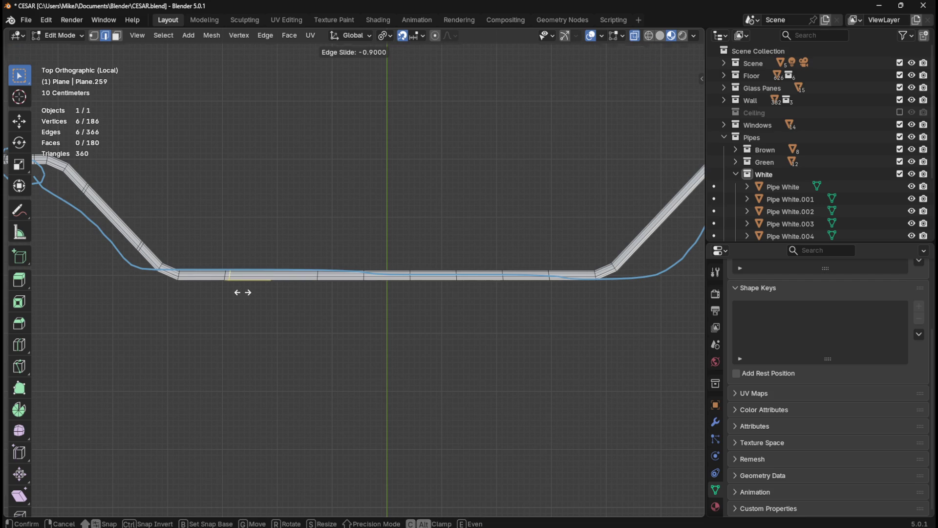
left_click(242, 292)
key("g")
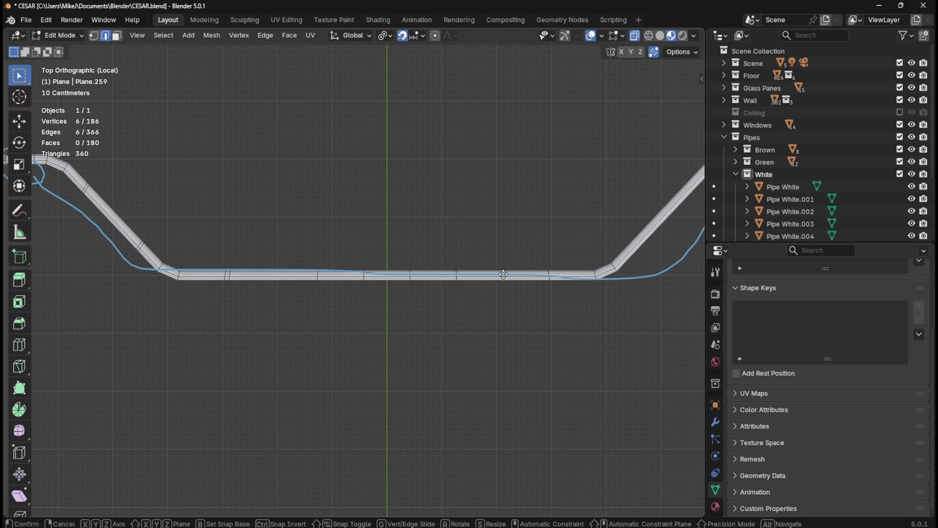
key("g")
left_click(544, 286)
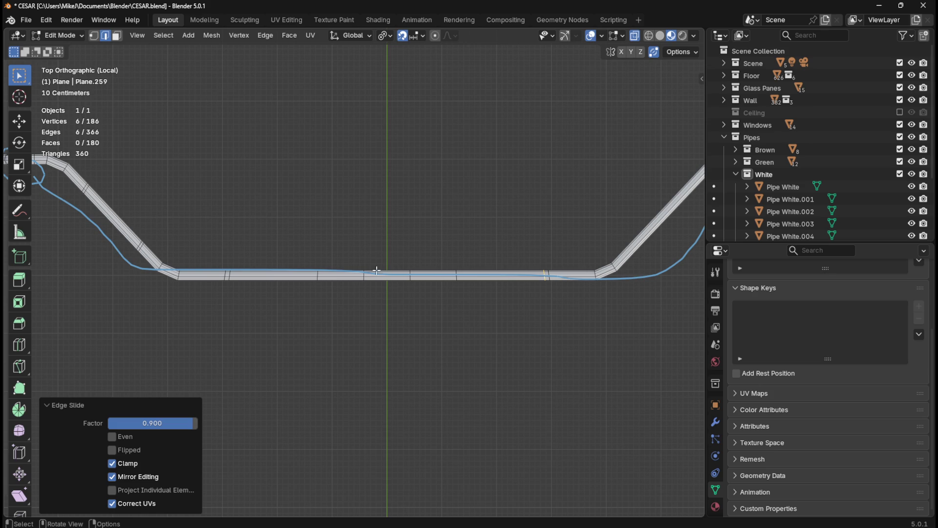
key("g")
key("g")
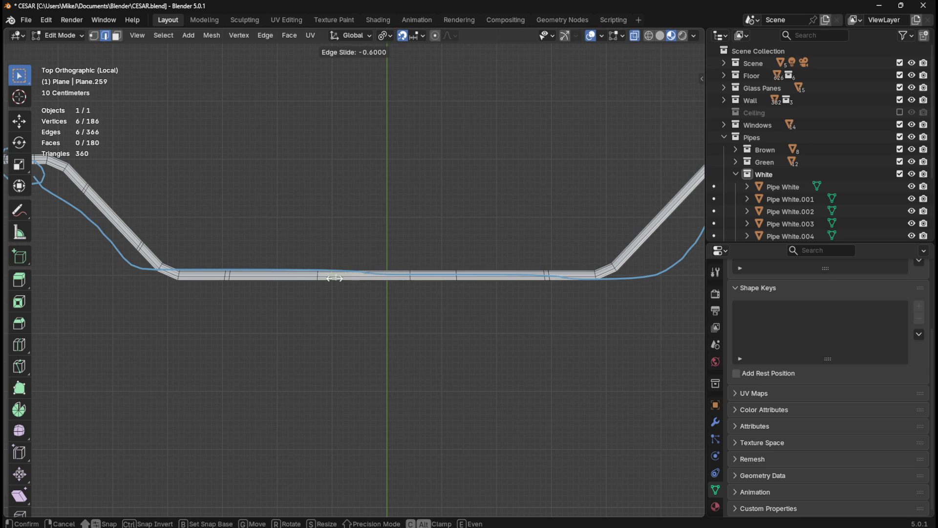
left_click(318, 277)
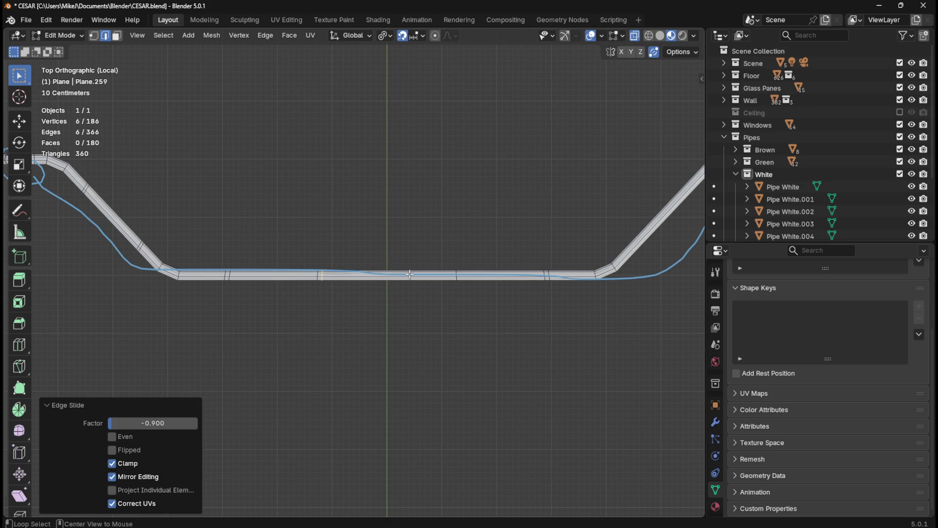
Step: Slide one more cross loop toward its partner to complete the pairs
left_click(411, 274, "alt")
left_click(410, 276, "alt")
left_click(410, 276, "alt")
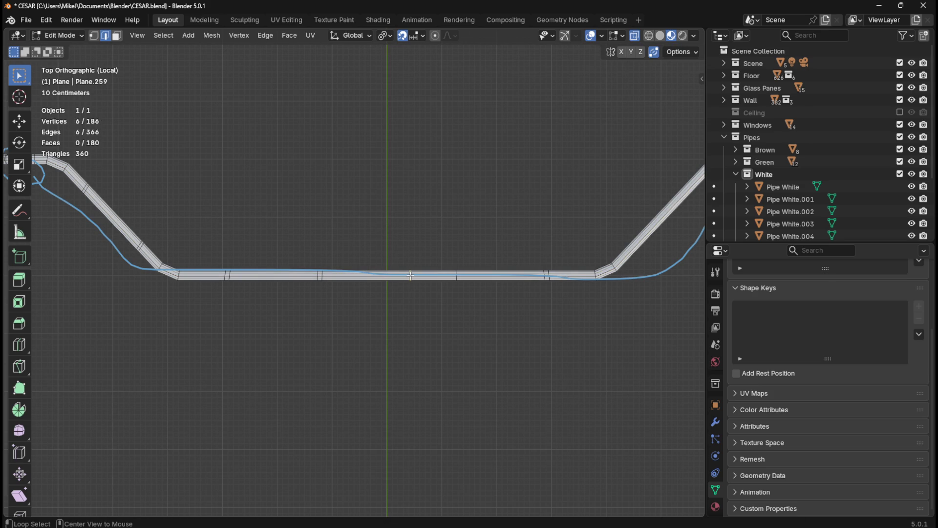
key("g")
key("g")
left_click(486, 284)
Step: Shift the paired loop bands along X by 60, -20 and -30 cm
left_click(335, 247)
left_click_drag(304, 252, 346, 304)
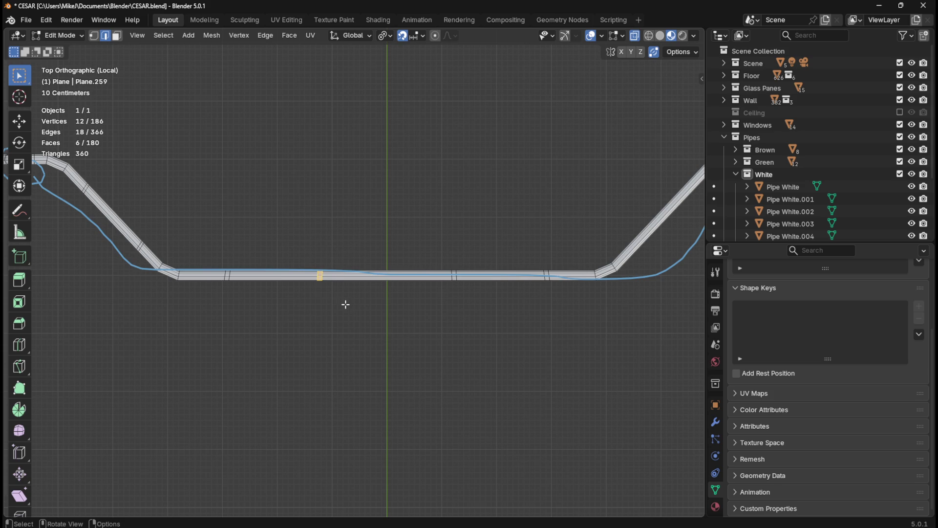
key("g")
key("x")
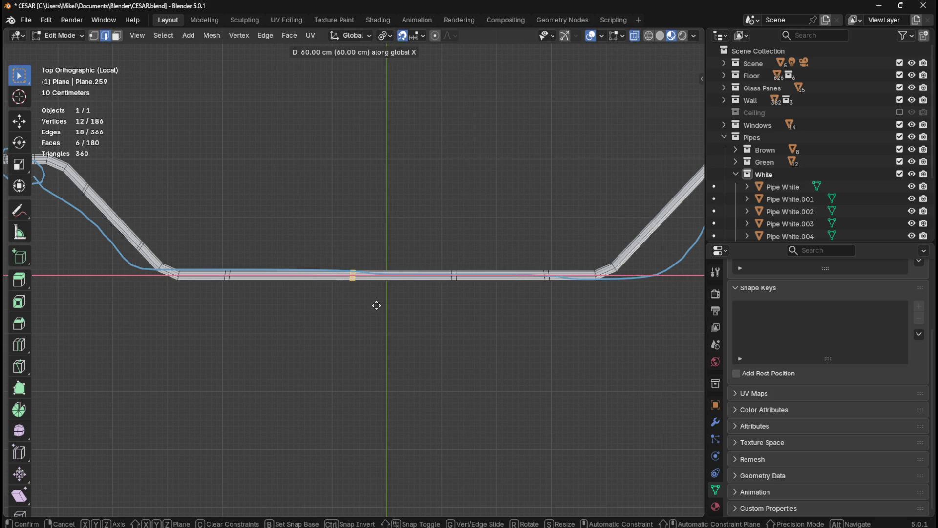
left_click(377, 305)
left_click_drag(419, 245, 477, 304)
key("g")
key("x")
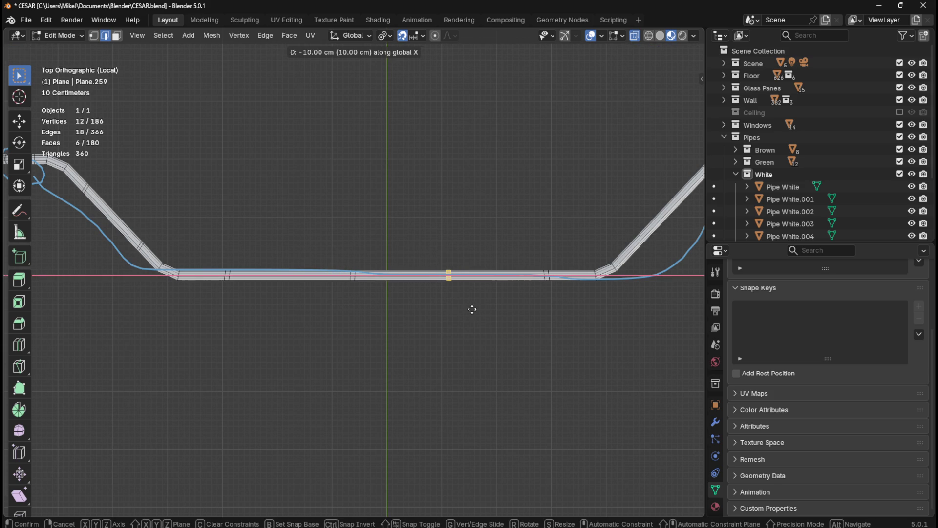
left_click(463, 310)
left_click_drag(329, 241, 377, 307)
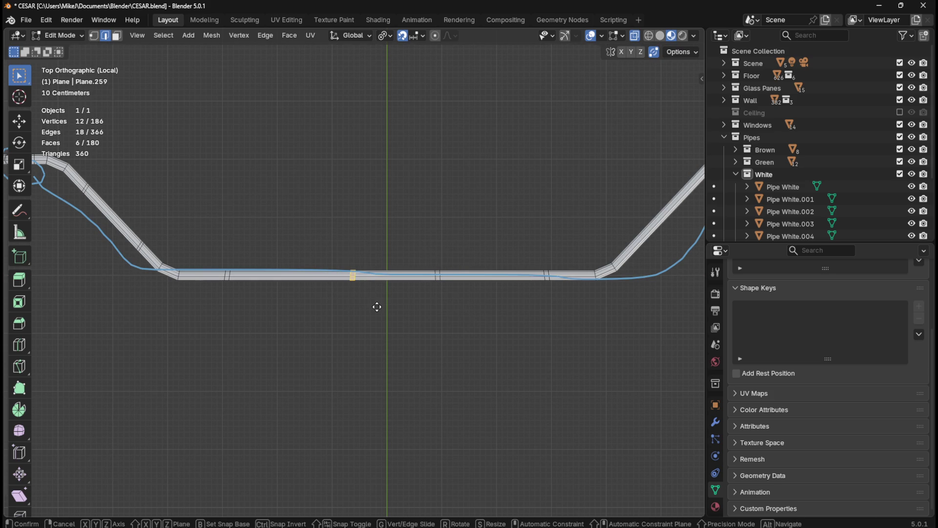
key("x")
left_click(360, 309)
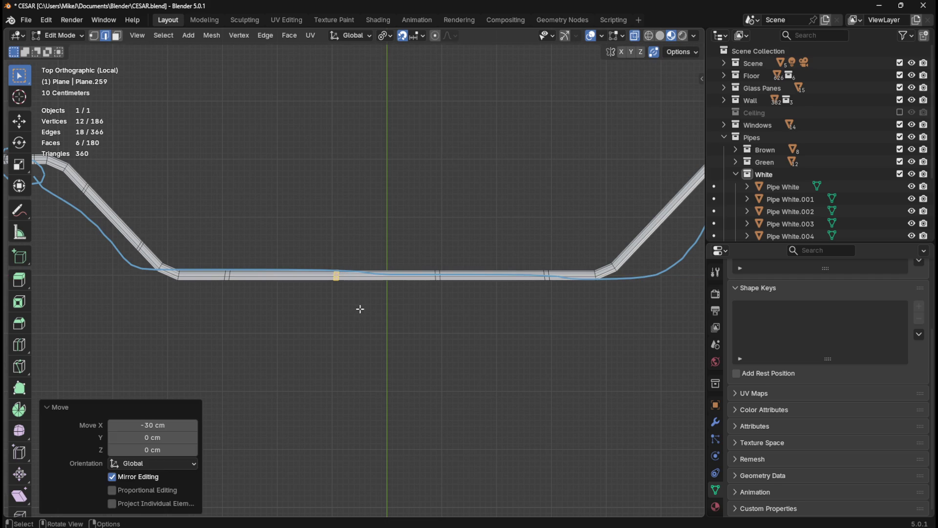
Step: Deselect everything and orbit to view the pipe at an angle
left_click(442, 209)
scroll(423, 233, "down", 1)
middle_click_drag(516, 177, 419, 226, "shift")
mouse_move(381, 265)
middle_mouse_down("shift")
mouse_move(451, 252)
mouse_move(362, 241)
mouse_move(532, 248)
middle_mouse_up("shift")
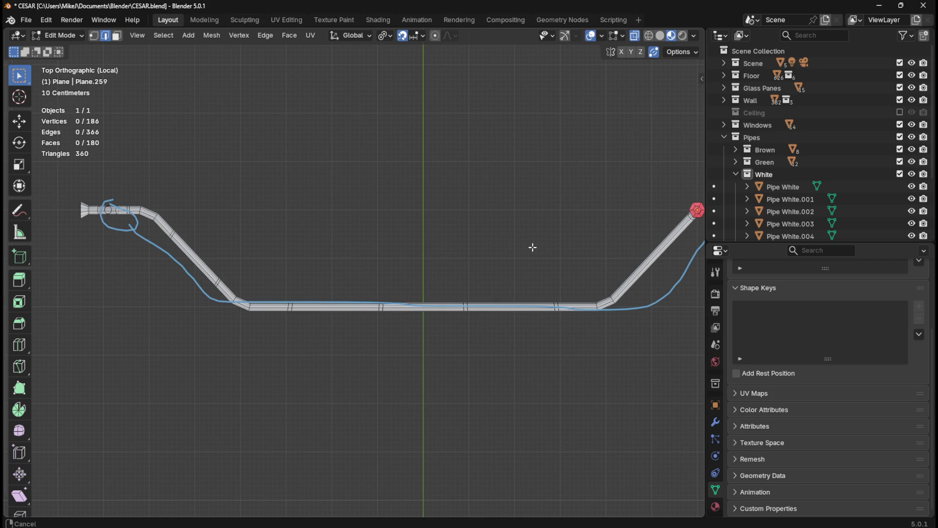
mouse_move(533, 247)
middle_mouse_down("shift")
mouse_move(492, 233)
mouse_move(482, 156)
mouse_move(491, 92)
mouse_move(495, 181)
middle_mouse_up("shift")
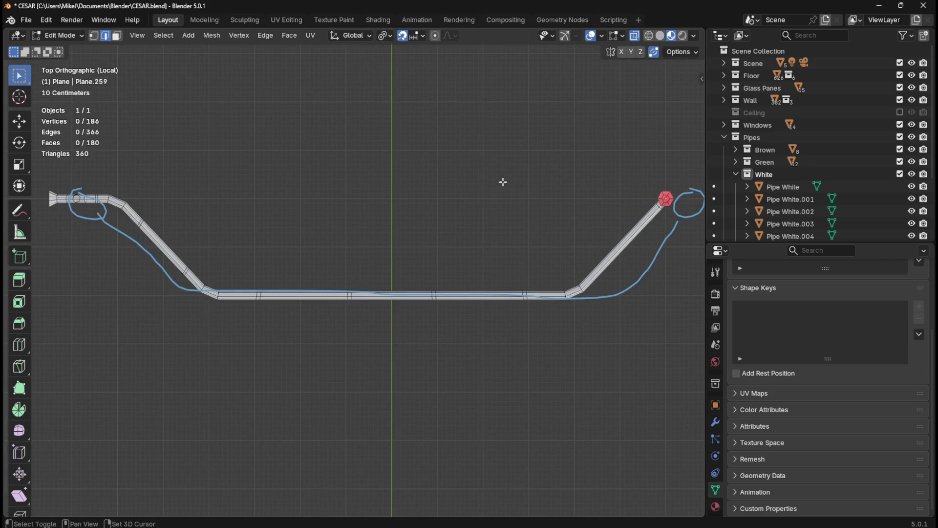
Step: Add four evenly spaced loop cuts across the right diagonal pipe run
middle_click_drag(503, 176, 439, 205, "shift")
key("ctrl+r")
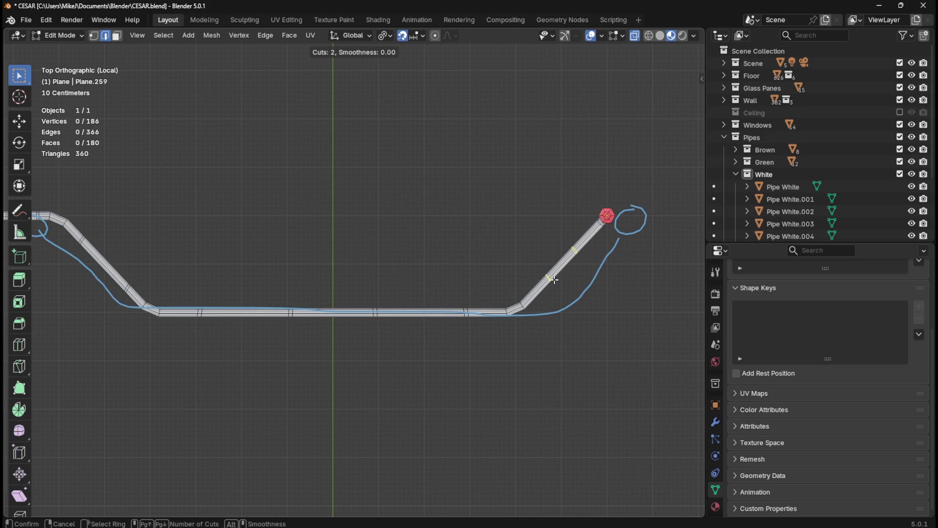
left_click(554, 280)
right_click(555, 279)
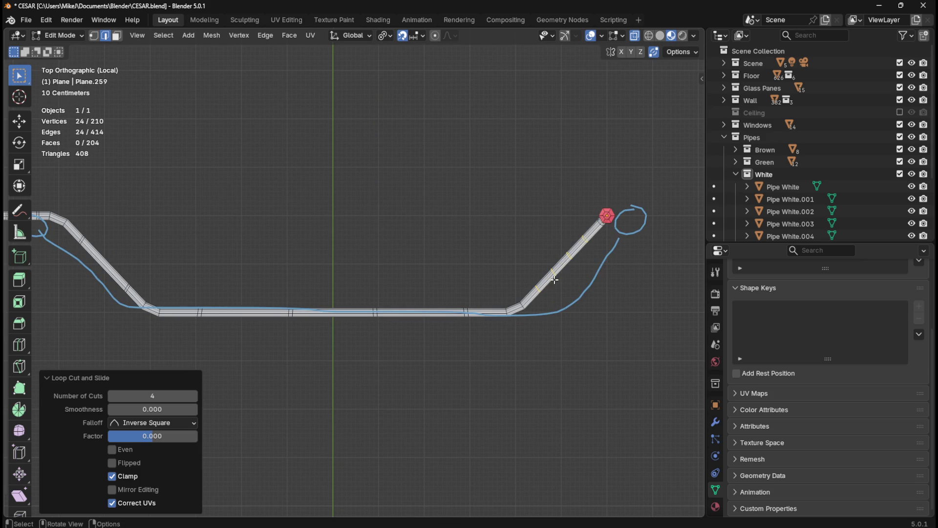
scroll(594, 280, "up", 2)
middle_click_drag(635, 304, 424, 288, "shift")
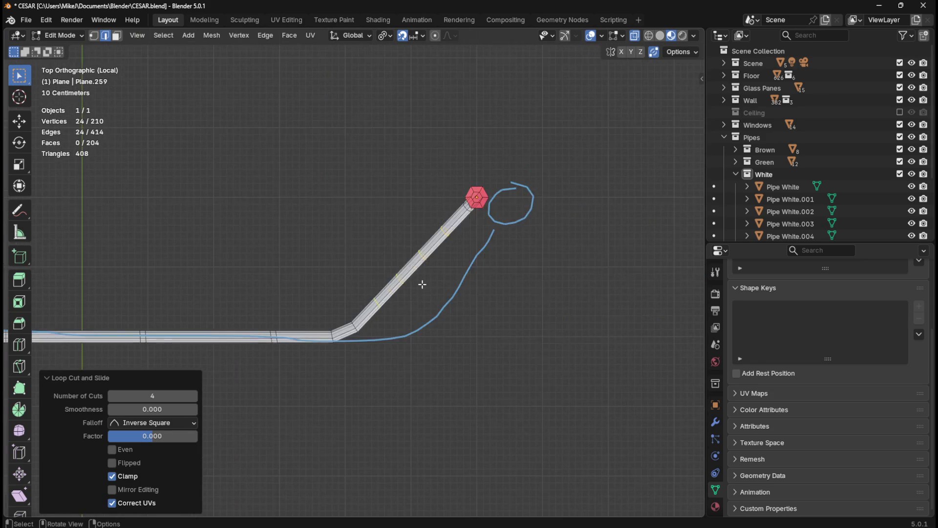
scroll(425, 291, "up", 2)
Step: Slide the diagonal-run loops toward their partners, one at 0.9, to form two narrow pairs
left_click(418, 282, "alt")
left_click(419, 282, "alt")
key("g")
key("g")
left_click(404, 329)
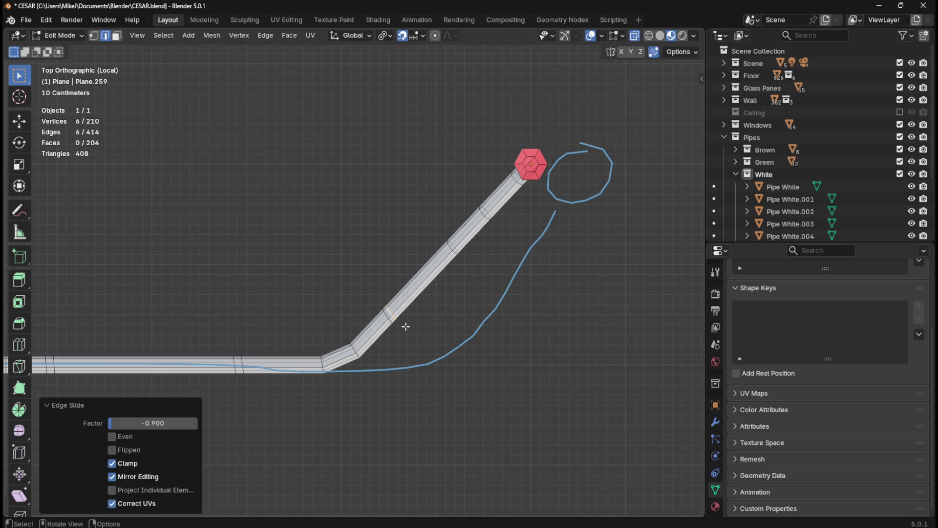
left_click(449, 247, "alt")
key("g")
key("Escape")
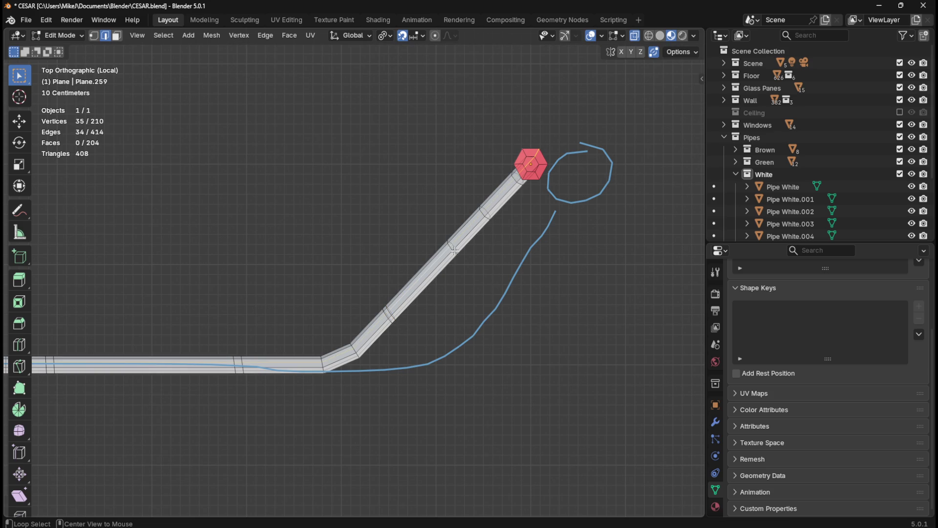
left_click(451, 249, "alt")
key("g")
key("g")
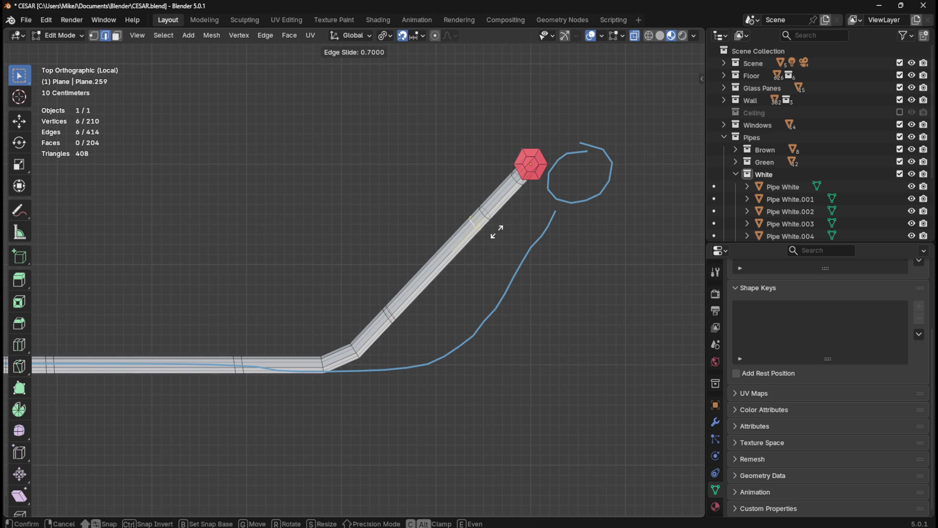
left_click(509, 223)
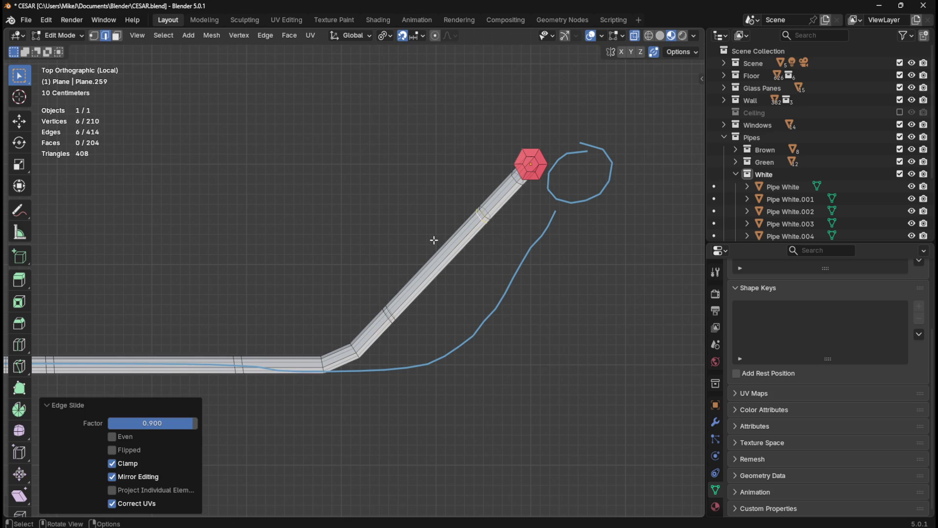
left_click(390, 316, "alt")
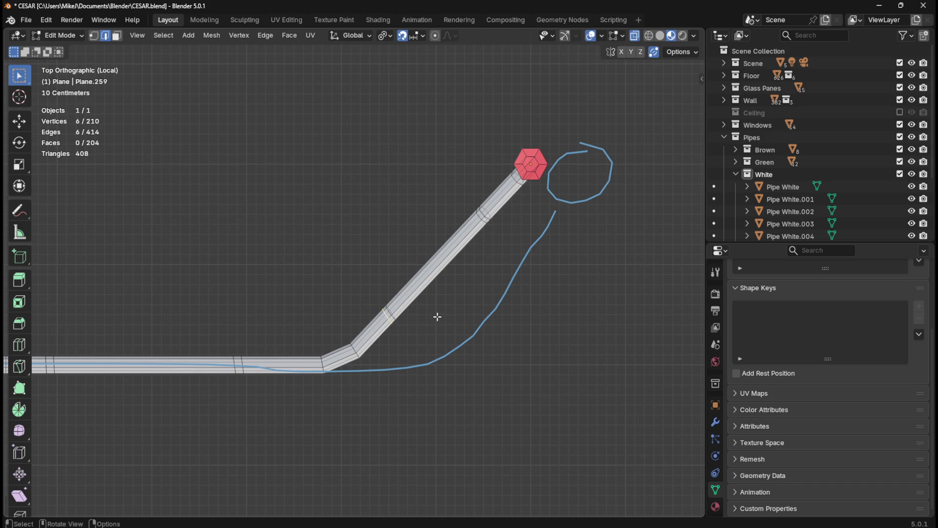
Step: Box-select both paired bands, then return to top view facing the pipe's opposite bend
mouse_move(437, 317)
middle_mouse_down()
mouse_move(473, 274)
mouse_move(417, 230)
mouse_move(425, 218)
mouse_move(413, 244)
middle_mouse_up()
left_click_drag(485, 232, 516, 304)
middle_click_drag(468, 351, 460, 342)
mouse_move(343, 243)
left_mouse_down("shift")
mouse_move(370, 266)
mouse_move(381, 310)
left_mouse_up("shift")
key("KP_7")
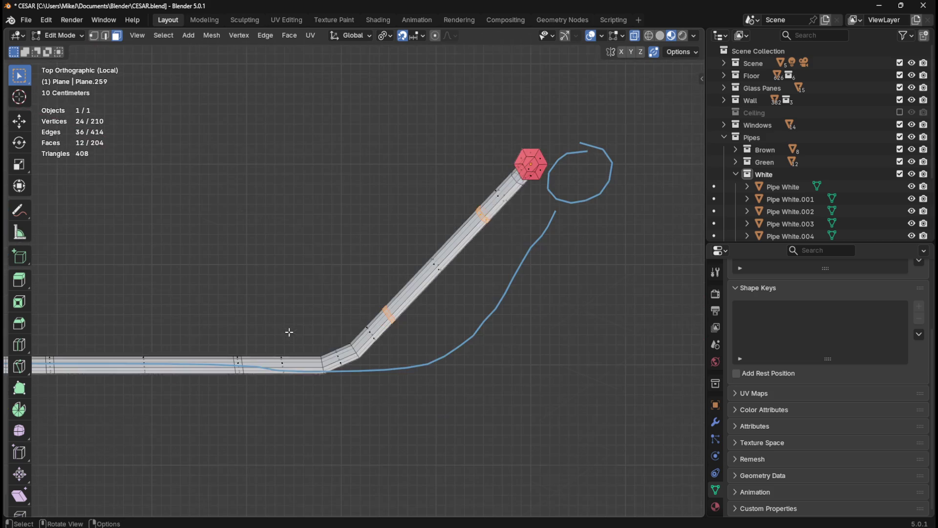
left_click_drag(237, 338, 225, 338, "shift")
mouse_move(229, 318)
middle_mouse_down("shift")
mouse_move(396, 236)
mouse_move(596, 195)
mouse_move(300, 228)
mouse_move(413, 247)
middle_mouse_up("shift")
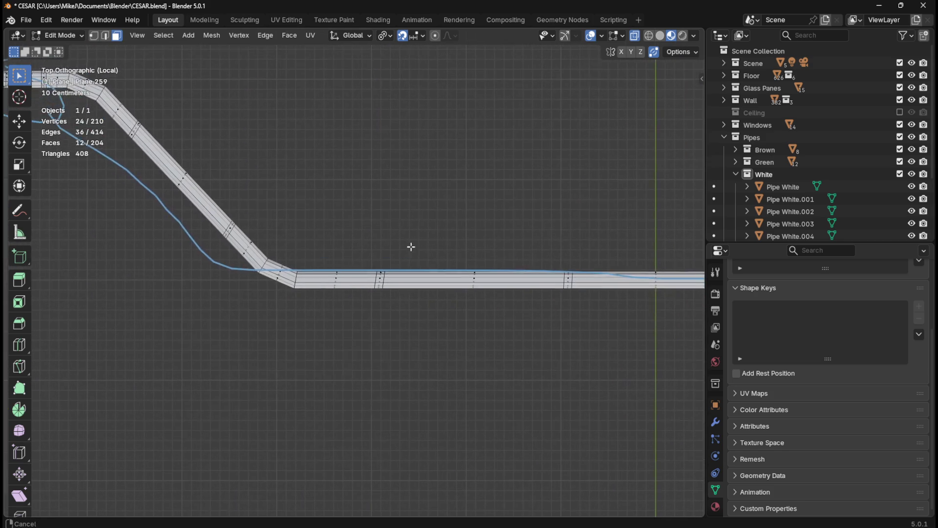
Step: Straighten the first slanted cut loop by scaling it to 0 along X
scroll(358, 291, "up", 3)
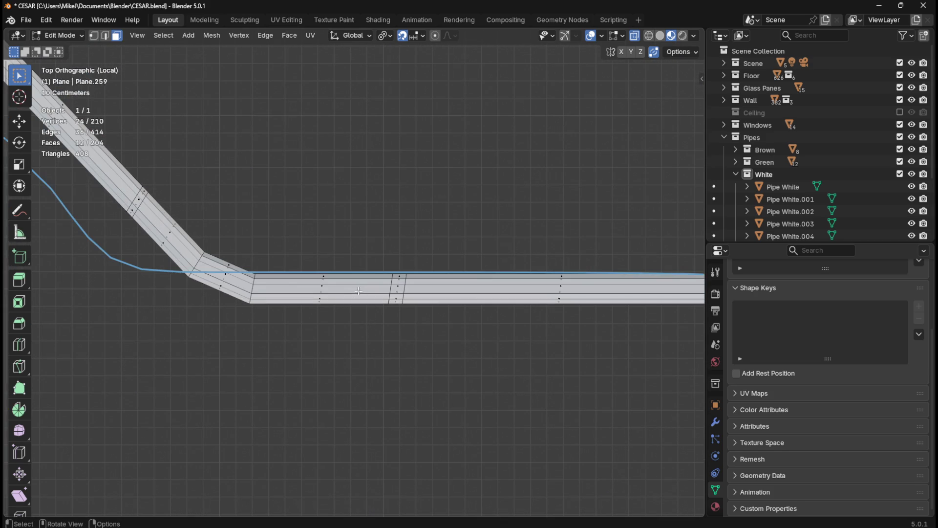
left_click(390, 288, "alt")
key("s")
key("x")
key("0")
key("Return")
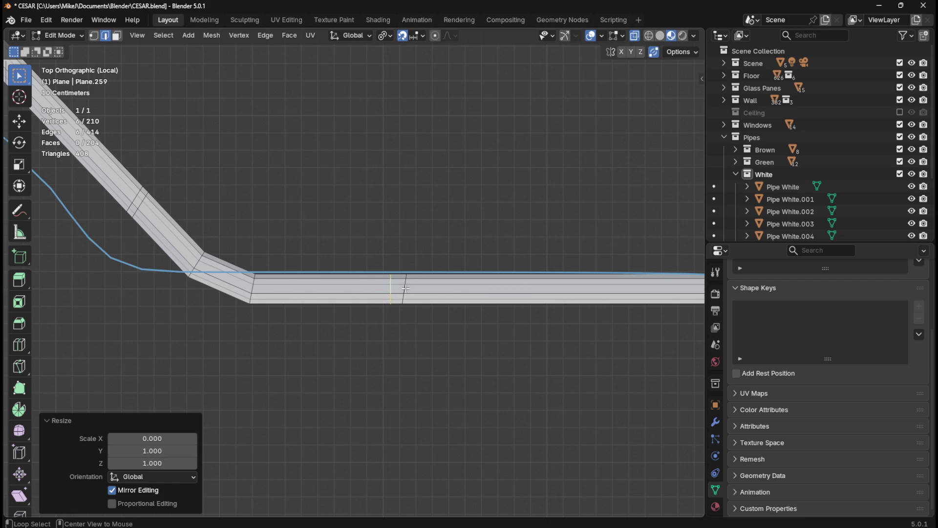
left_click(405, 288, "alt")
key("g")
key("x")
key("Escape")
Step: Flatten a narrow pipe section to zero X width, extrude its edges and flatten the new loop
scroll(534, 310, "down", 3)
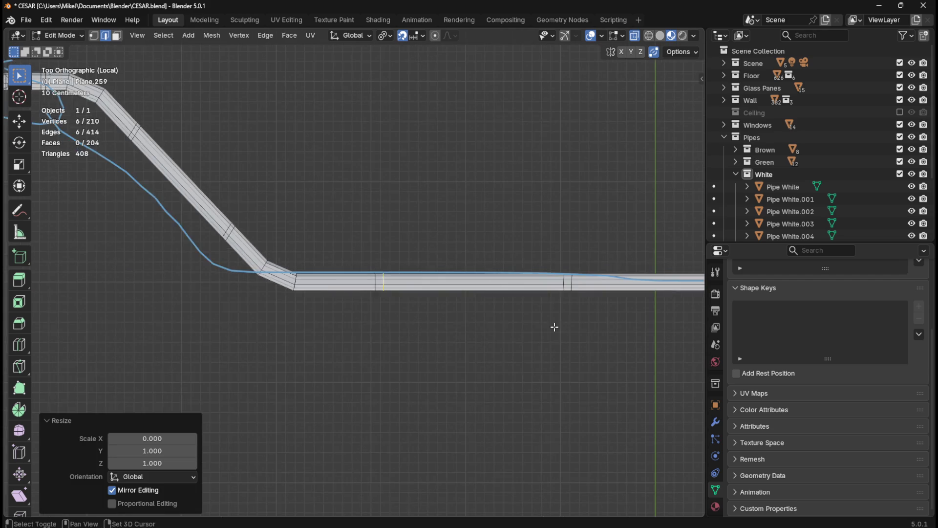
middle_click_drag(535, 310, 310, 329, "shift")
key("b")
left_click_drag(300, 240, 581, 341)
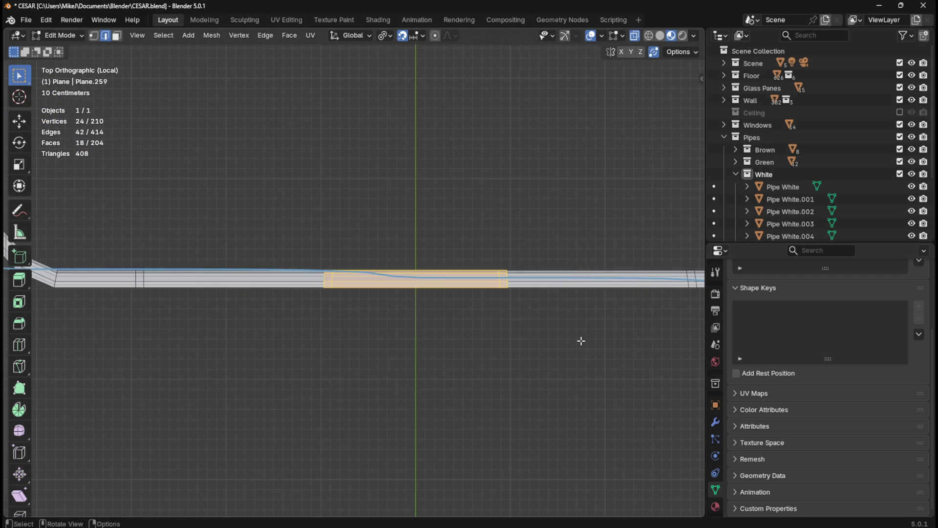
type("sx0")
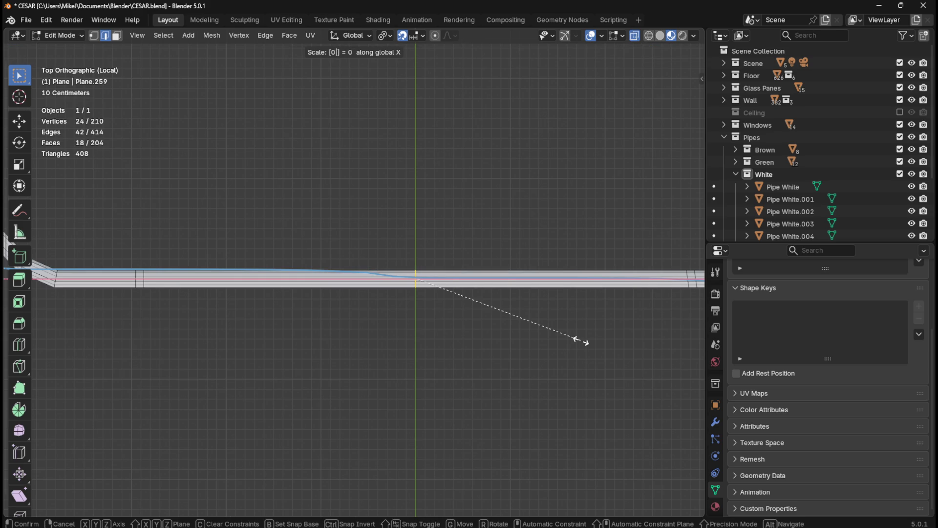
key("Escape")
key("alt+a")
left_click_drag(279, 220, 347, 303)
type("sx0")
key("Return")
key("e")
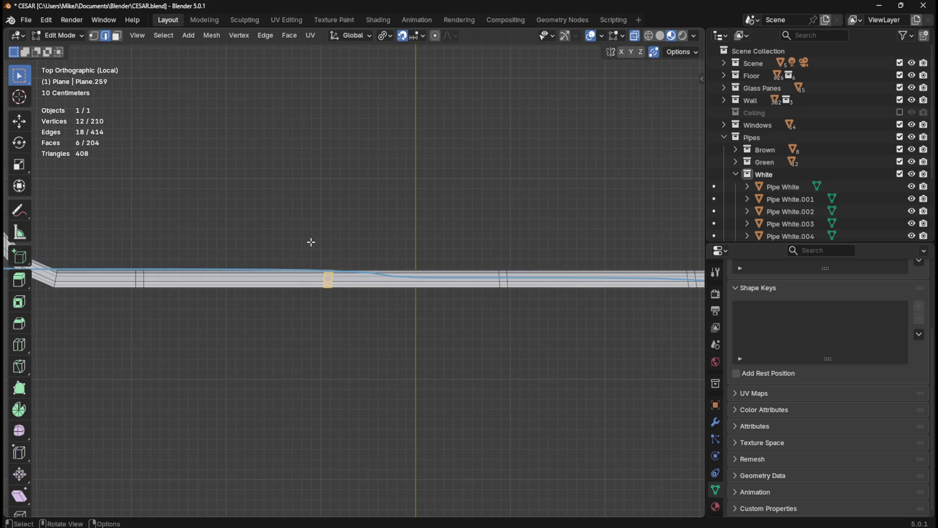
right_click(349, 318)
type("sx0")
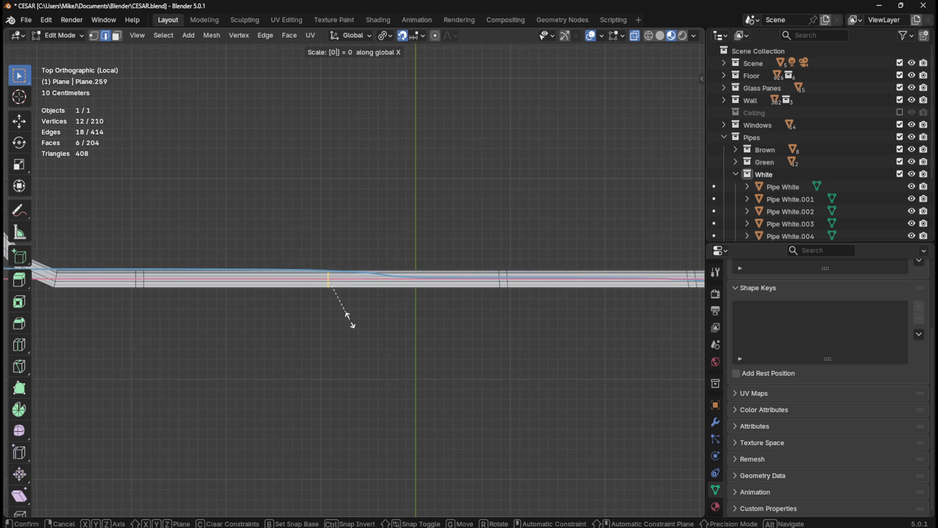
key("Return")
Step: Flatten four slanted cut loops on the straight pipe with S X 0
scroll(362, 316, "up", 2)
key("alt+a")
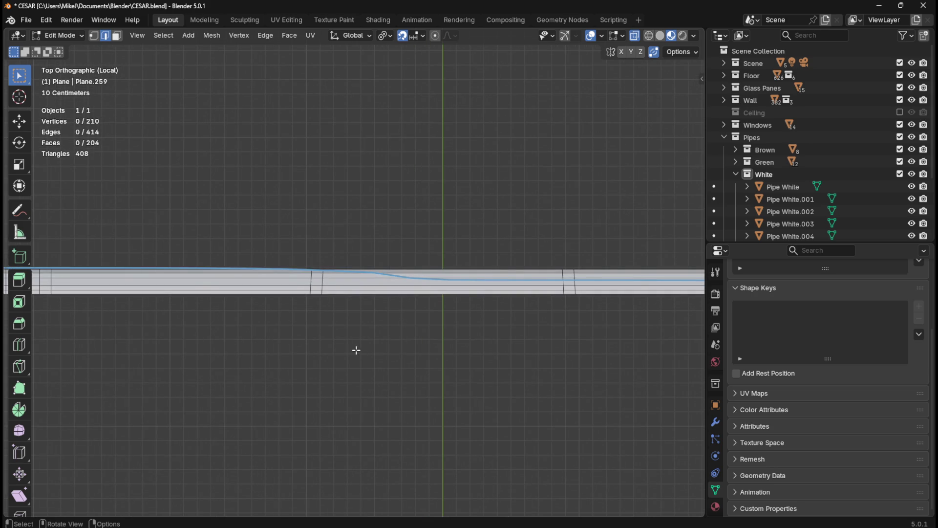
left_click(311, 280, "alt")
type("s")
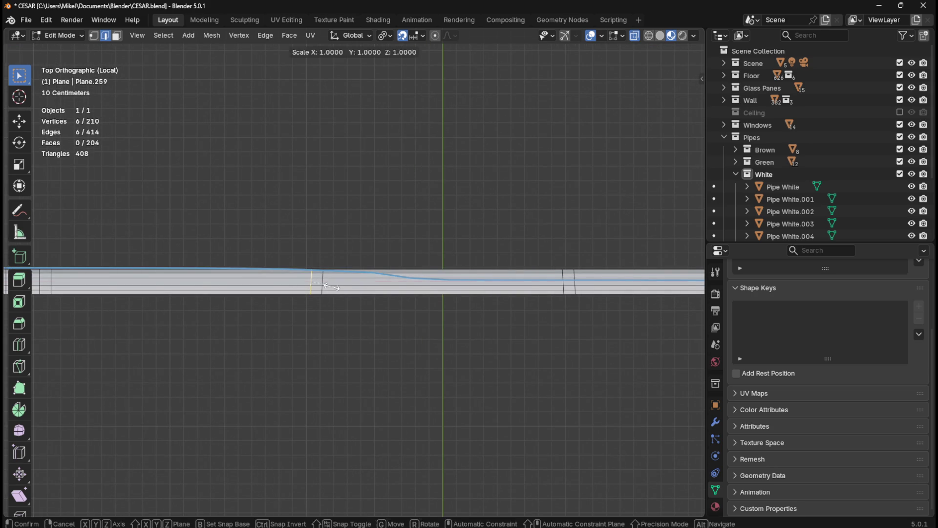
type("x0")
key("Return")
left_click(324, 281, "alt")
type("sx0")
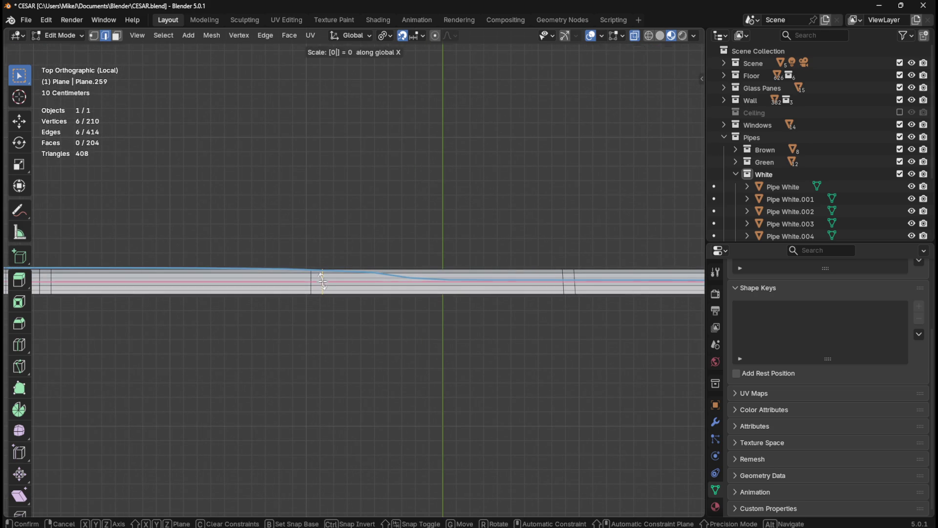
key("Return")
left_click(561, 287, "alt")
type("sx")
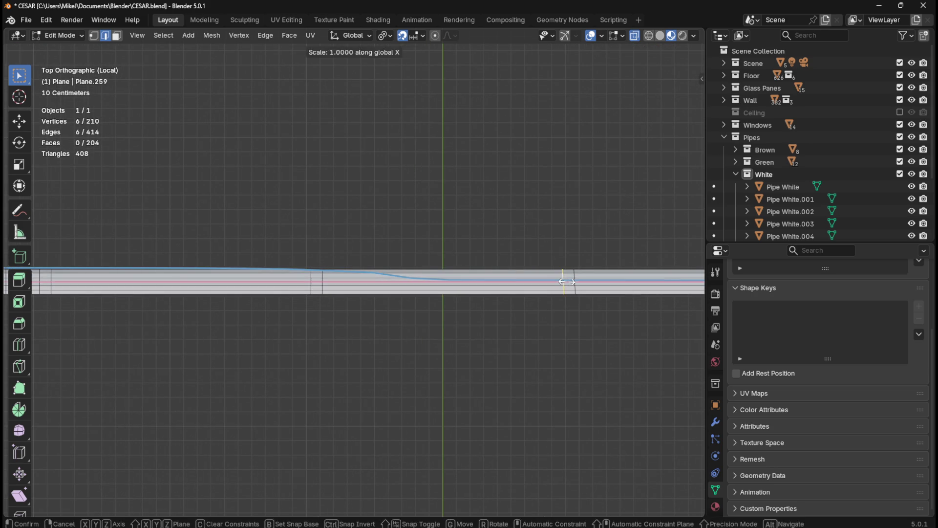
type("0")
key("Return")
left_click(573, 283, "alt")
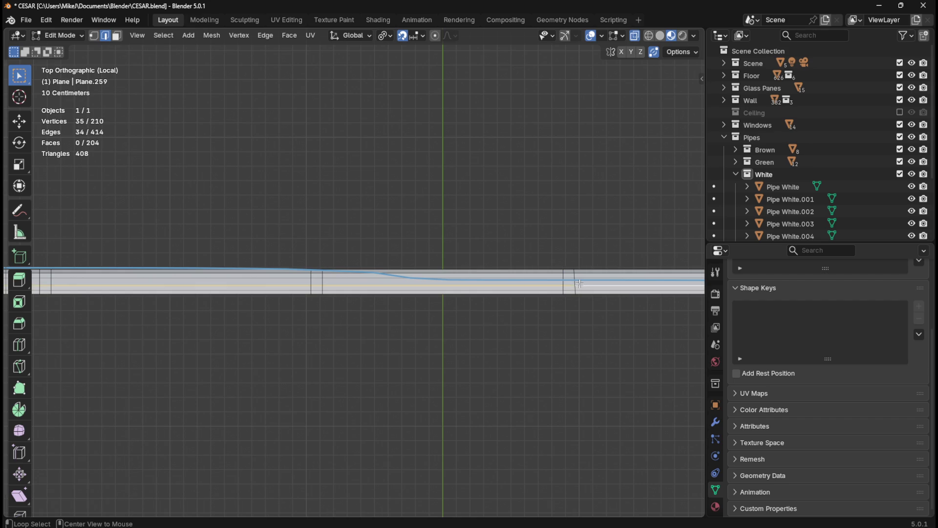
type("sx0")
key("Return")
Step: Straighten the cut loops near the pipe's upward bend by scaling X to 0
mouse_move(501, 297)
middle_mouse_down("shift")
mouse_move(549, 329)
mouse_move(325, 244)
middle_mouse_up("shift")
scroll(324, 244, "down", 2)
scroll(338, 289, "up", 4)
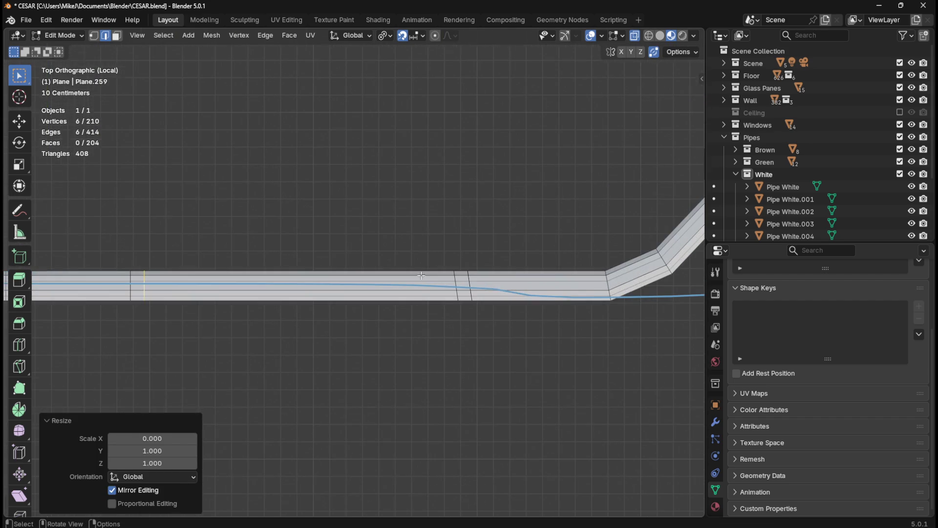
left_click(456, 283, "alt")
left_click(470, 286, "alt")
key("s")
key("x")
key("0")
key("Return")
scroll(470, 287, "down", 2)
scroll(392, 216, "right", 4, "ctrl")
scroll(392, 216, "up", 2, "shift")
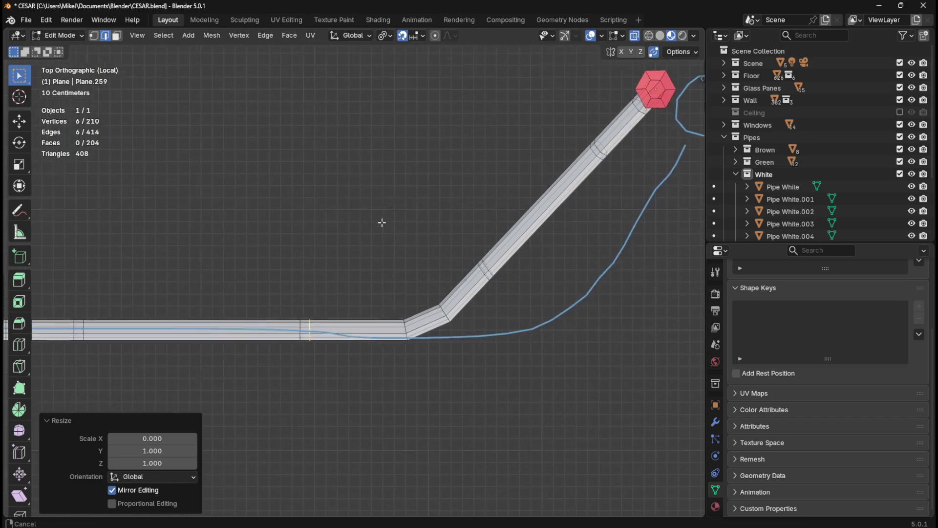
Step: In face select mode, box-select the ring bands along the diagonal and horizontal runs
key("3")
left_click_drag(567, 145, 596, 182)
mouse_move(454, 261)
left_mouse_down()
mouse_move(481, 284)
mouse_move(484, 301)
left_mouse_up()
left_click_drag(258, 310, 307, 386, "shift")
scroll(587, 374, "down", 2)
middle_click_drag(278, 388, 509, 396, "shift")
left_click_drag(350, 288, 385, 346, "shift")
left_click_drag(195, 287, 243, 361, "shift")
middle_click_drag(157, 375, 454, 409, "shift")
left_click_drag(337, 319, 377, 378, "shift")
Step: Add the ring bands near the upper bend and far end to the selection
left_click_drag(221, 295, 243, 324, "shift")
left_click_drag(143, 214, 175, 245, "shift")
middle_click_drag(74, 161, 229, 205, "shift")
scroll(229, 206, "up", 3)
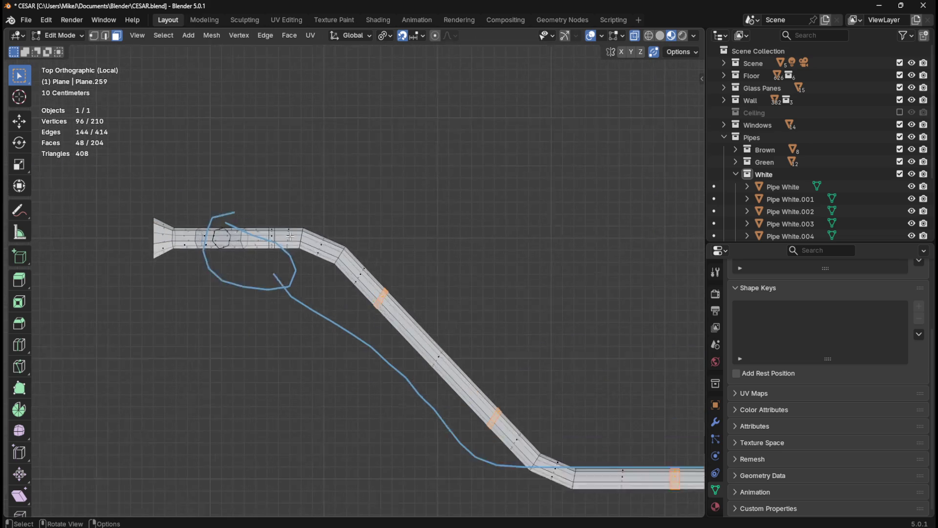
left_click_drag(251, 208, 261, 259, "shift")
key("b")
left_click_drag(264, 260, 264, 259)
mouse_move(245, 306)
middle_mouse_down()
mouse_move(249, 197)
mouse_move(246, 313)
mouse_move(310, 266)
mouse_move(306, 255)
mouse_move(258, 252)
middle_mouse_up()
left_click_drag(229, 245, 287, 260)
mouse_move(334, 314)
middle_mouse_down()
mouse_move(557, 327)
mouse_move(587, 296)
mouse_move(314, 305)
mouse_move(477, 308)
mouse_move(509, 325)
middle_mouse_up()
Step: Scale the extruded rings by 1.4 and save the level file
type("es1.4")
key("Return")
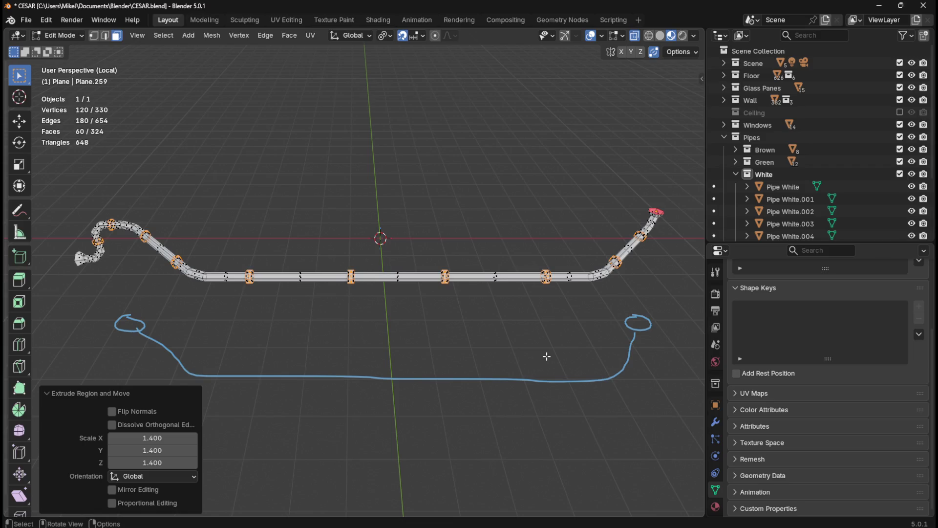
key("ctrl+s")
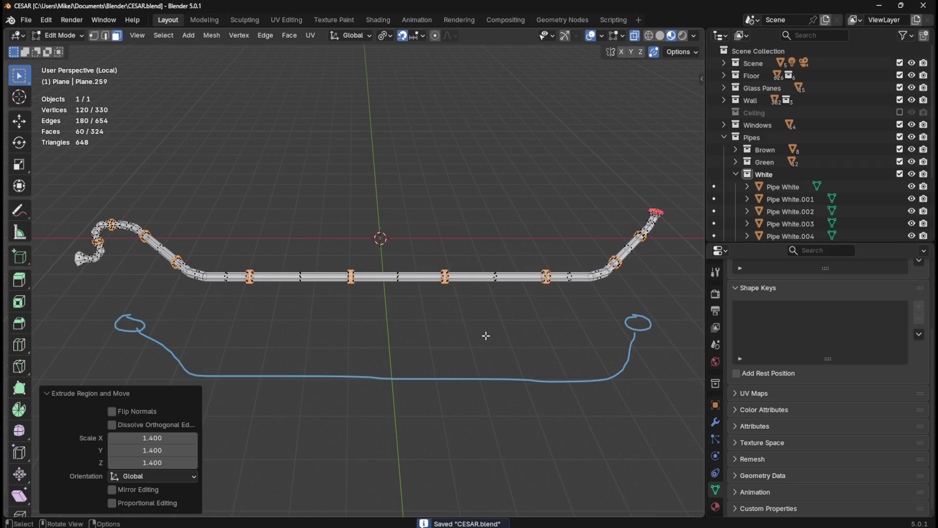
Step: Look at the pipe from the front, clear the selection and turn off X-ray so the pipe shows solid
key("KP_1")
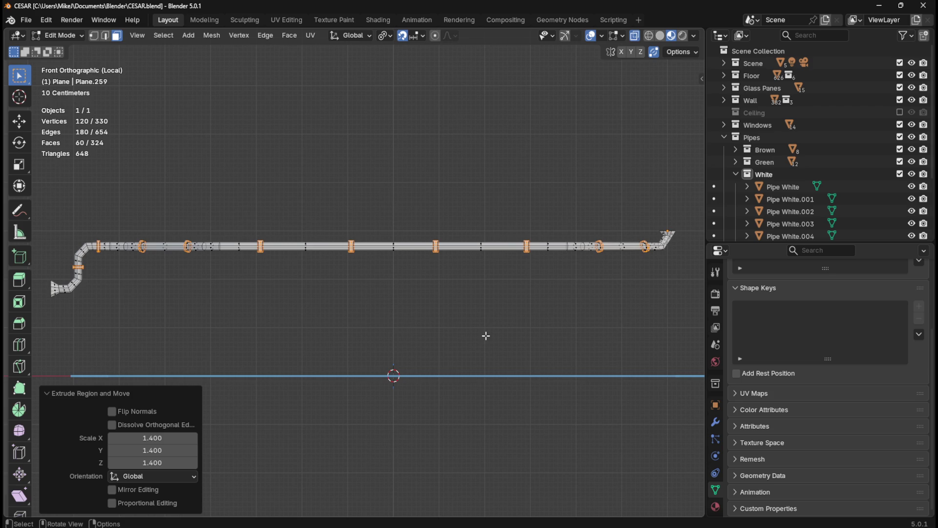
scroll(444, 358, "up", 5)
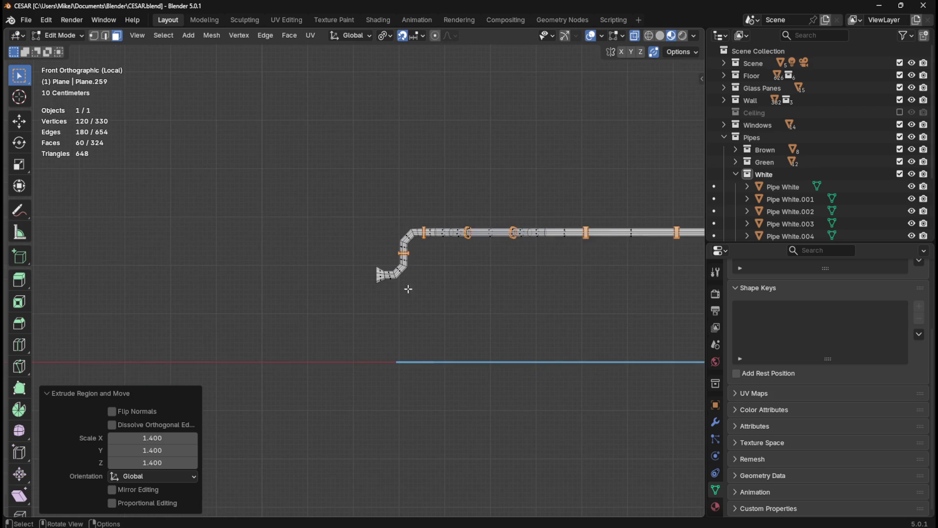
middle_click_drag(546, 308, 417, 331, "shift")
left_click(439, 345)
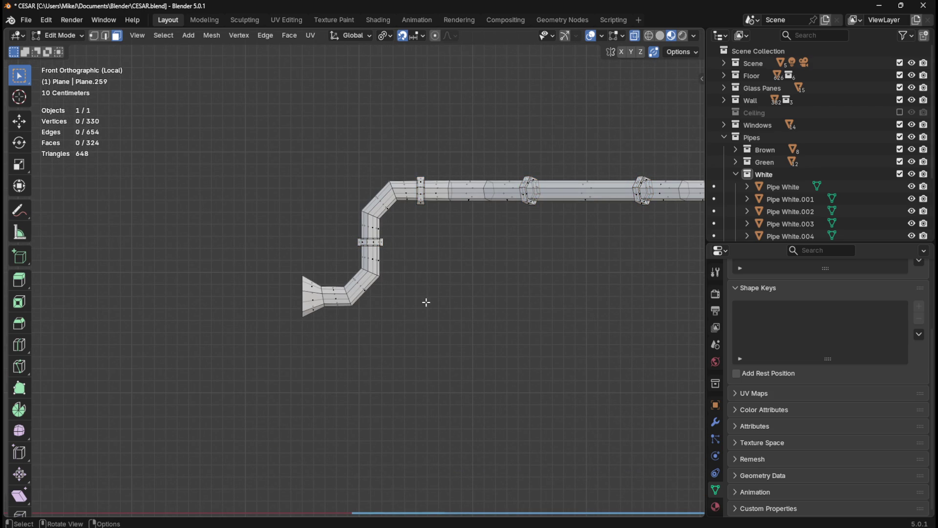
left_click(340, 294, "alt")
left_click(385, 288)
left_click(635, 35)
Step: Select the face loops of the lower bend, upper bend and horizontal pipe runs past the joint
left_click(342, 294, "alt")
left_click(357, 282, "alt+shift")
left_click(367, 255, "alt+shift")
left_click(369, 228, "alt+shift")
left_click(380, 202, "alt+shift")
left_click(406, 188, "alt+shift")
left_click(433, 188, "alt+shift")
left_click(467, 187, "alt+shift")
left_click(498, 186, "alt+shift")
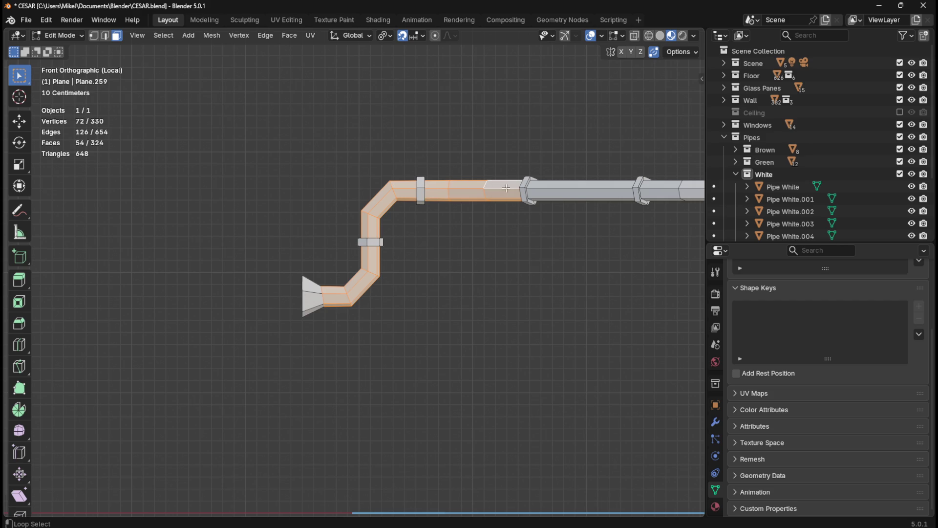
left_click(555, 188, "alt+shift")
left_click(656, 192, "alt+shift")
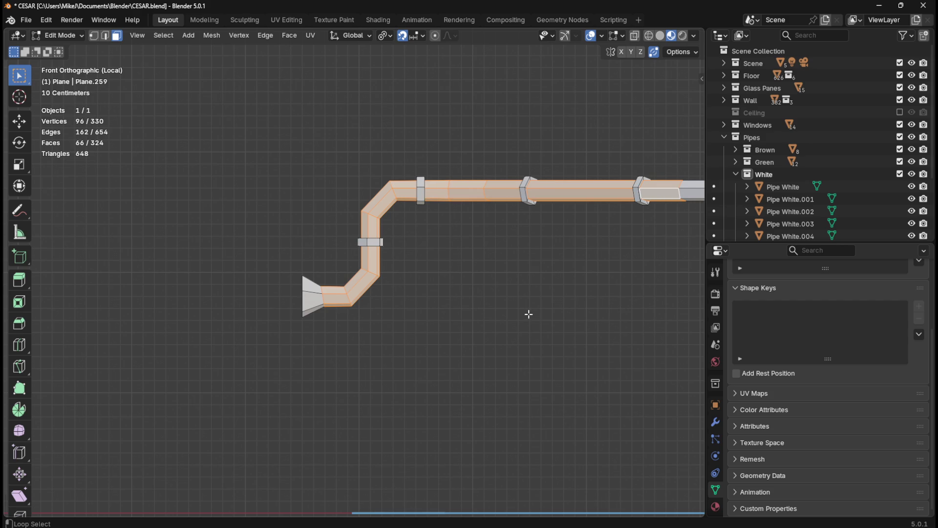
Step: Extend the selection along the further pipe sections up to the right-hand elbow
middle_click_drag(618, 301, 347, 337, "shift")
left_click(438, 225, "alt+shift")
left_click(459, 226, "alt+shift")
left_click(578, 226, "alt+shift")
mouse_move(590, 270)
middle_mouse_down("shift")
mouse_move(413, 327)
mouse_move(503, 238)
middle_mouse_up("shift")
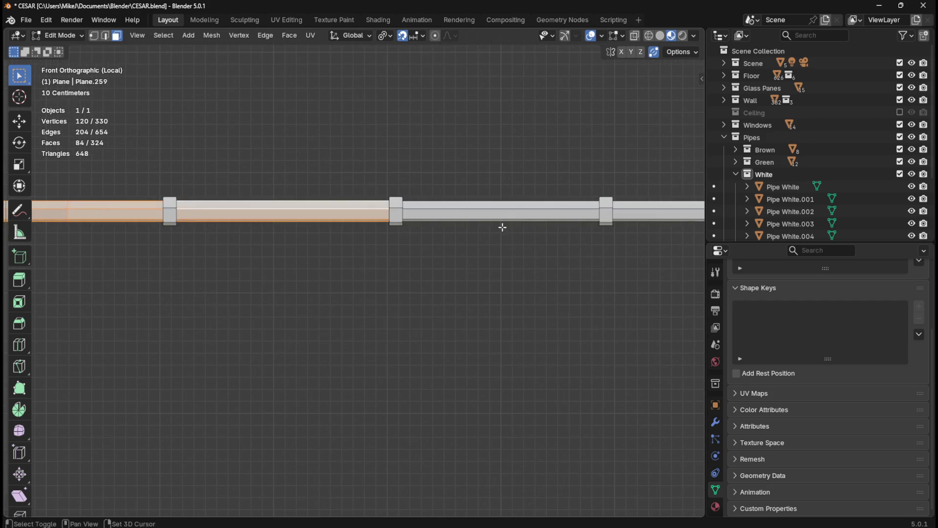
left_click(507, 217, "alt+shift")
left_click(599, 209, "alt+shift")
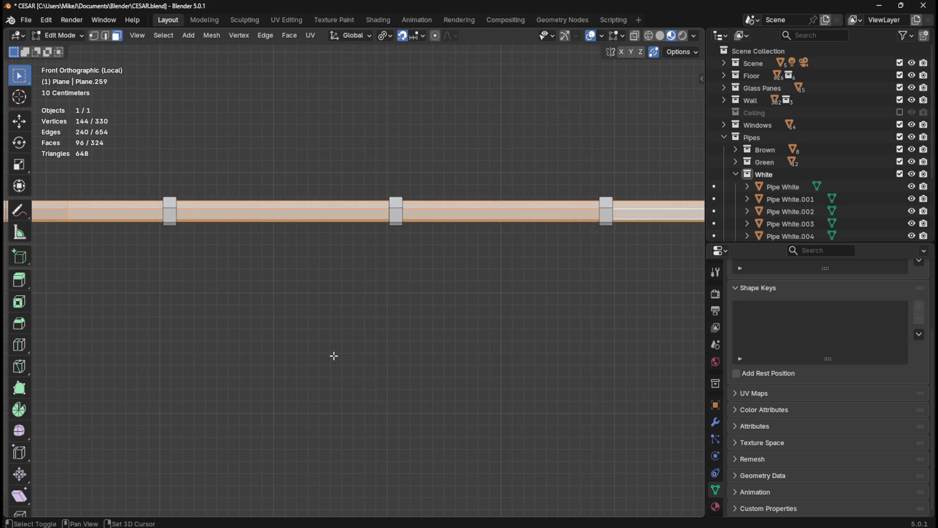
scroll(385, 347, "down", 4)
middle_click_drag(536, 327, 387, 283, "shift")
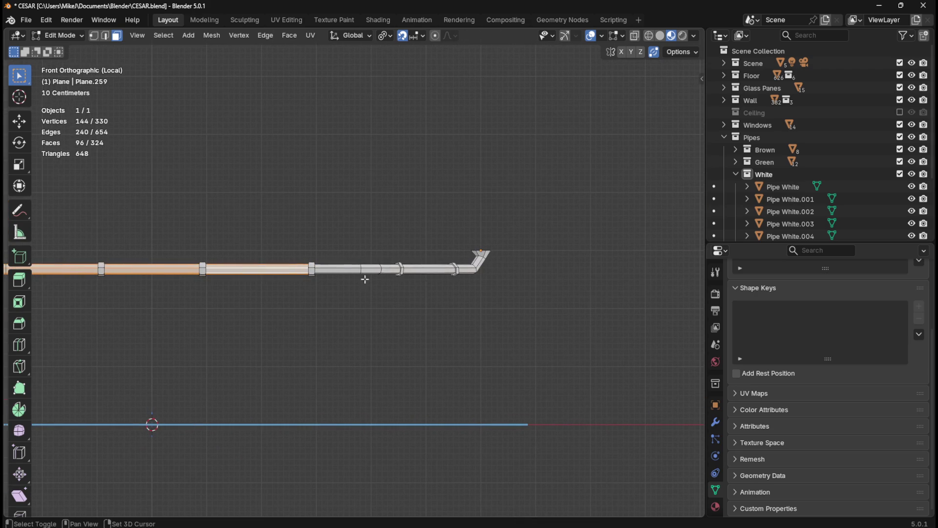
left_click(352, 269, "alt+shift")
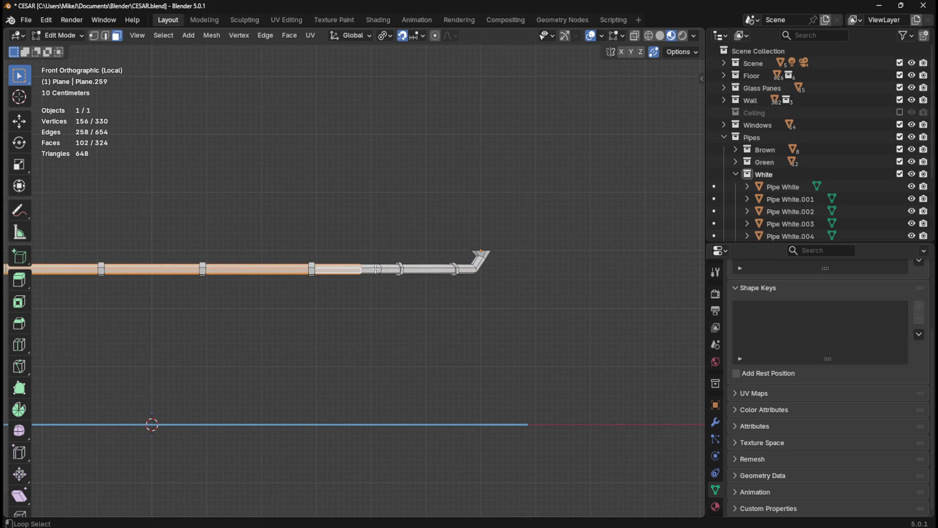
left_click(389, 268, "alt+shift")
left_click(444, 271, "alt+shift")
left_click(466, 268, "alt+shift")
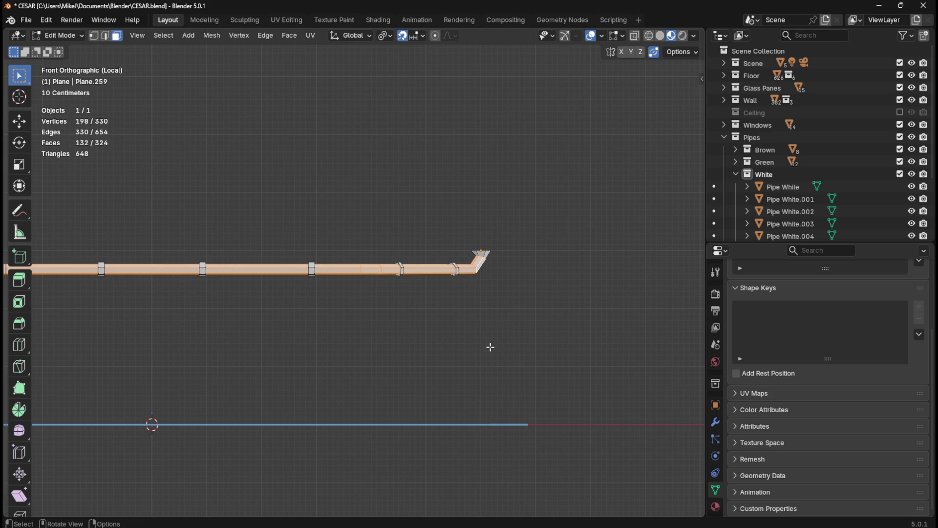
Step: Frame the whole bent pipe in the top view (Numpad 7)
middle_click_drag(306, 324, 528, 310, "shift")
scroll(440, 298, "down", 2, "shift")
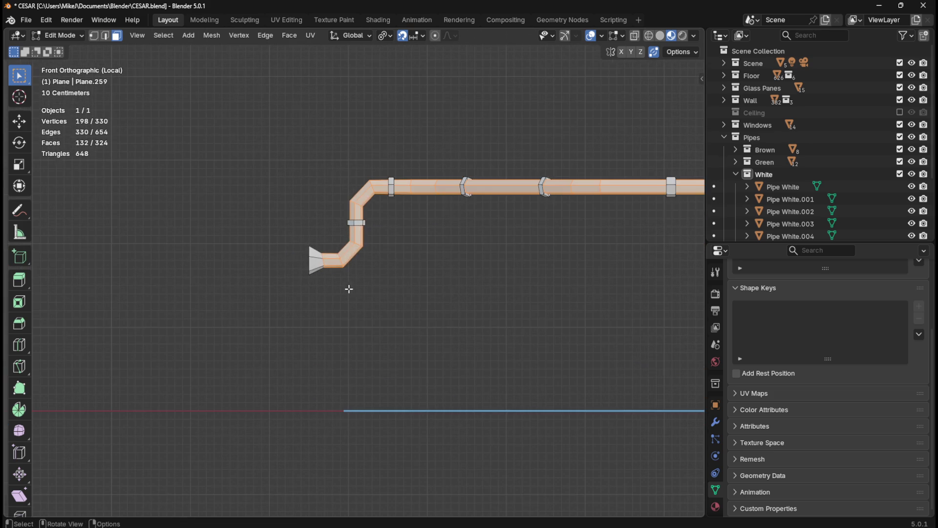
scroll(549, 313, "up", 10, "ctrl")
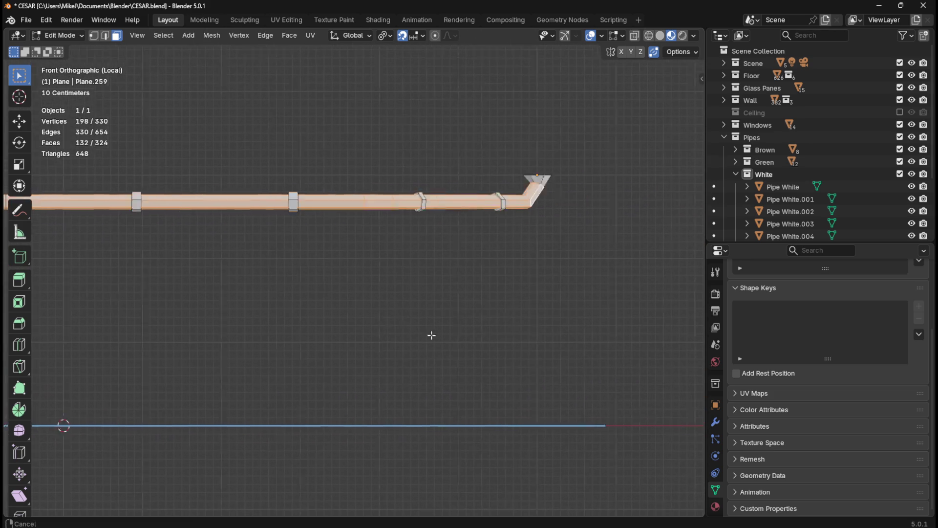
mouse_move(497, 340)
middle_mouse_down()
mouse_move(421, 293)
mouse_move(425, 312)
middle_mouse_up()
key("KP_7")
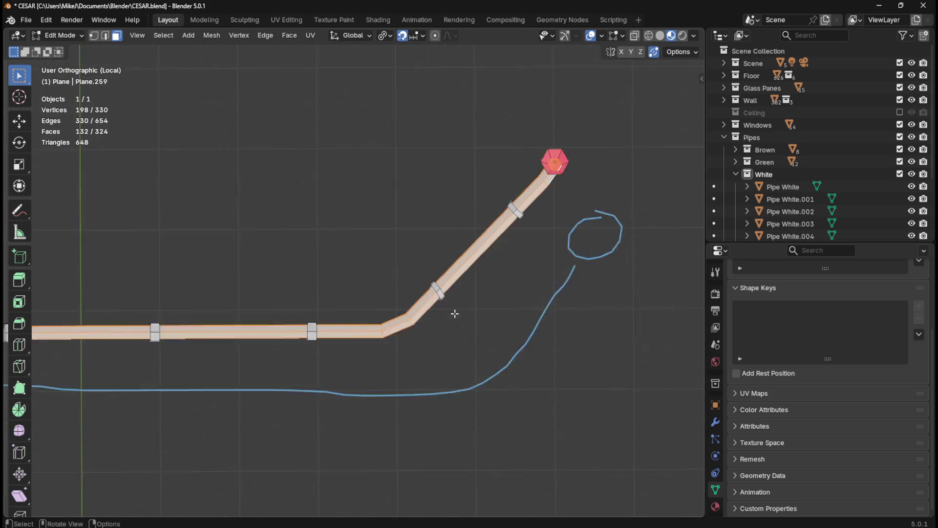
scroll(454, 313, "down", 3)
middle_click_drag(319, 373, 479, 373, "shift")
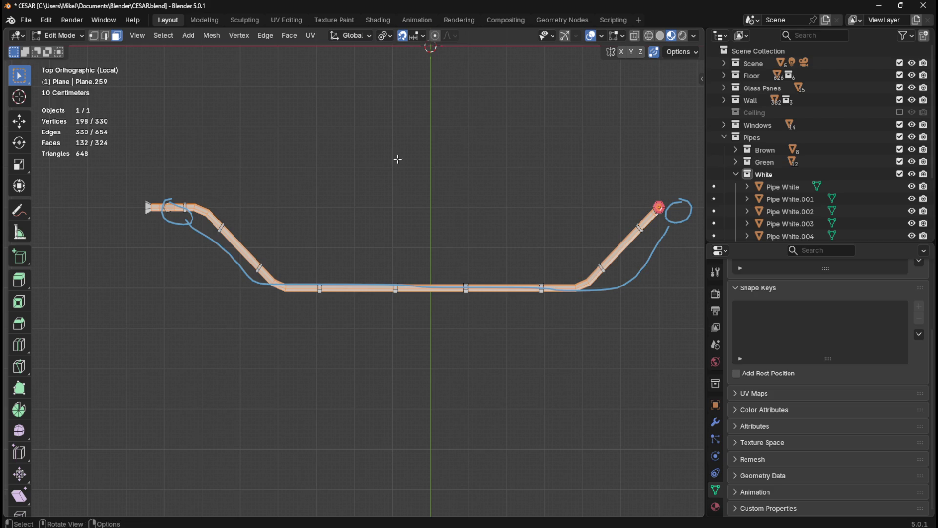
Step: In the Shading workspace, add a material slot and assign Marble White to the selected body faces
left_click(378, 19)
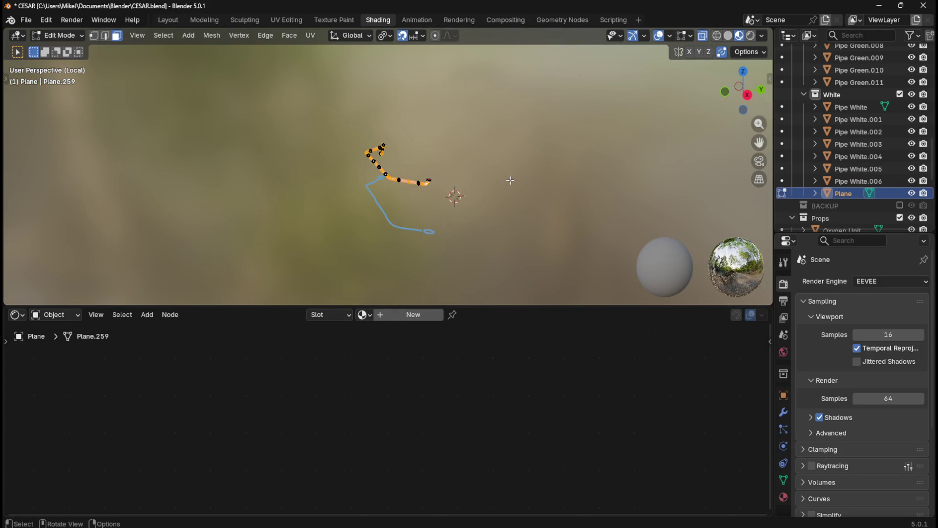
mouse_move(511, 181)
middle_mouse_down()
mouse_move(499, 212)
mouse_move(322, 306)
middle_mouse_up()
left_click(336, 315)
left_click(393, 340)
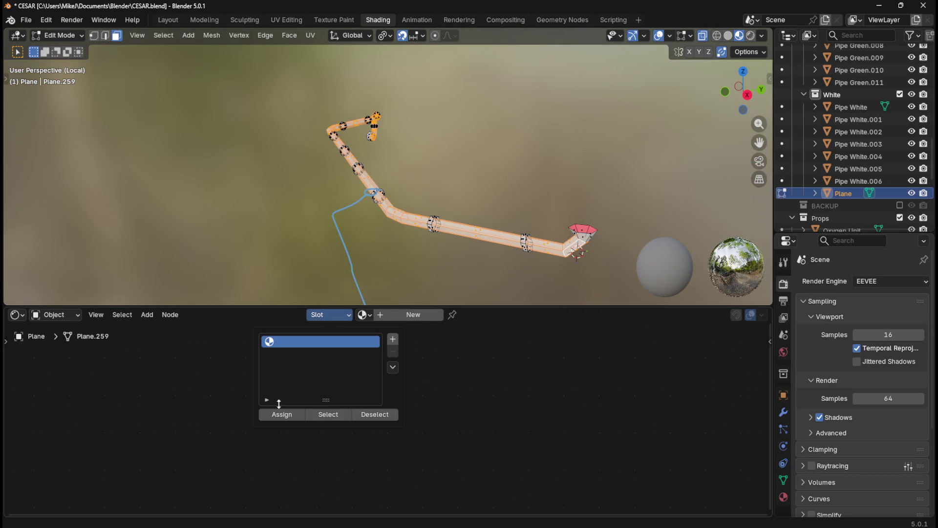
left_click(276, 416)
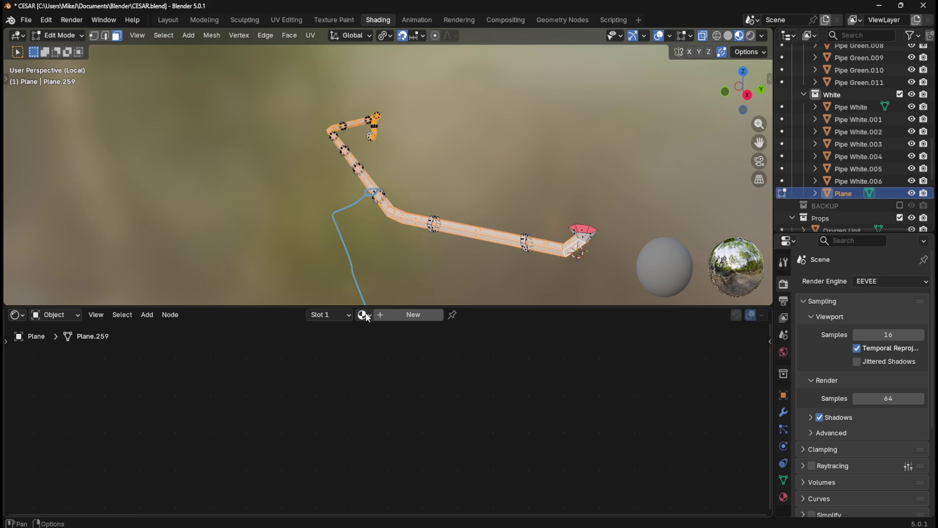
left_click(365, 316)
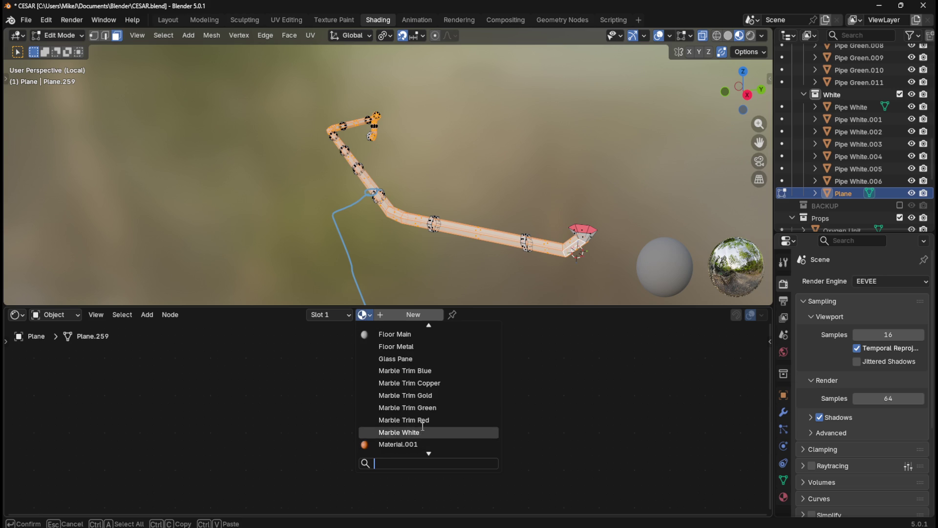
left_click(418, 431)
Step: Invert the selection to the rings and assign them the Pipe Ring material in a second slot
left_click(316, 315)
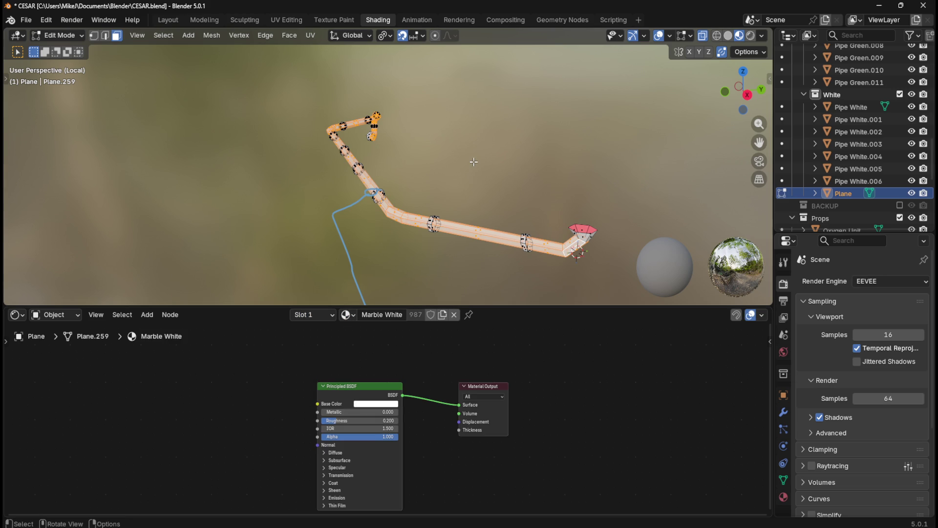
key("ctrl+i")
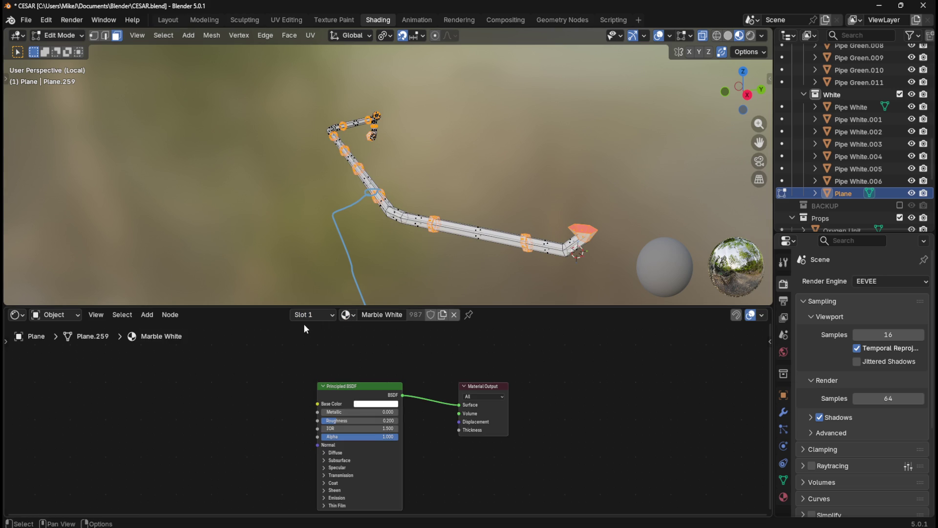
left_click(324, 315)
left_click(377, 339)
left_click(270, 415)
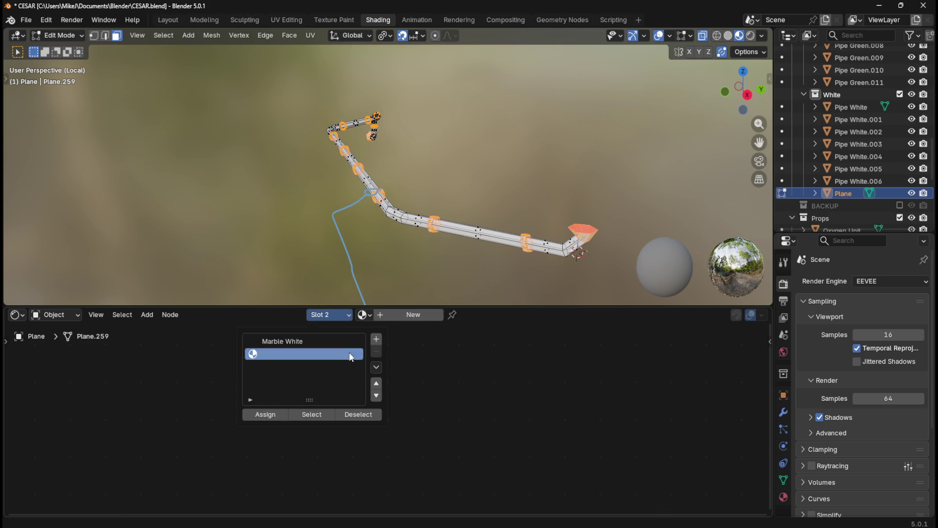
left_click(362, 315)
scroll(415, 430, "down", 5)
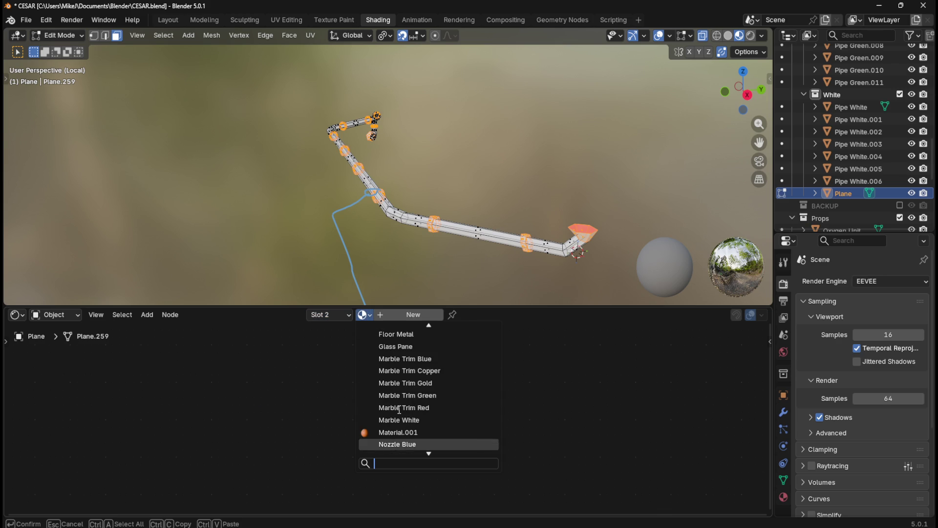
scroll(415, 430, "down", 3)
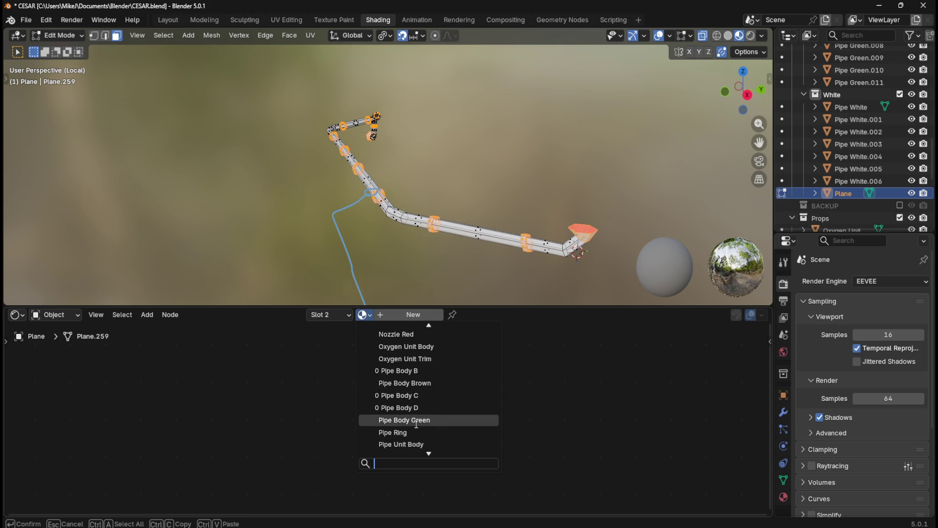
left_click(414, 432)
Step: Leave Edit Mode, check the pipe's two material slots and return to the Layout workspace
key("Tab")
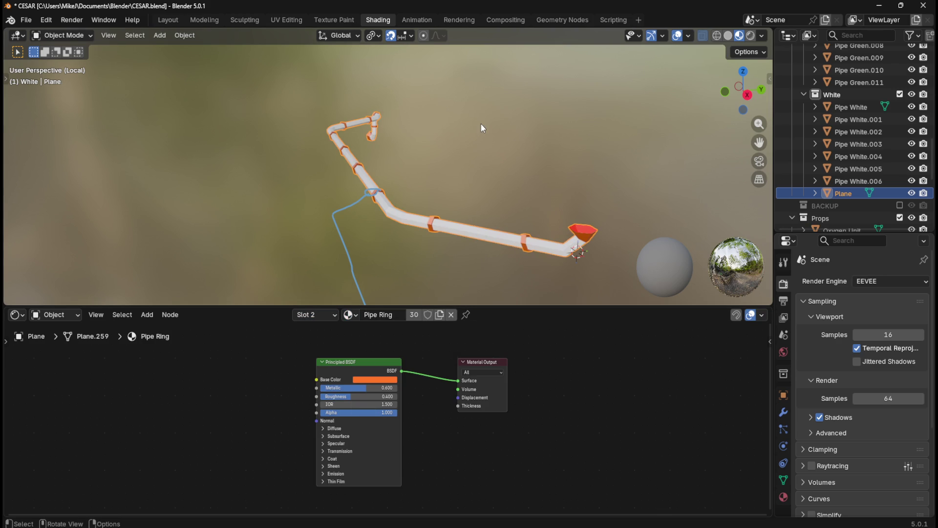
left_click(309, 315)
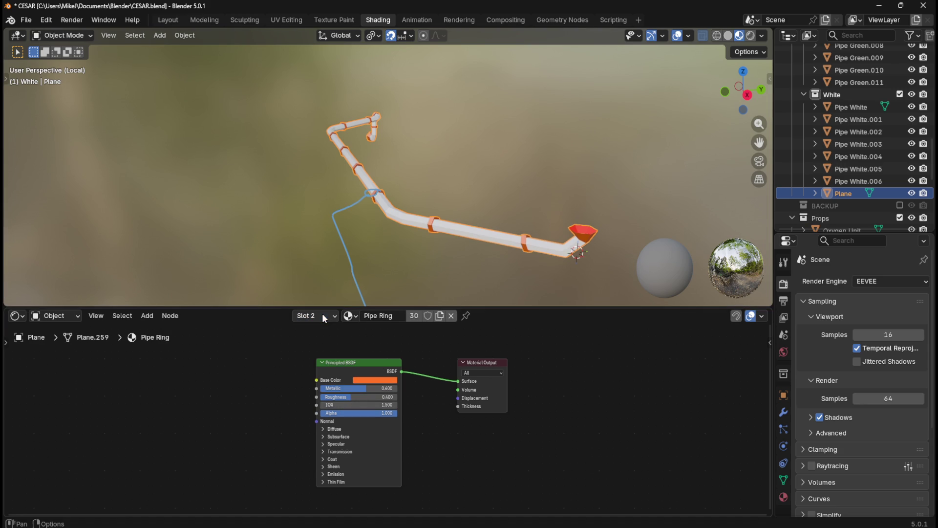
left_click(179, 20)
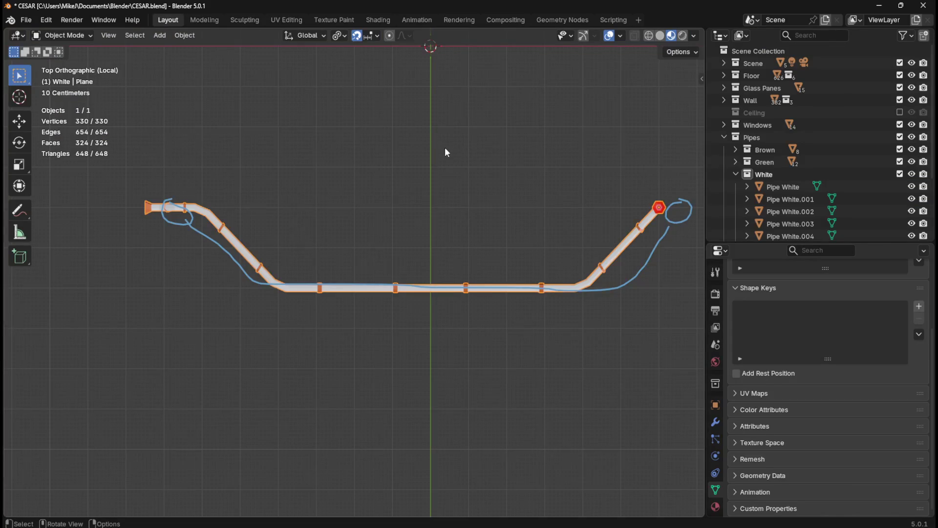
Step: Exit local view and orbit to see the pipe among the walls and glass panes
key("KP_Divide")
mouse_move(460, 288)
middle_mouse_down()
mouse_move(453, 292)
mouse_move(506, 313)
mouse_move(277, 331)
mouse_move(475, 289)
mouse_move(423, 299)
middle_mouse_up()
mouse_move(316, 294)
middle_mouse_down()
mouse_move(535, 280)
mouse_move(274, 243)
mouse_move(372, 333)
mouse_move(351, 376)
mouse_move(329, 305)
middle_mouse_up()
scroll(371, 333, "up", 2)
Step: Flatten the funnel's top rim loop by scaling it to 0 along Z
key("Tab")
key("Tab")
key("Tab")
key("1")
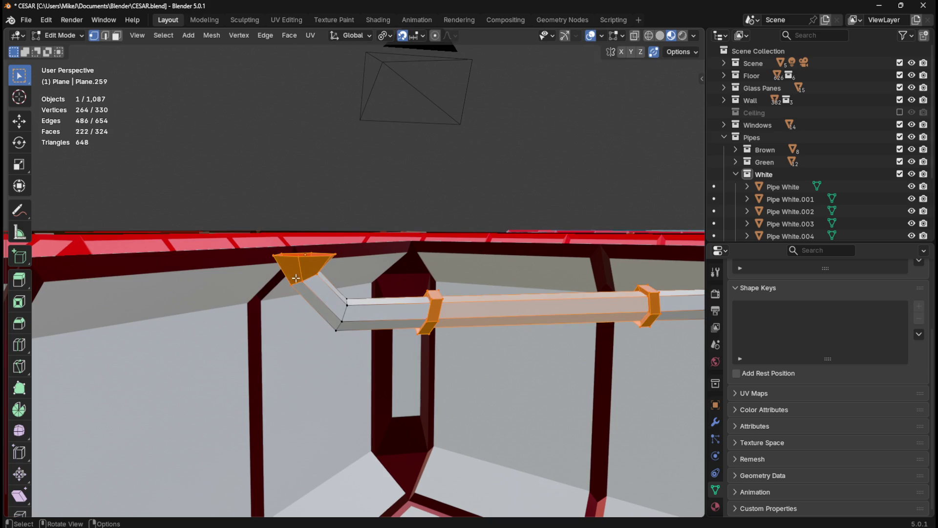
key("2")
left_click(335, 281, "alt")
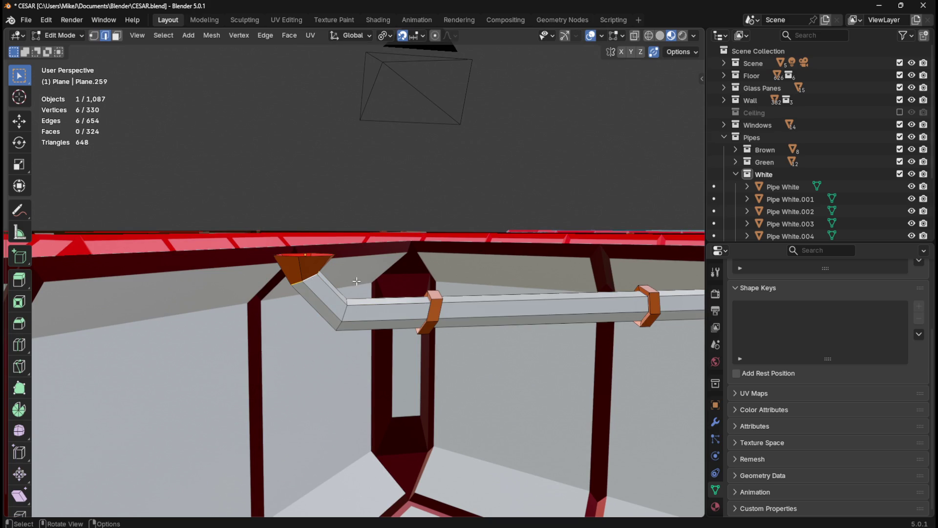
key("1")
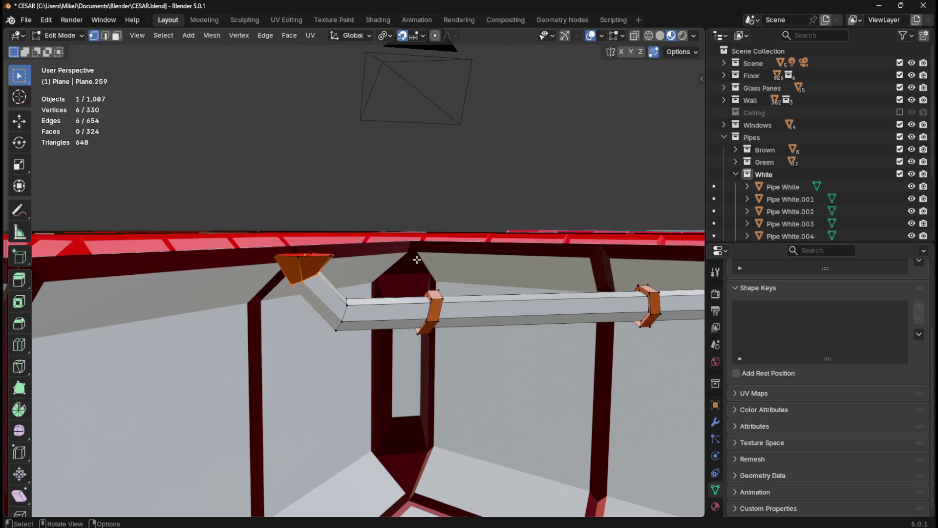
key("s")
key("z")
key("0")
key("Return")
mouse_move(415, 272)
middle_mouse_down()
mouse_move(405, 262)
mouse_move(479, 289)
mouse_move(492, 324)
mouse_move(565, 259)
mouse_move(332, 250)
mouse_move(394, 247)
mouse_move(342, 262)
mouse_move(524, 265)
mouse_move(390, 258)
middle_mouse_up()
key("Tab")
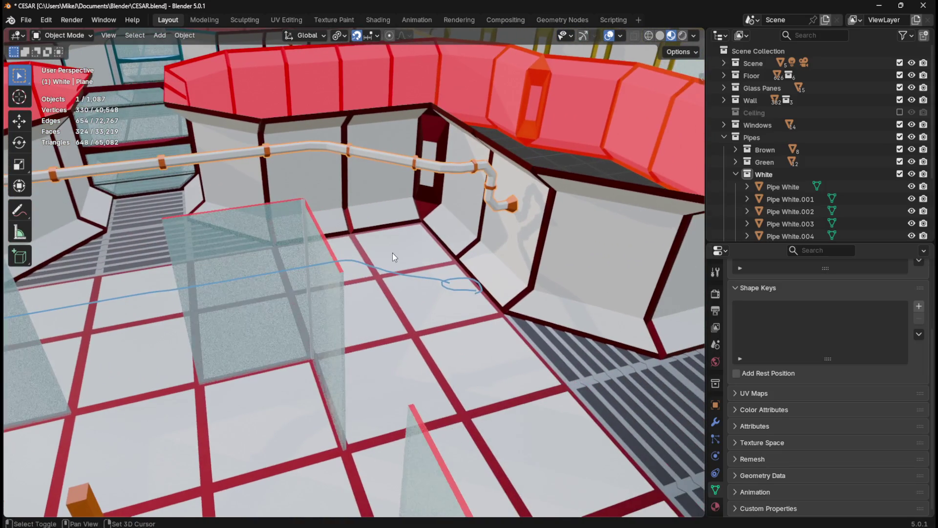
Step: Save the level and frame the pipe's room in the top plan view
middle_click_drag(151, 254, 595, 239)
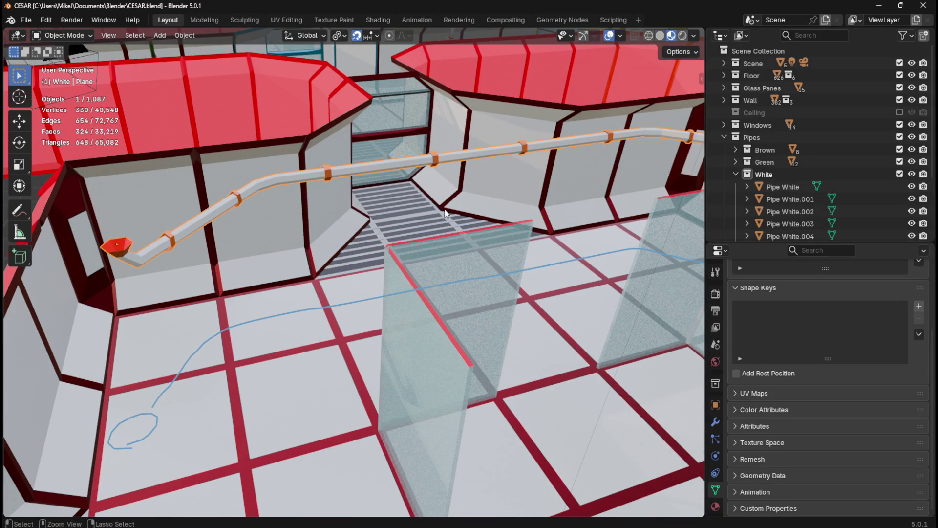
key("ctrl+s")
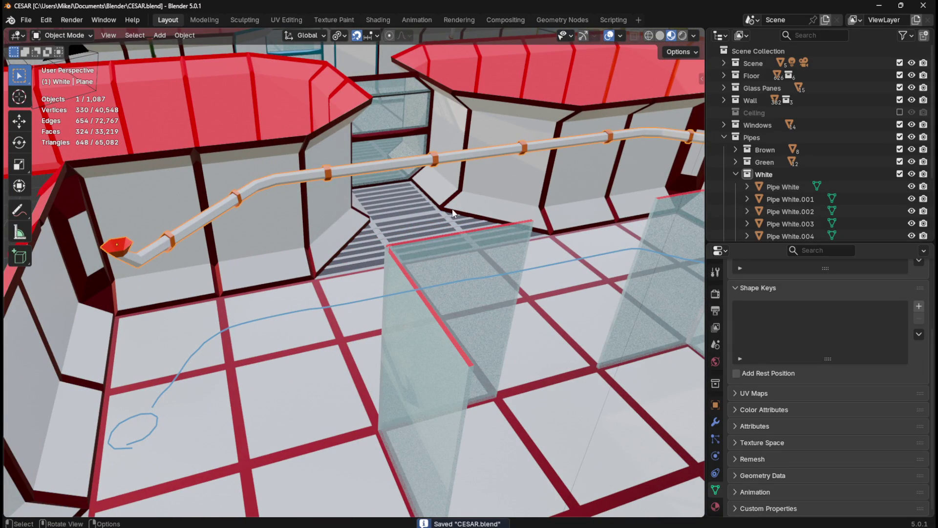
key("KP_7")
scroll(421, 224, "down", 5)
middle_click_drag(414, 245, 413, 288, "shift")
Step: Erase the blue guide strokes along the pipe and the room's right side with the Annotate eraser
left_click(22, 214)
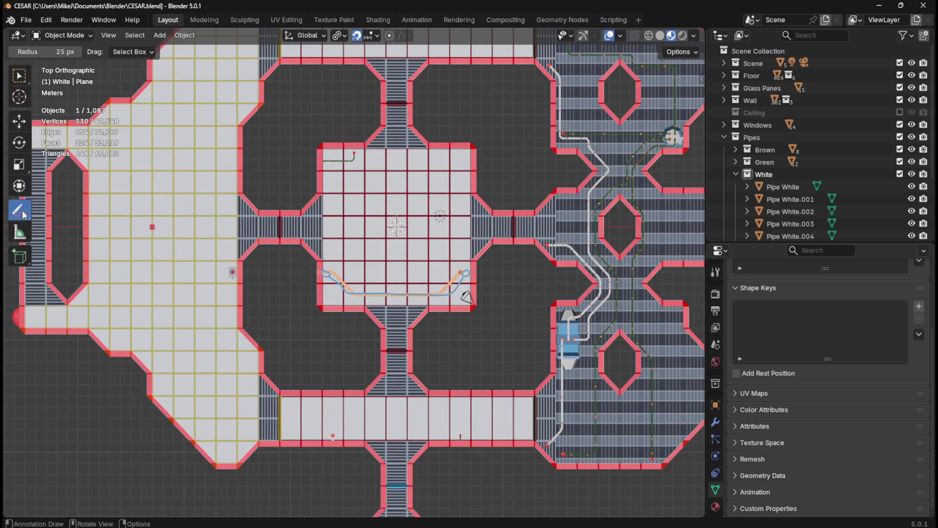
mouse_move(324, 273)
left_mouse_down()
mouse_move(369, 294)
mouse_move(425, 295)
left_mouse_up()
mouse_move(425, 294)
right_mouse_down()
mouse_move(478, 250)
mouse_move(464, 272)
right_mouse_up()
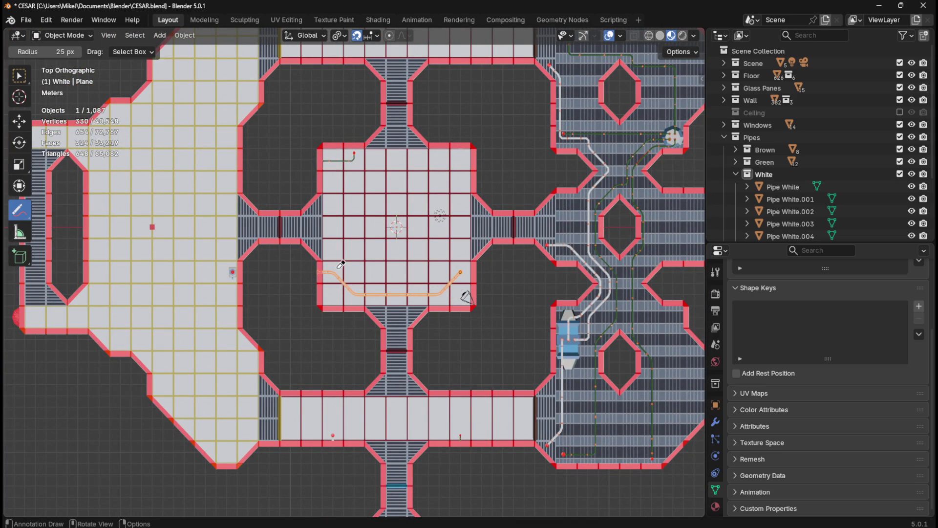
left_click(27, 80)
Step: Rename the Plane object in the Outliner to Pipe White.007 by pasting the copied name
scroll(358, 355, "down", 4)
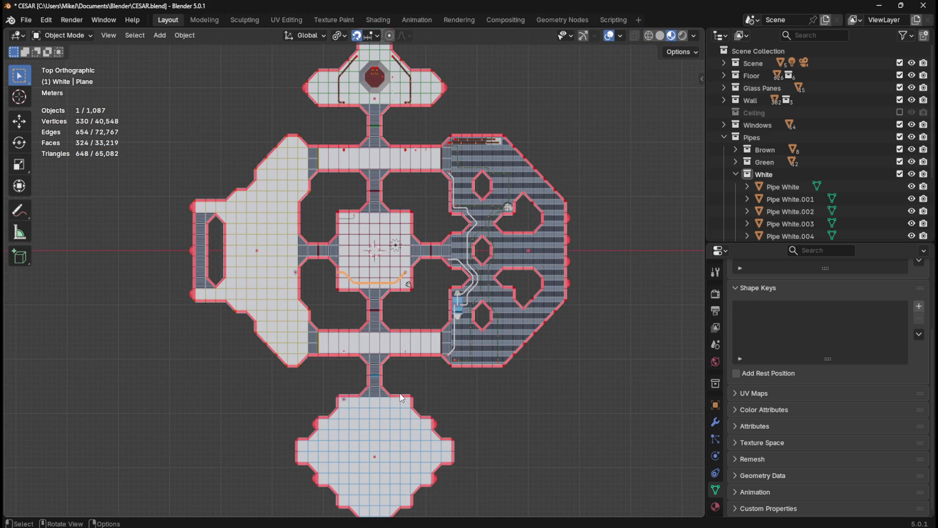
scroll(780, 197, "down", 3)
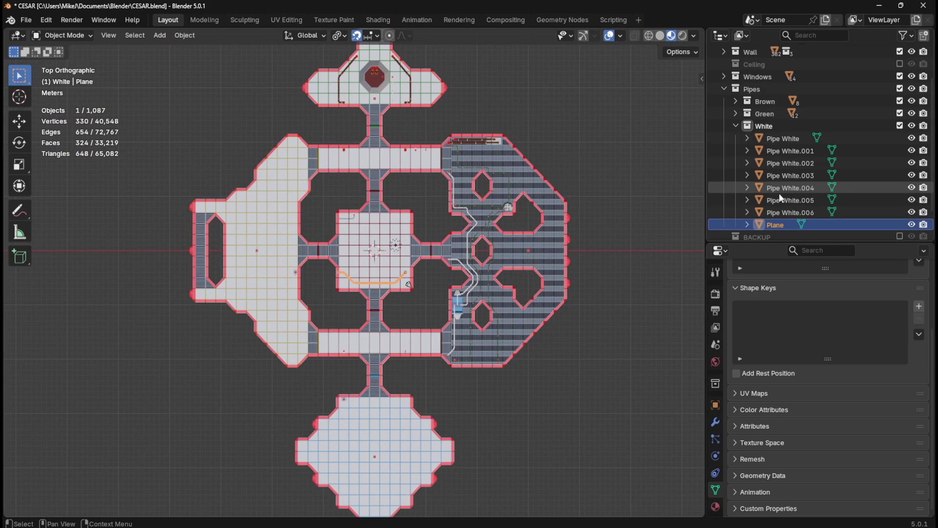
double_click(786, 139)
key("ctrl+c")
left_click(782, 222)
double_click(782, 222)
scroll(782, 222, "down", 2)
key("ctrl+v")
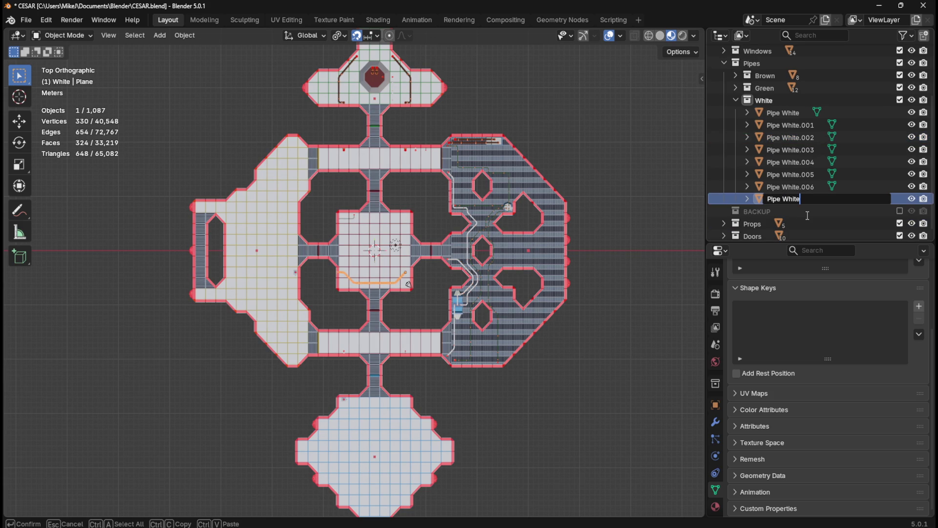
key("Return")
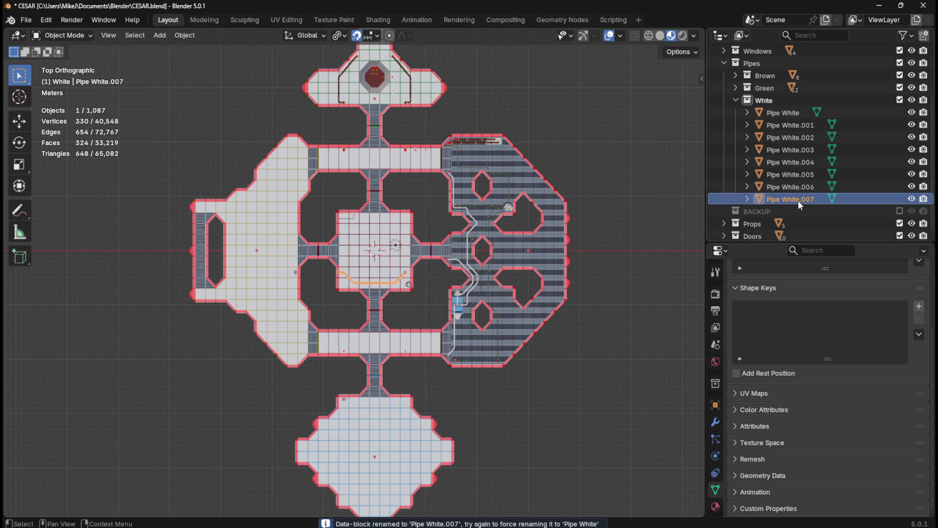
Step: Select all the white pipes and briefly hide the floor to inspect their layout, then deselect them
left_click(804, 112)
left_click(793, 198, "shift")
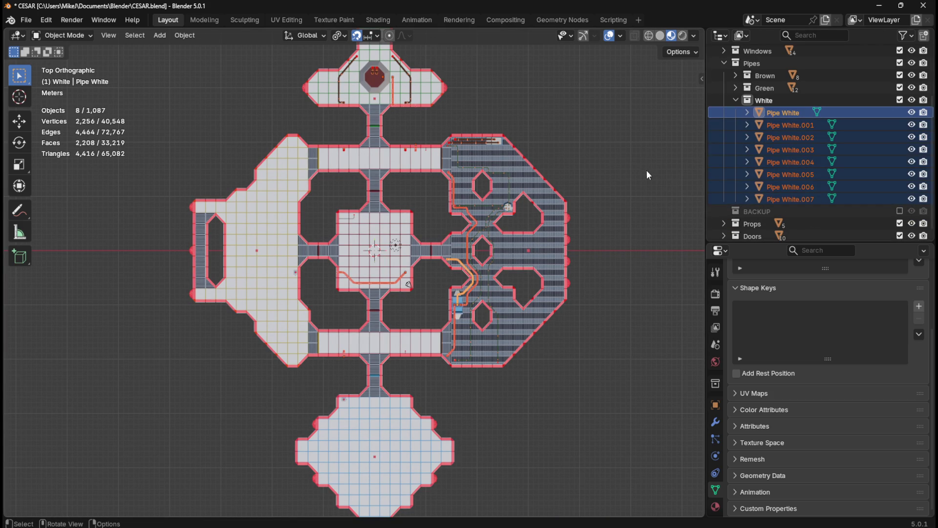
scroll(590, 258, "down", 2)
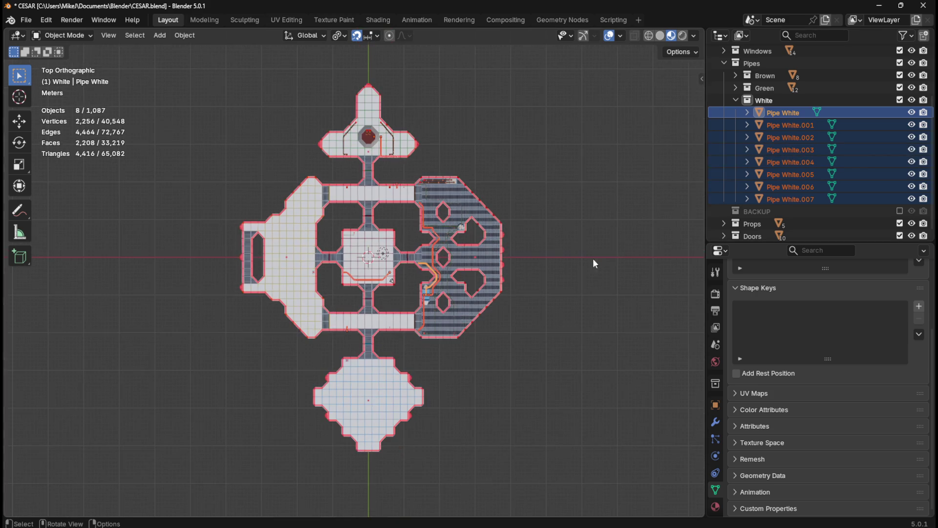
scroll(784, 167, "up", 2)
scroll(784, 167, "up", 2)
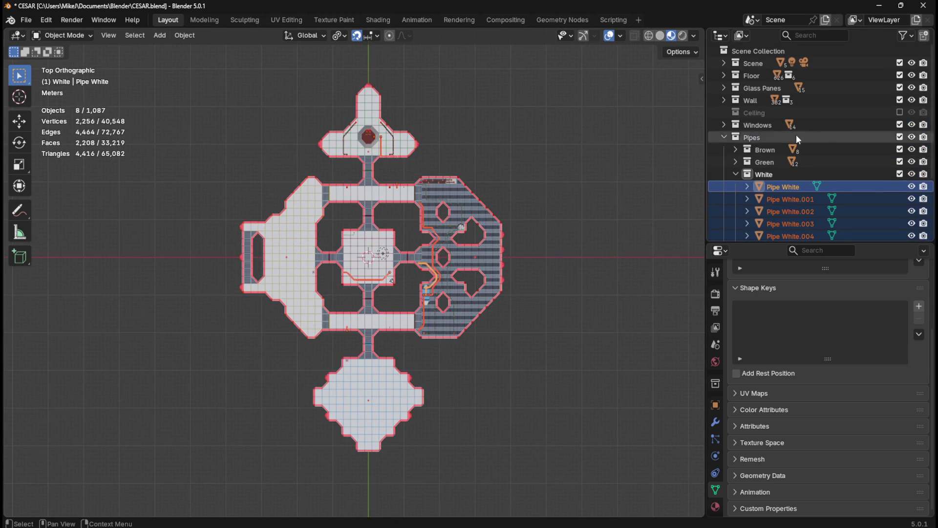
left_click(900, 75)
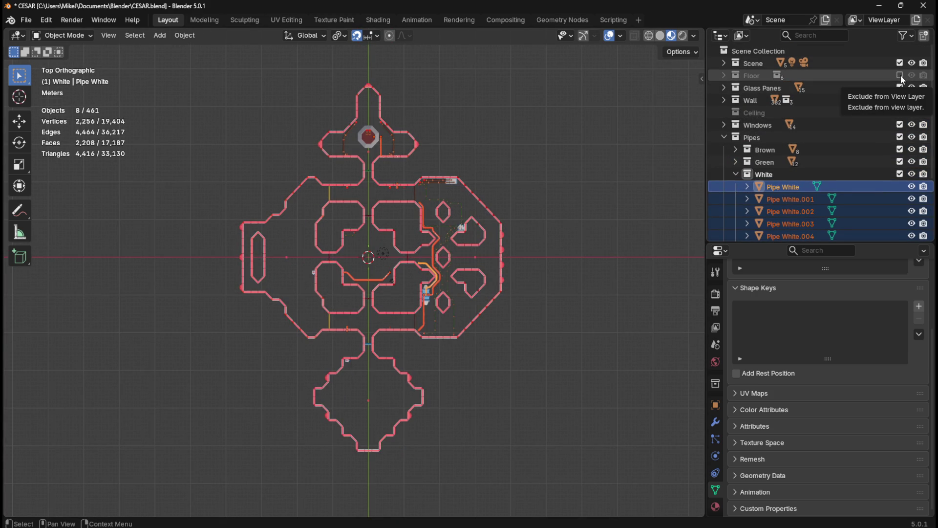
left_click(900, 76)
left_click(655, 213)
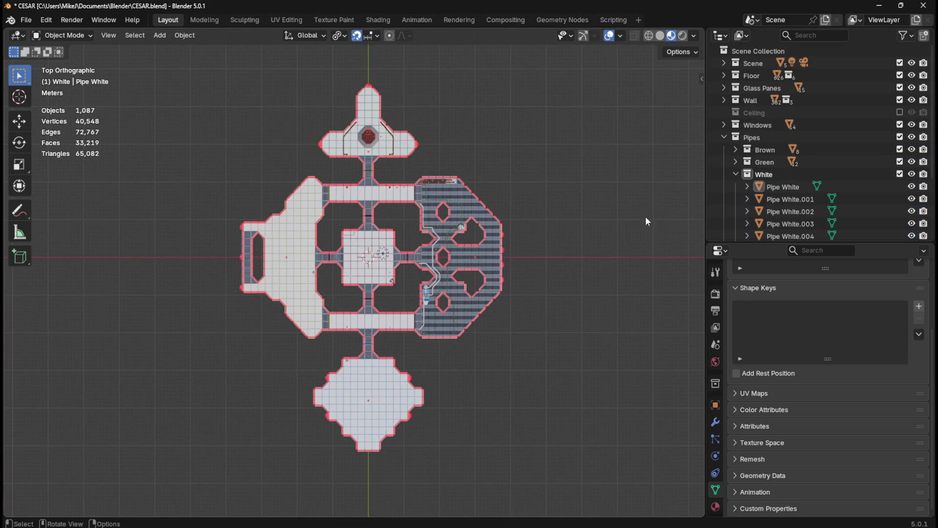
Step: Save CESAR.blend and zoom the plan view onto the central rooms
key("ctrl+s")
scroll(843, 159, "down", 3)
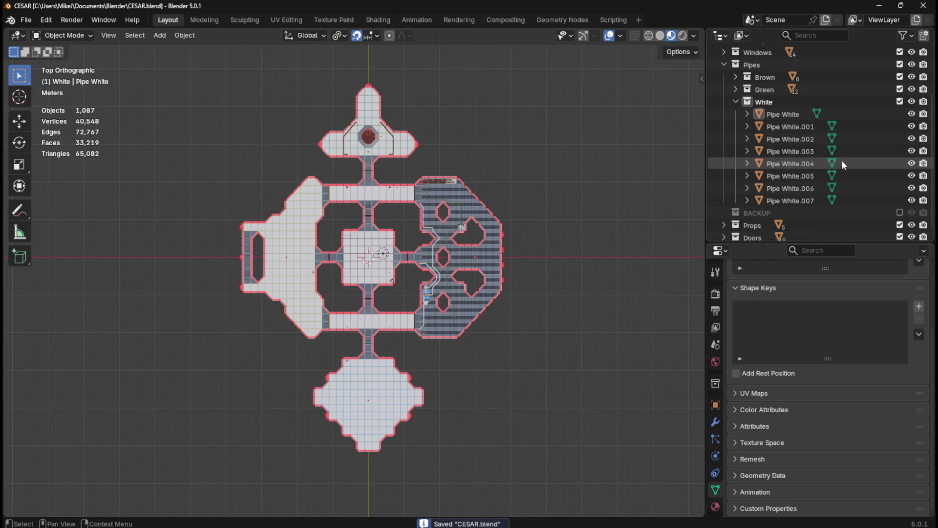
scroll(829, 172, "down", 1)
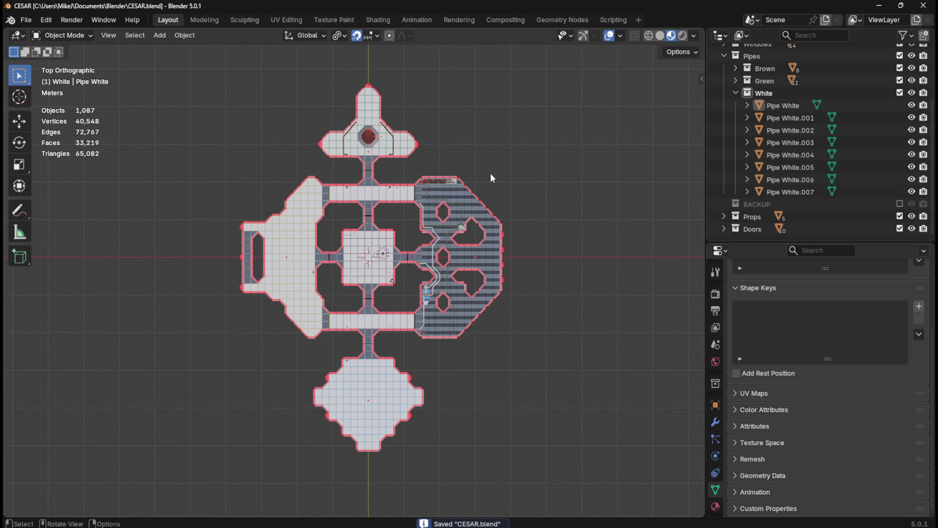
scroll(491, 198, "up", 4)
scroll(771, 145, "up", 3)
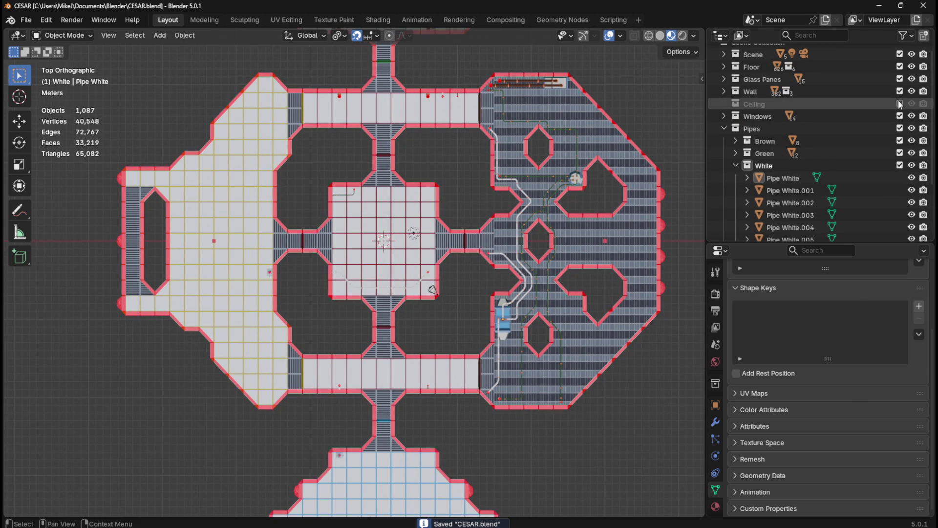
Step: Show the Ceiling collection again and save the file
left_click(900, 104)
scroll(490, 212, "up", 3)
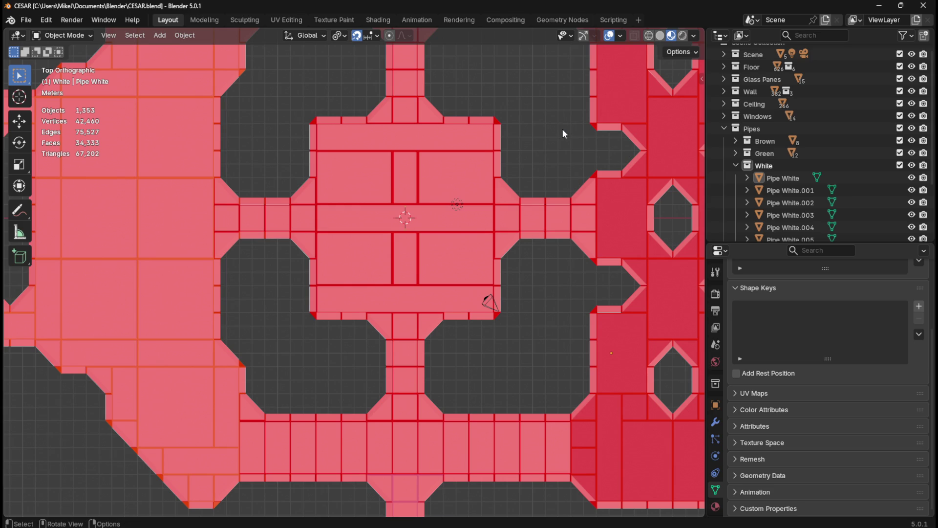
key("ctrl+s")
Step: Walk in first person through the central junction and corridor to the water cooler
key("shift+grave")
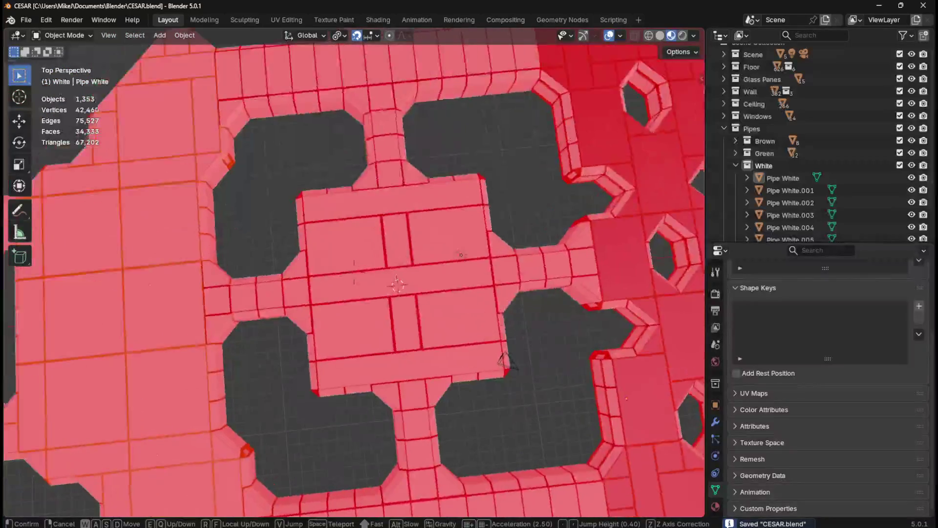
key("w")
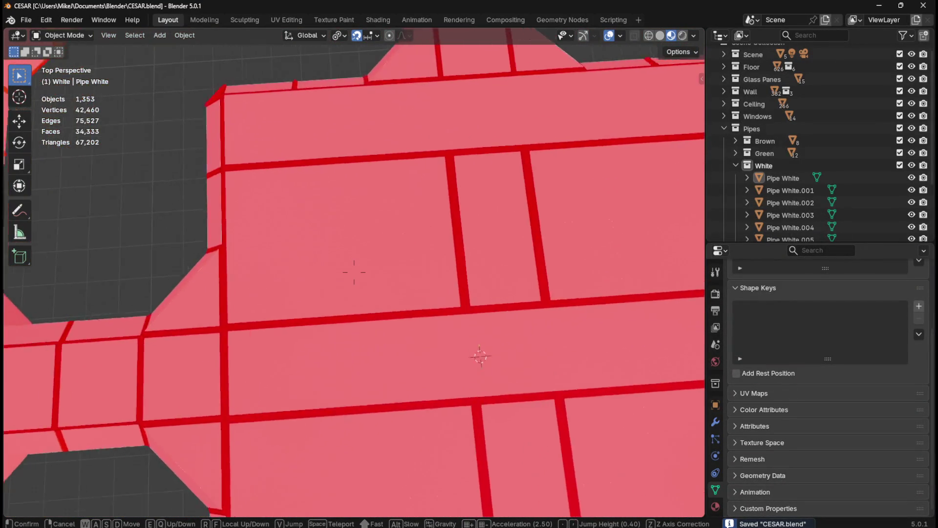
key("w")
key("w")
key("w")
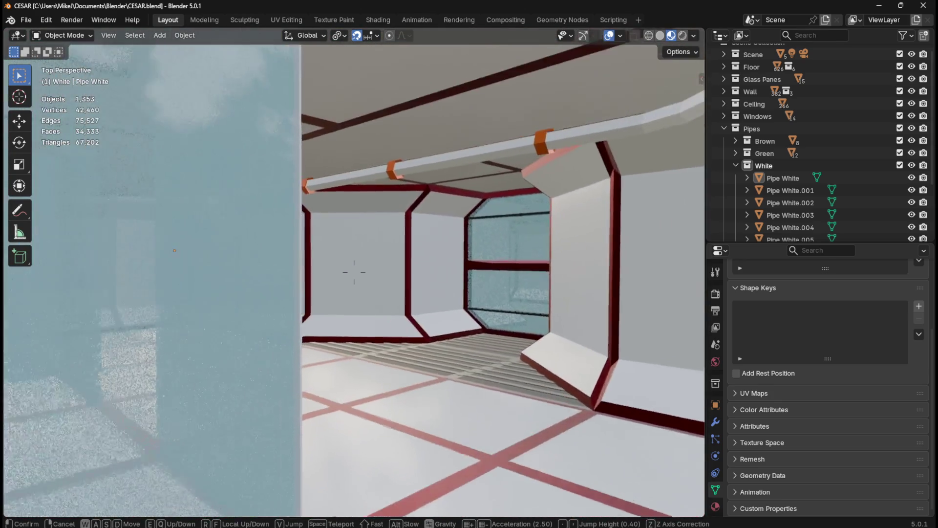
key("w")
key("w")
key("w")
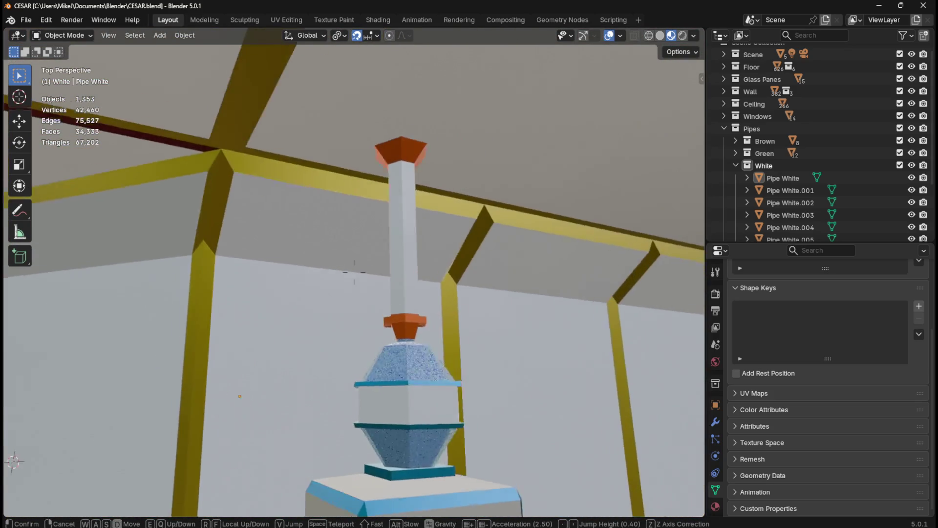
key("s")
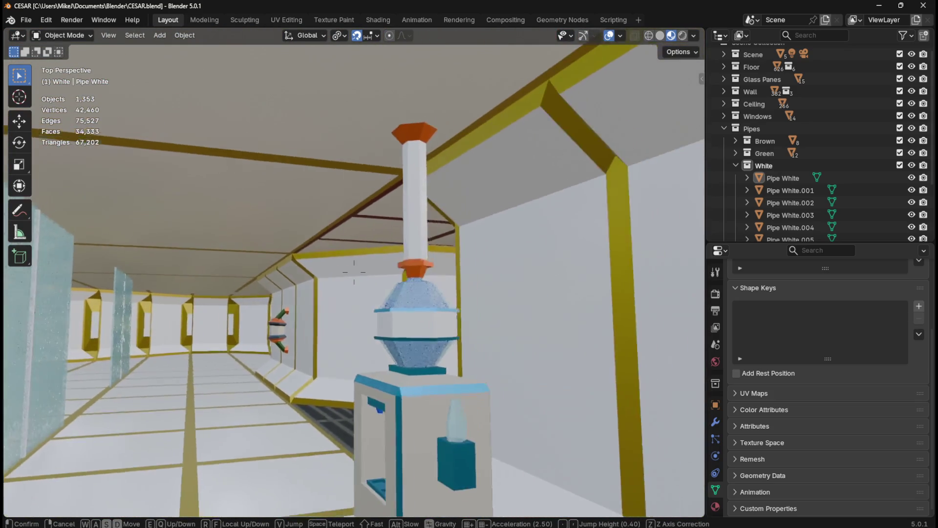
key("w")
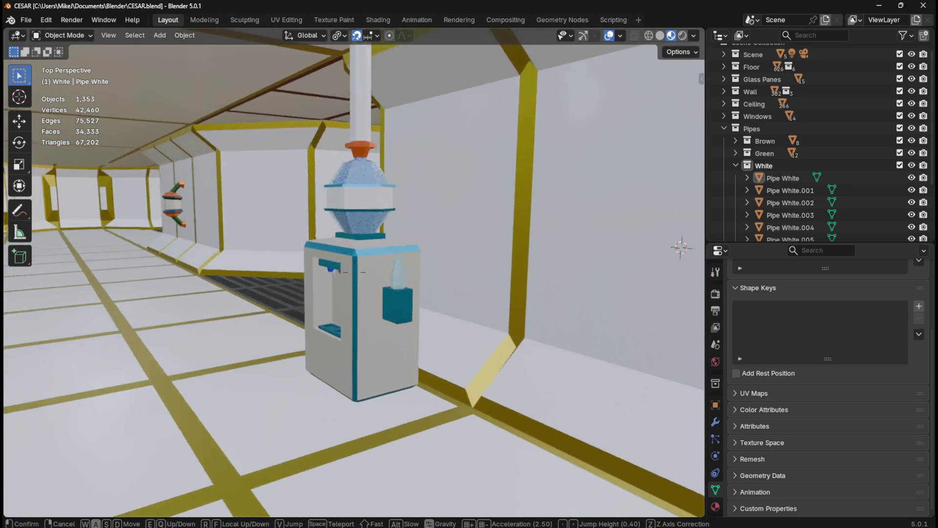
key("w")
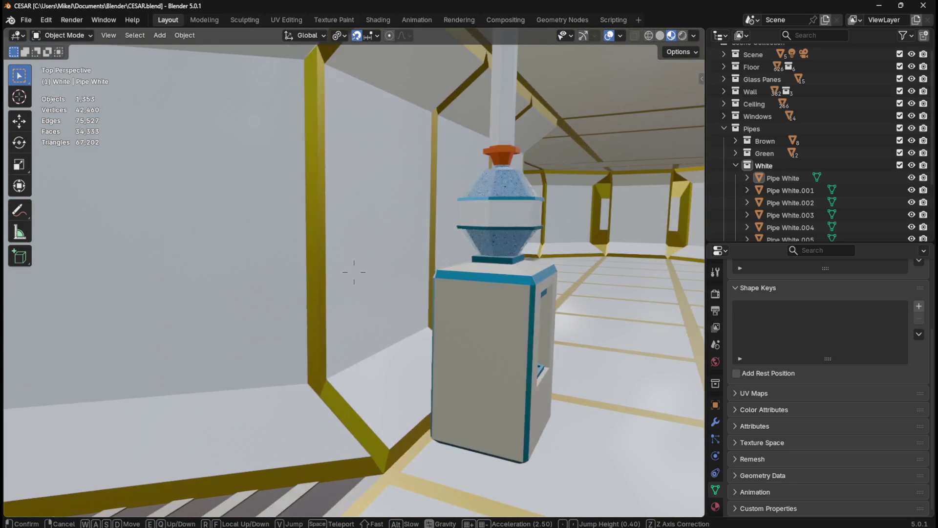
mouse_move(354, 272)
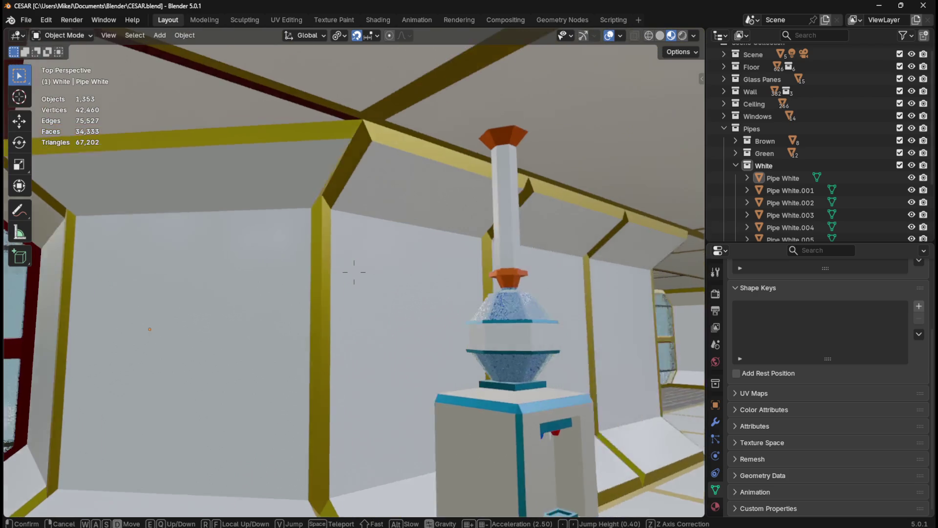
key("w")
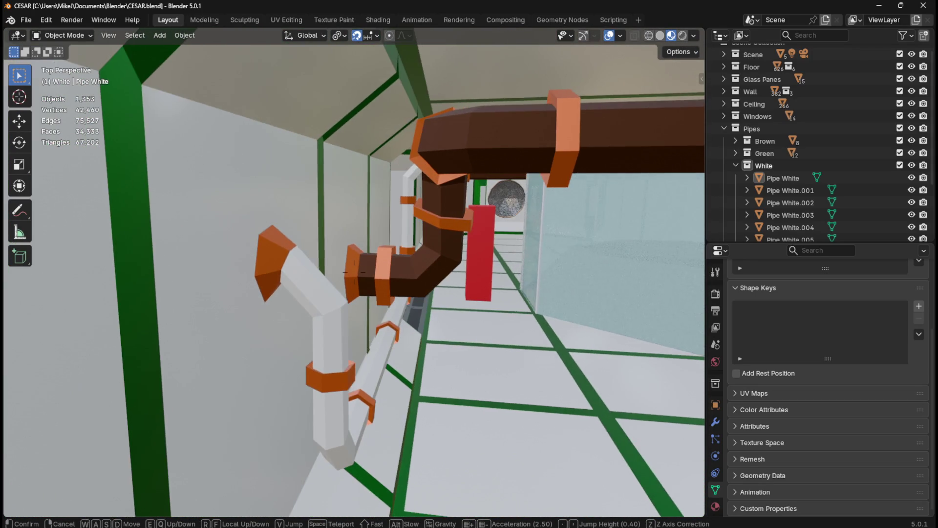
Step: Walk the green corridors past the brown ceiling pipe, white wall pipe and red block, then exit walk mode
key("w")
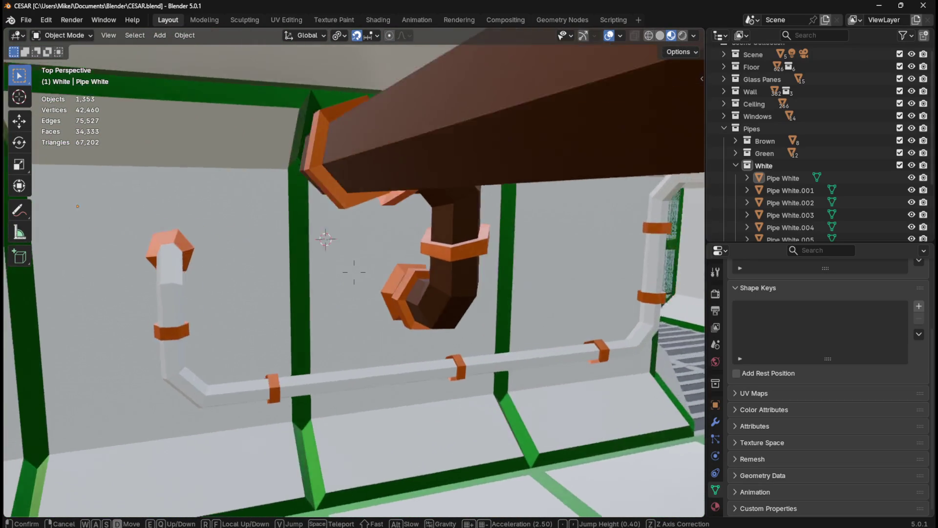
key("w")
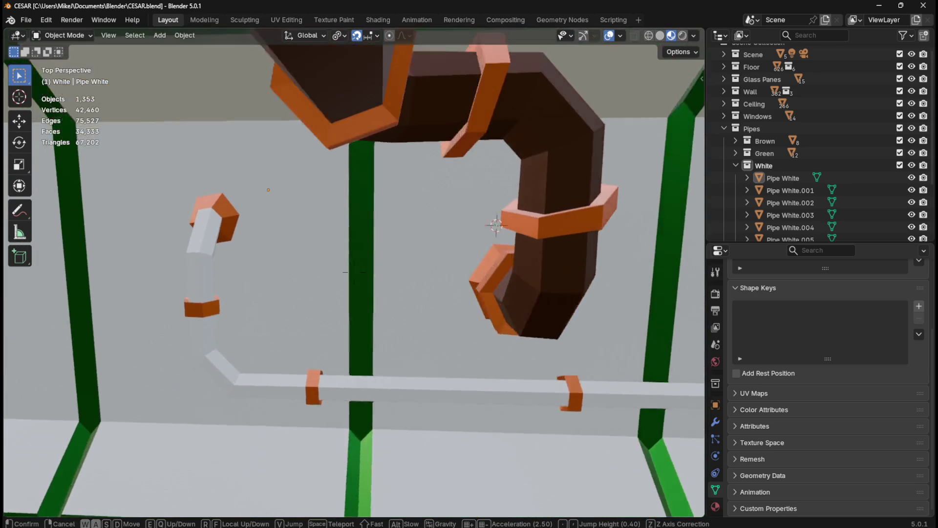
key("w")
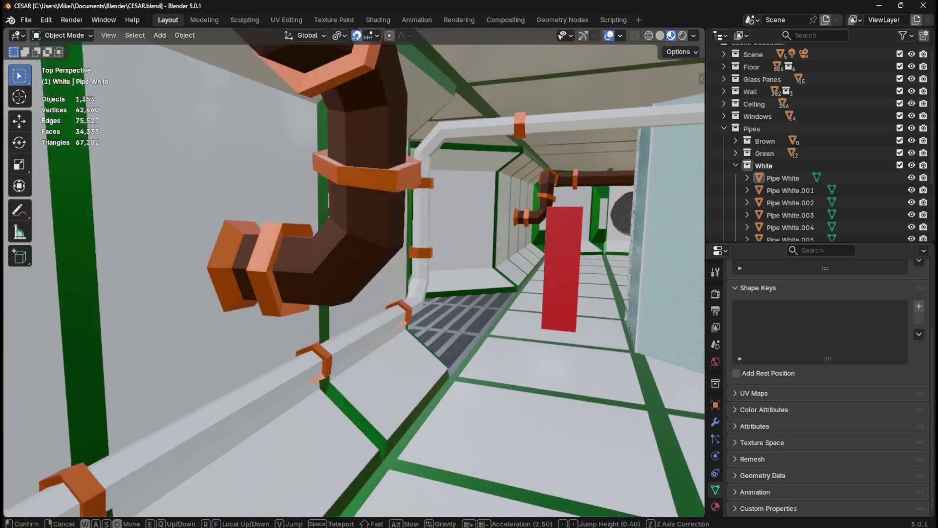
key("w")
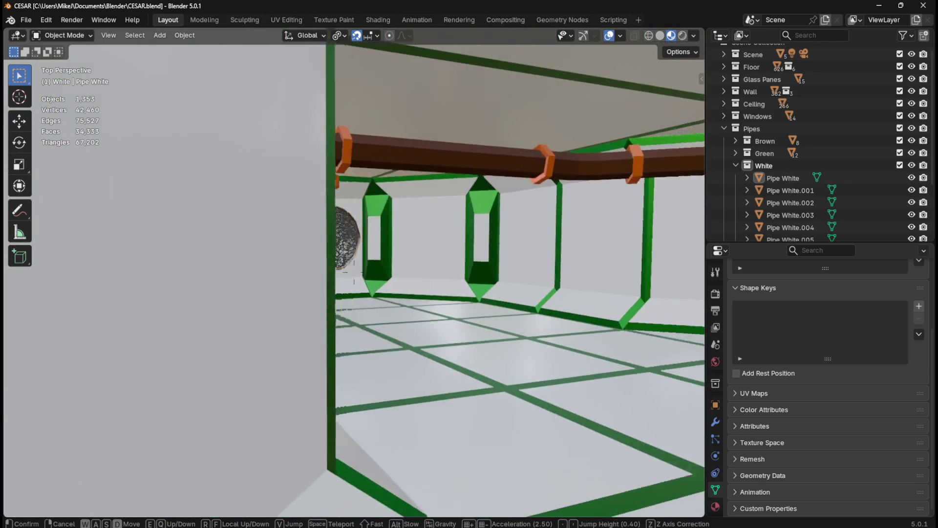
key("w")
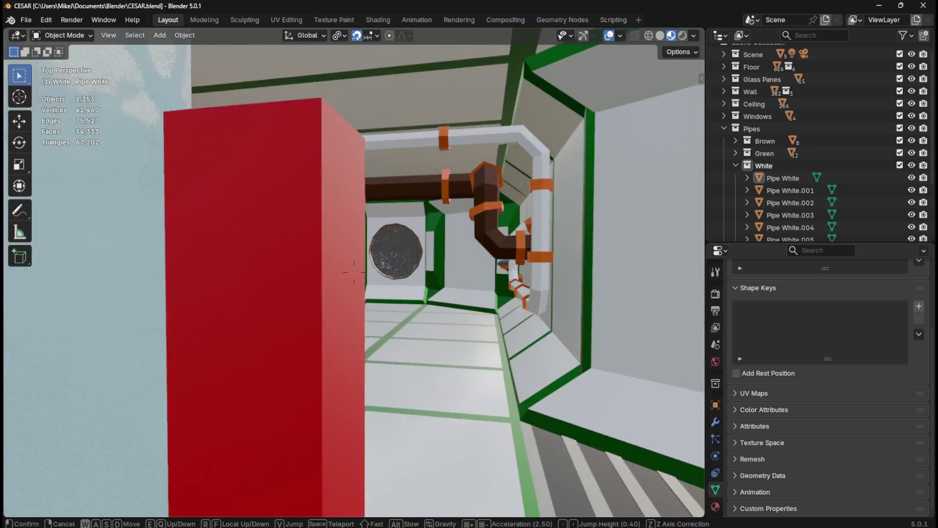
key("w")
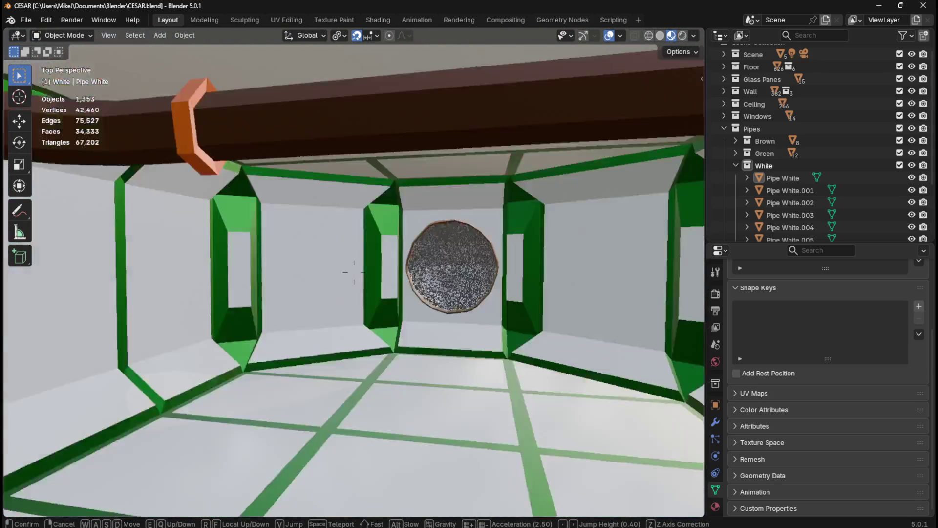
key("s")
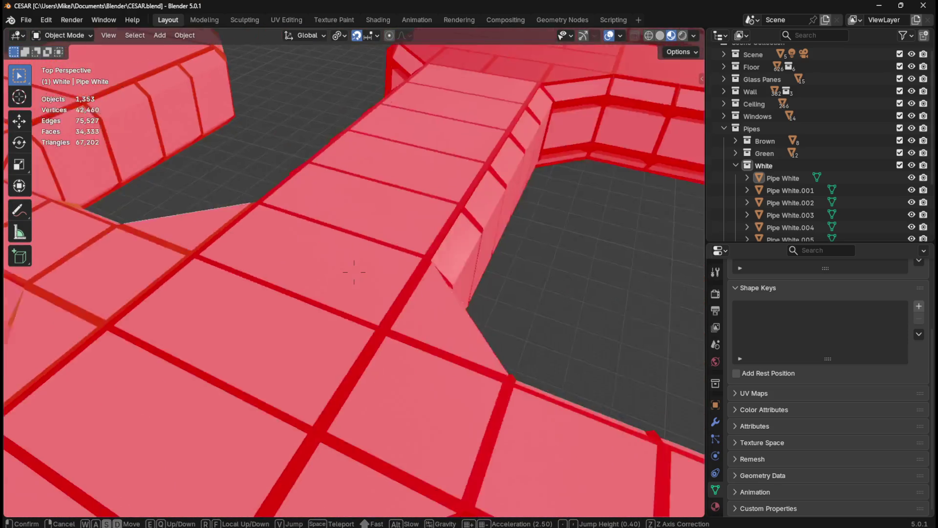
key("Escape")
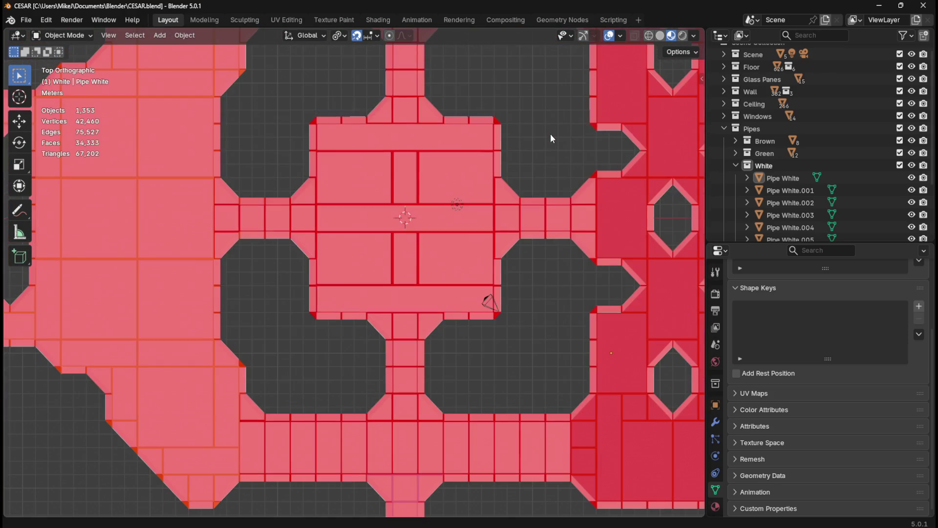
Step: Hide the Ceiling collection and save the level file
left_click(901, 104)
middle_click_drag(523, 199, 580, 96)
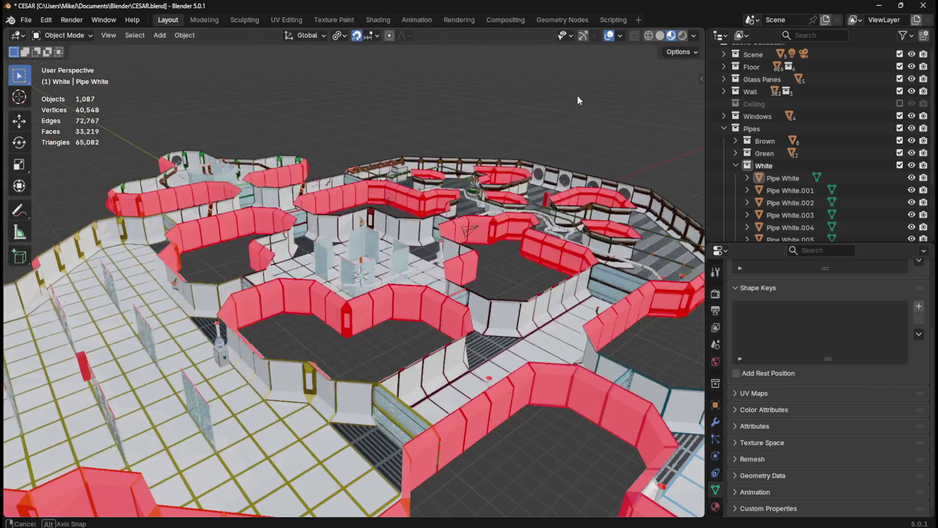
key("ctrl+s")
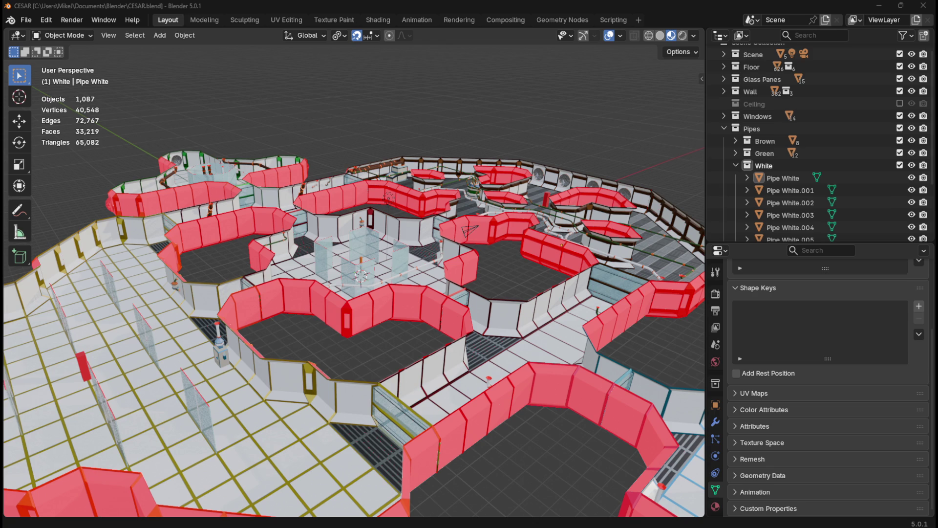
Step: Orbit around the base from a low angle up to a near top-down overview
mouse_move(423, 106)
middle_mouse_down()
mouse_move(457, 123)
mouse_move(454, 140)
middle_mouse_up()
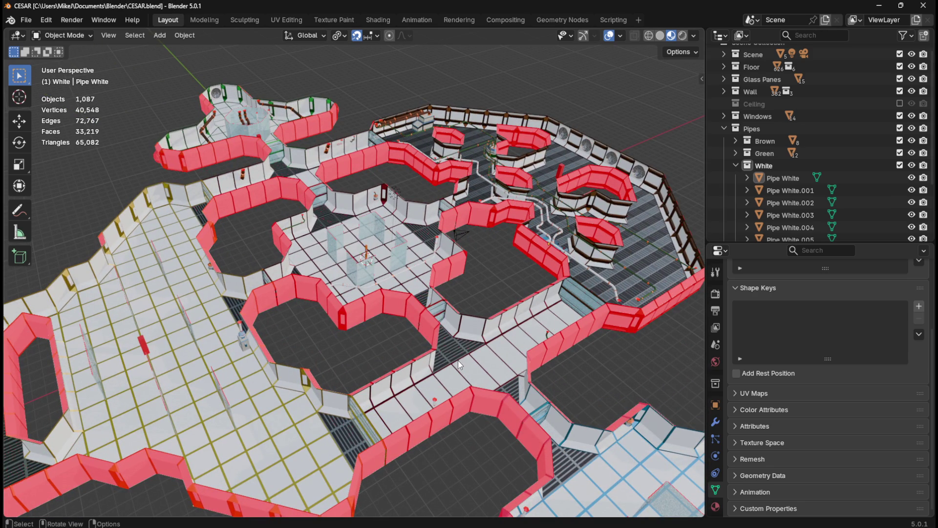
mouse_move(465, 356)
middle_mouse_down()
mouse_move(529, 326)
mouse_move(505, 335)
middle_mouse_up()
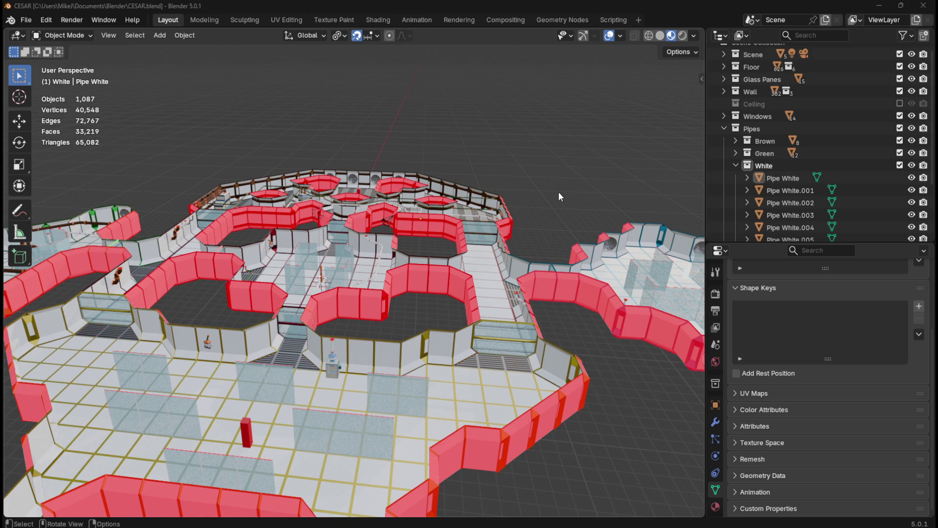
mouse_move(568, 183)
middle_mouse_down()
mouse_move(505, 209)
mouse_move(482, 202)
middle_mouse_up()
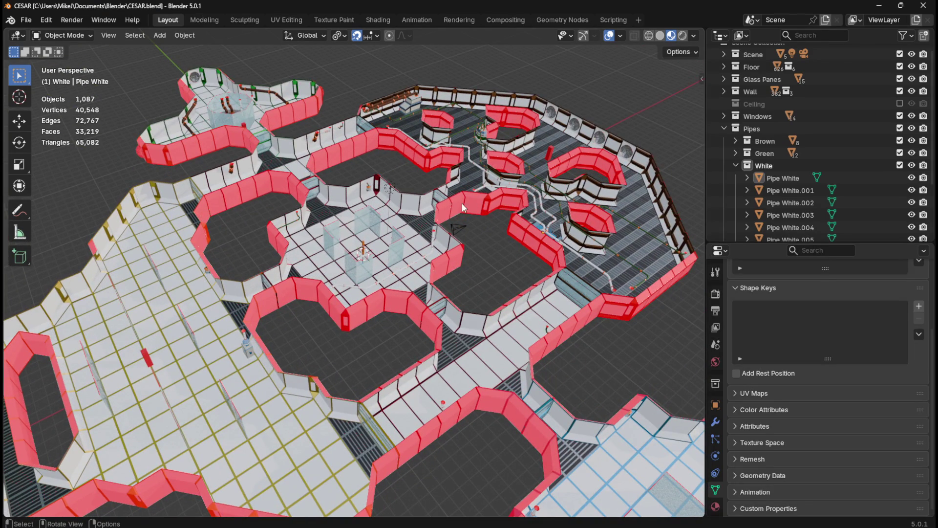
mouse_move(473, 168)
middle_mouse_down()
mouse_move(423, 185)
mouse_move(353, 120)
mouse_move(289, 118)
mouse_move(386, 149)
mouse_move(422, 172)
middle_mouse_up()
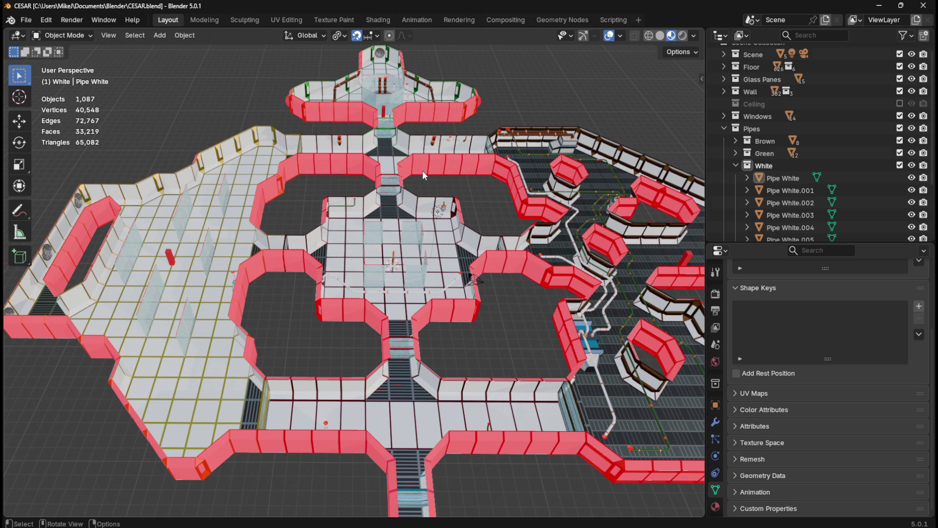
mouse_move(204, 297)
middle_mouse_down()
mouse_move(413, 276)
mouse_move(372, 247)
mouse_move(319, 415)
middle_mouse_up()
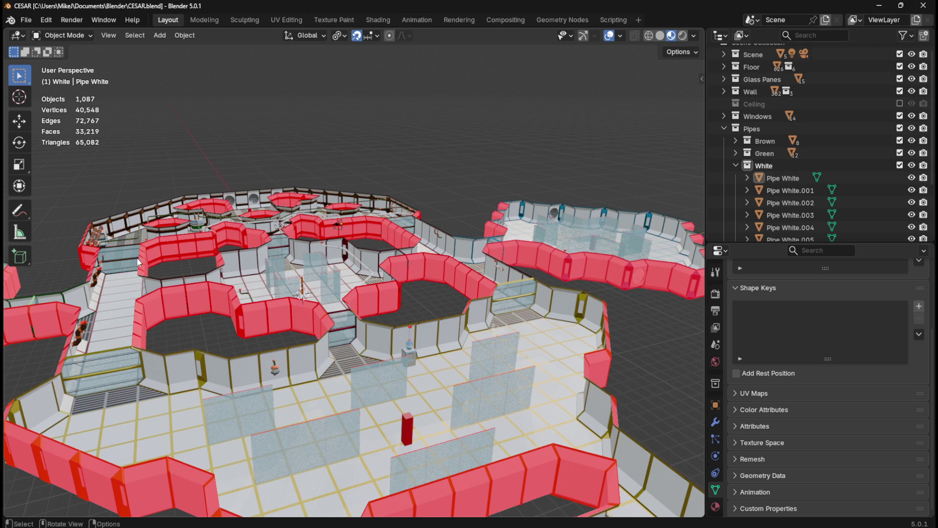
middle_click_drag(425, 353, 381, 365)
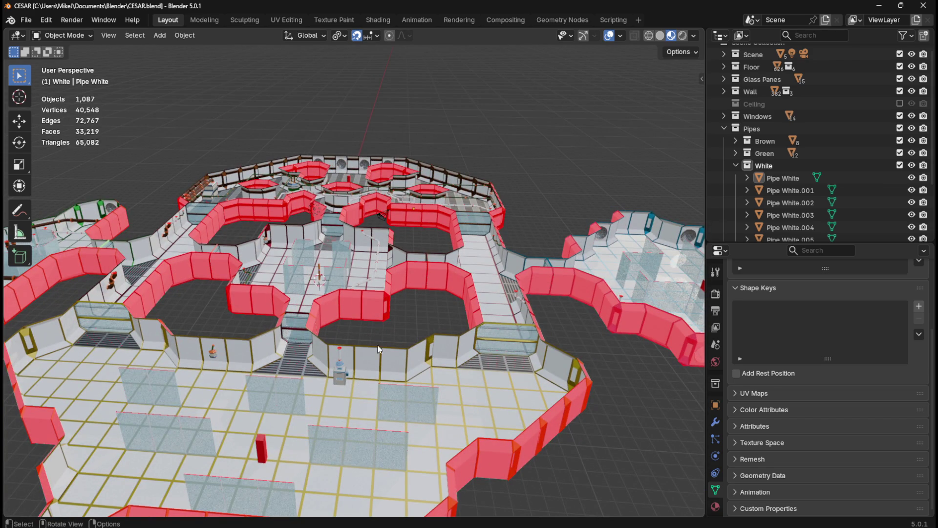
mouse_move(385, 323)
middle_mouse_down()
mouse_move(556, 296)
mouse_move(652, 295)
mouse_move(633, 324)
mouse_move(282, 330)
mouse_move(262, 340)
mouse_move(289, 333)
middle_mouse_up()
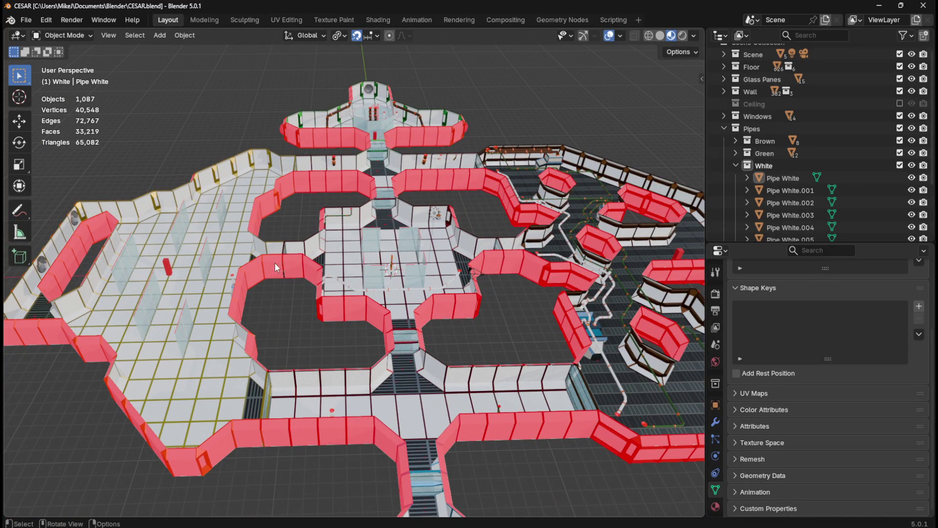
middle_click_drag(331, 235, 404, 223)
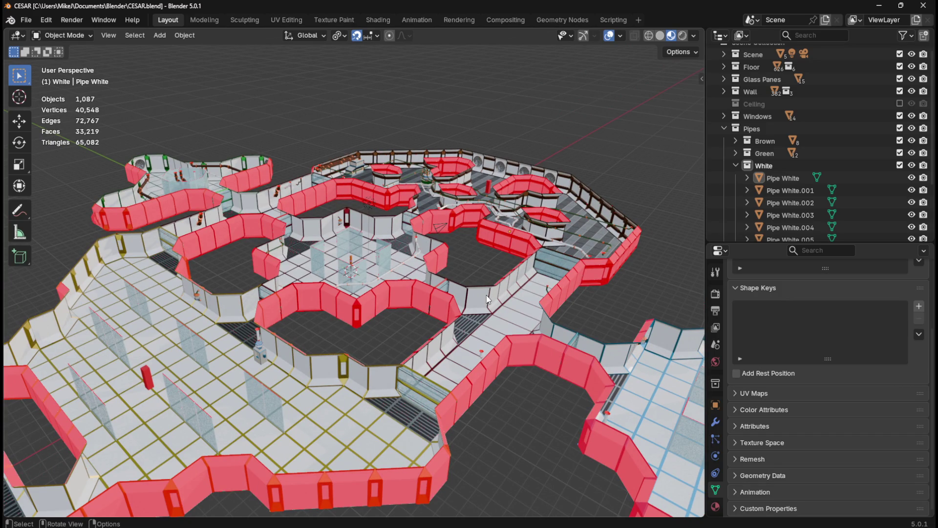
mouse_move(487, 299)
middle_mouse_down()
mouse_move(469, 282)
mouse_move(403, 301)
mouse_move(322, 294)
middle_mouse_up()
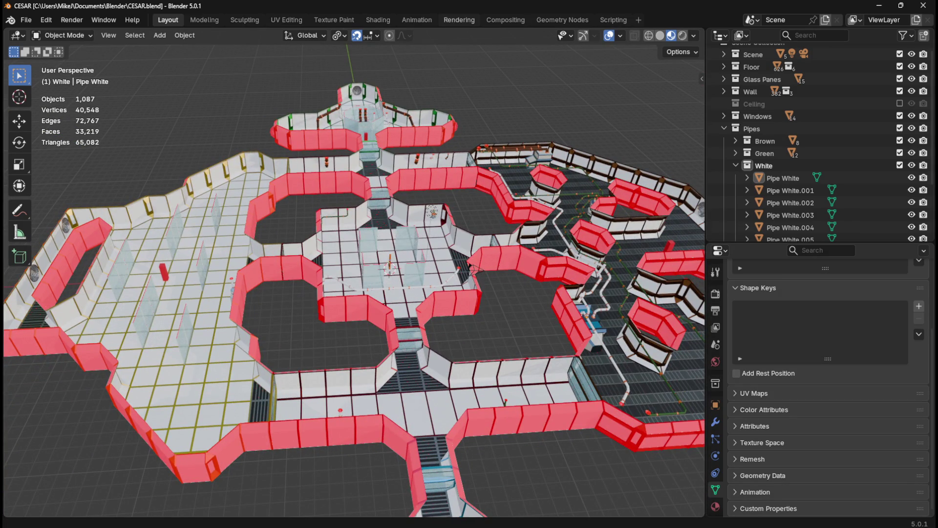